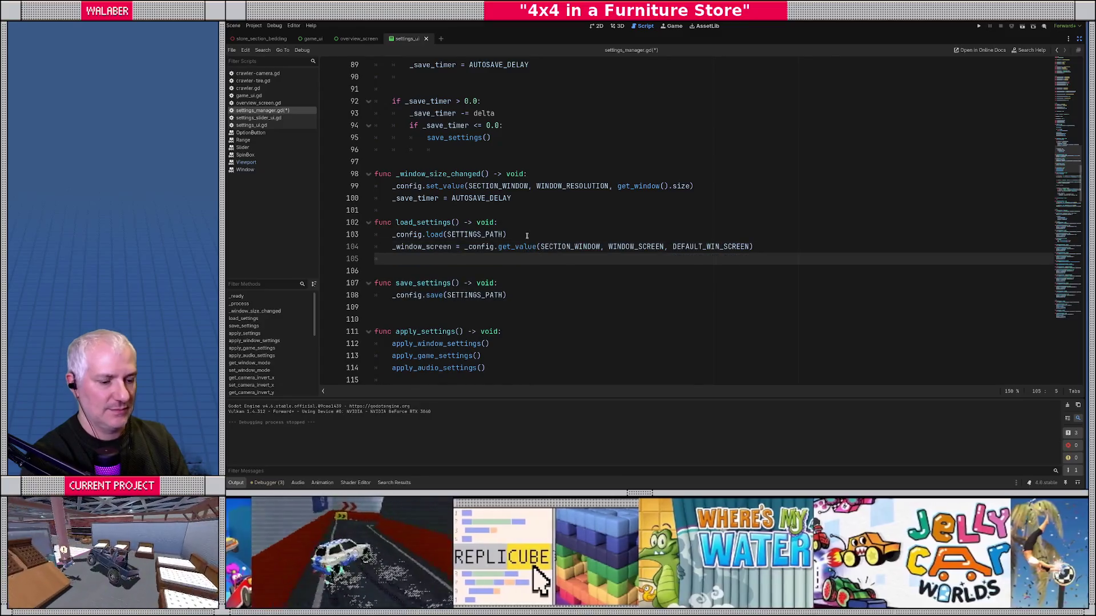
Step: Save settings_manager.gd, run the game, view its Settings page in an enlarged window, then stop it
key(ctrl+s)
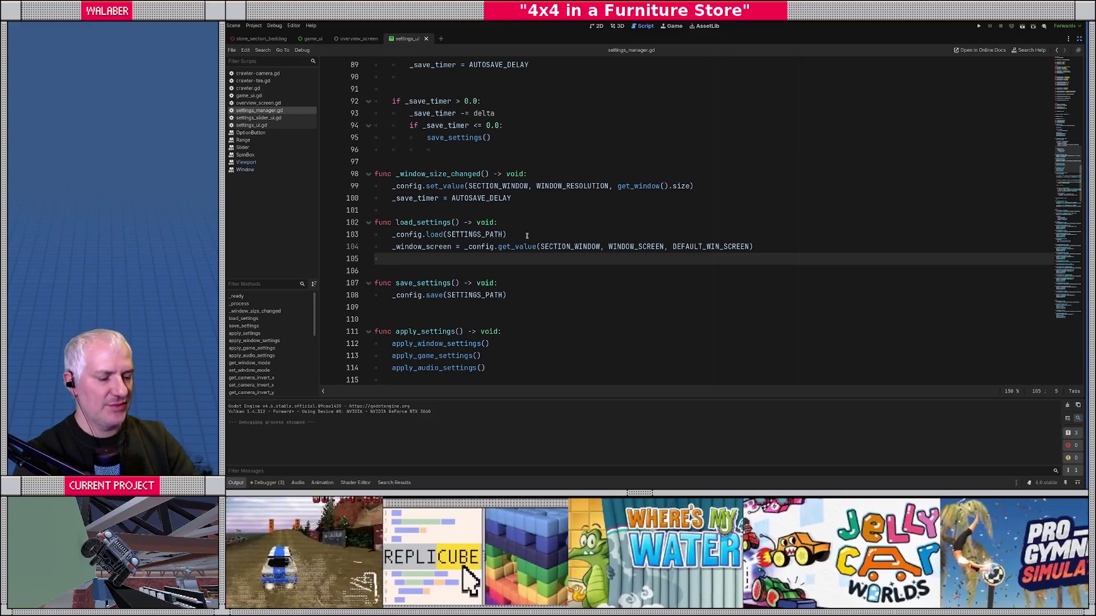
key(F5)
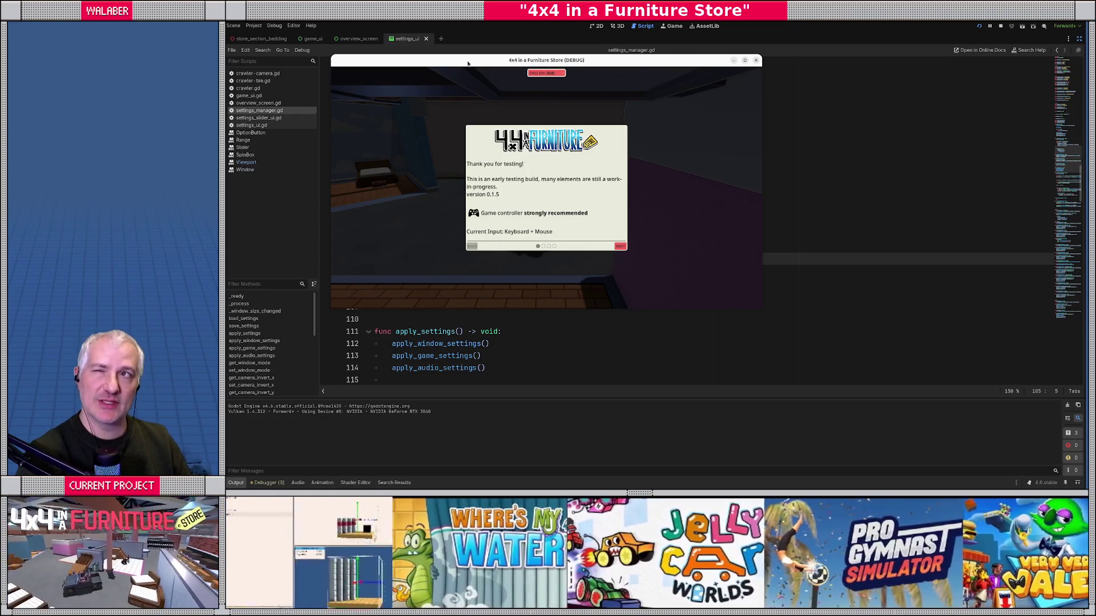
drag(467, 64, 502, 75)
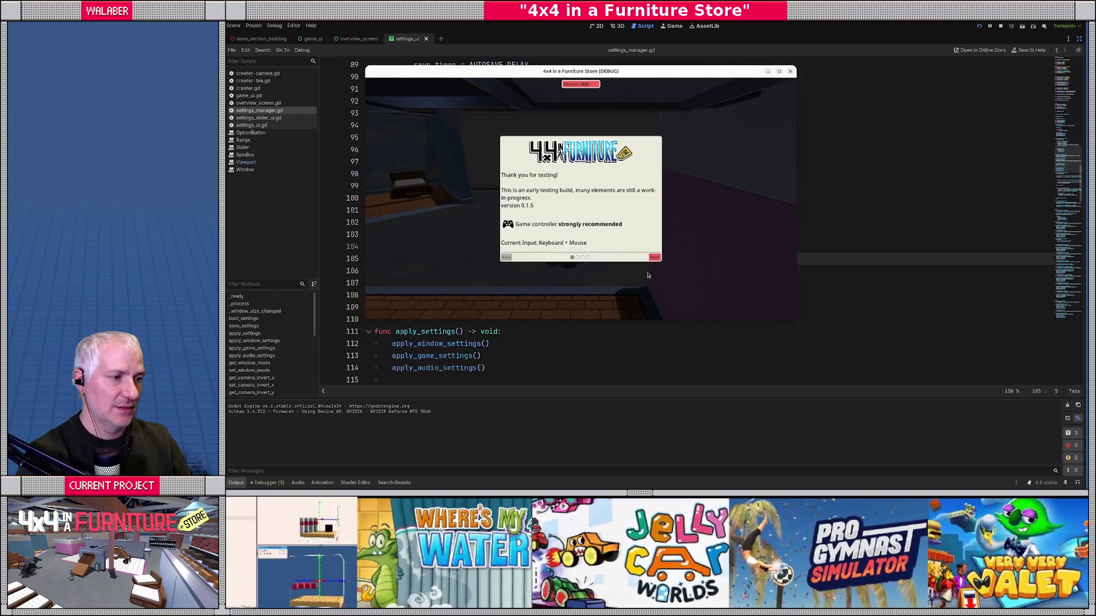
click(654, 259)
click(654, 259)
click(654, 258)
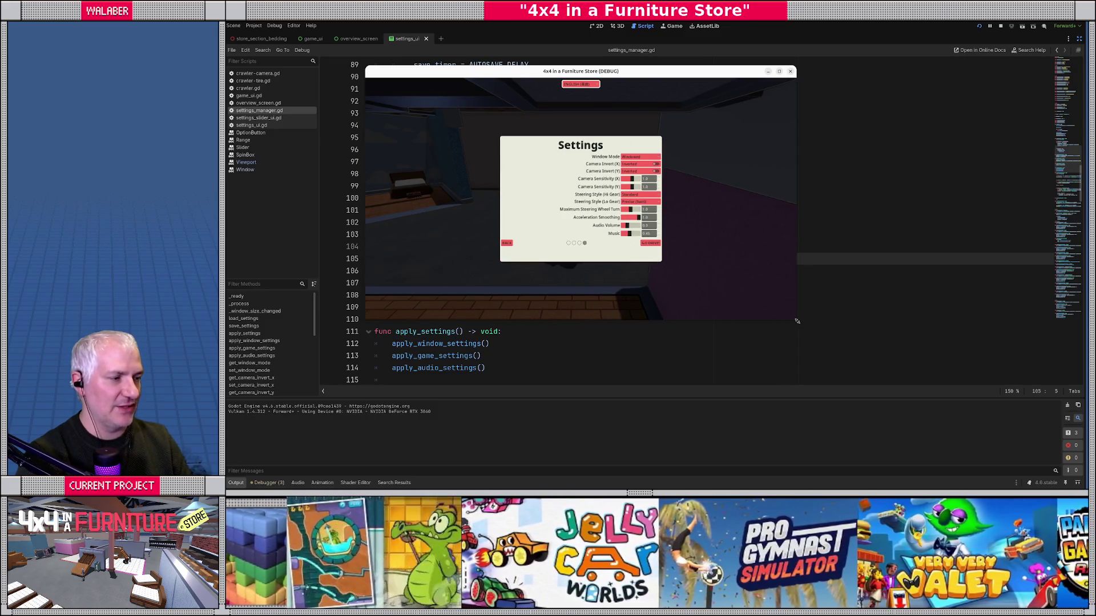
drag(797, 322, 991, 459)
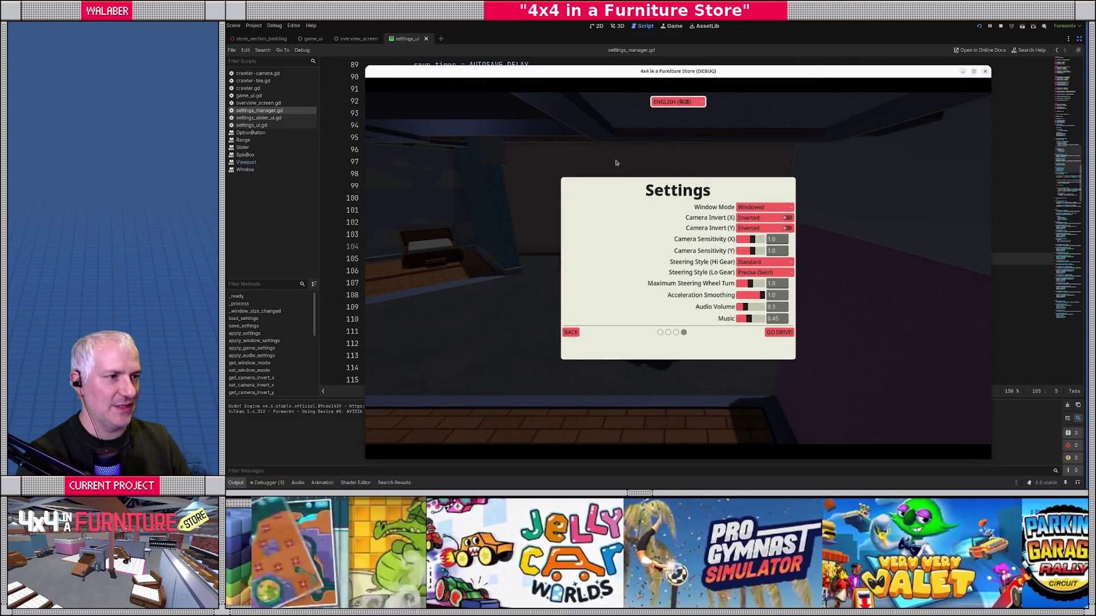
click(1000, 25)
click(518, 137)
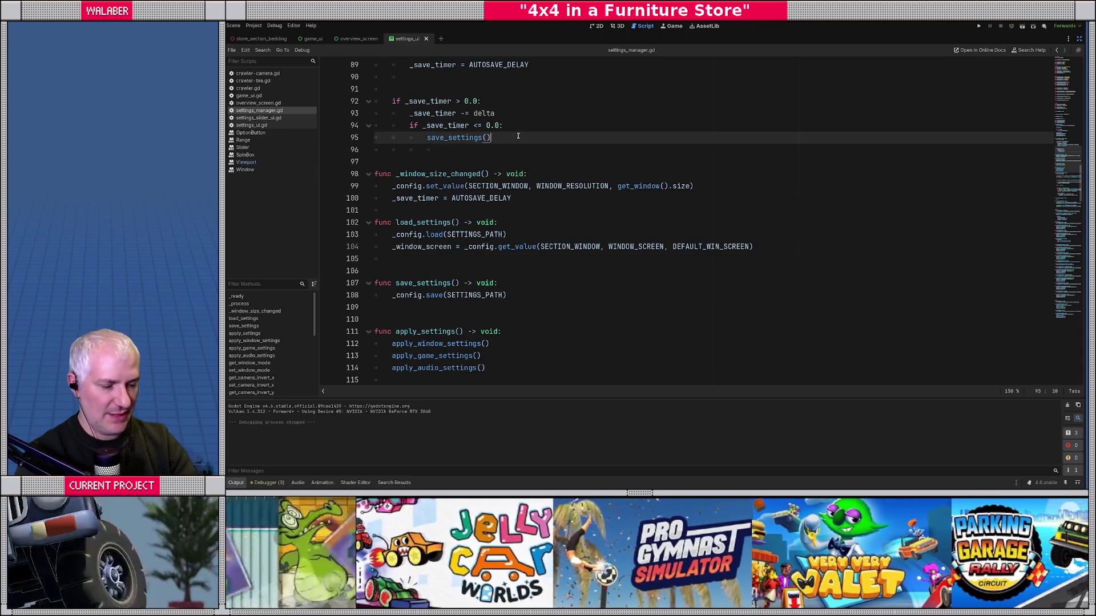
key(F5)
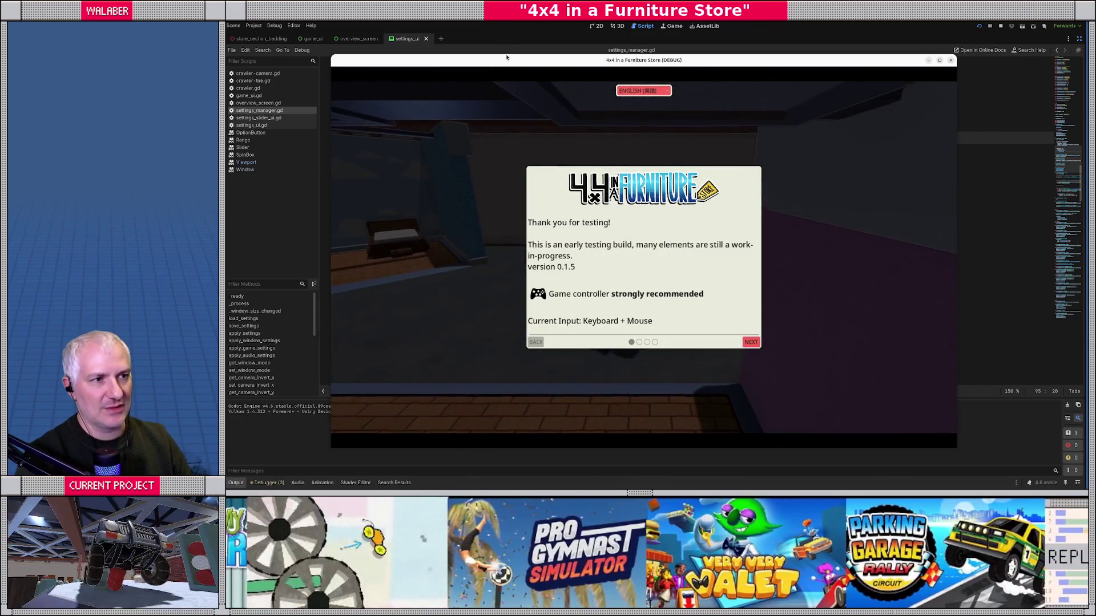
drag(504, 50, 507, 30)
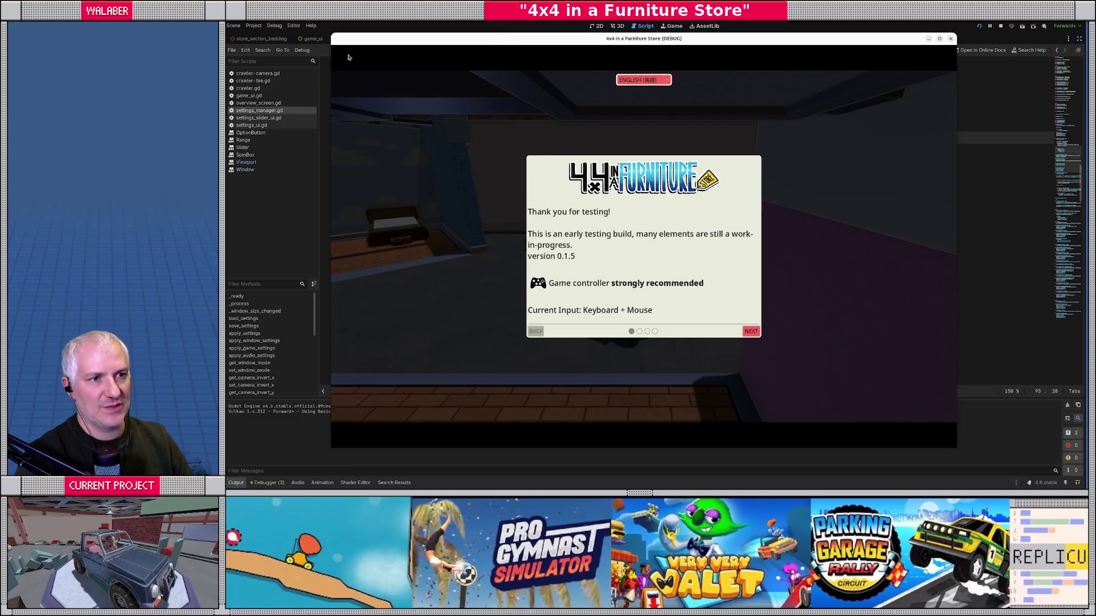
mouse_move(331, 55)
mouse_down()
mouse_move(253, 56)
mouse_move(391, 45)
mouse_up()
click(1001, 25)
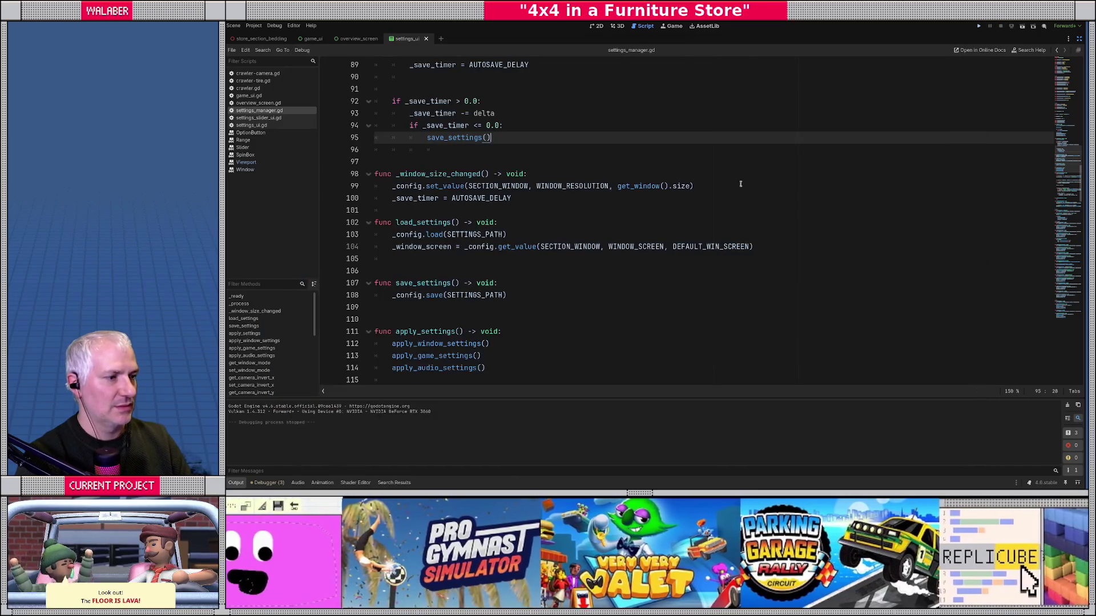
key(F5)
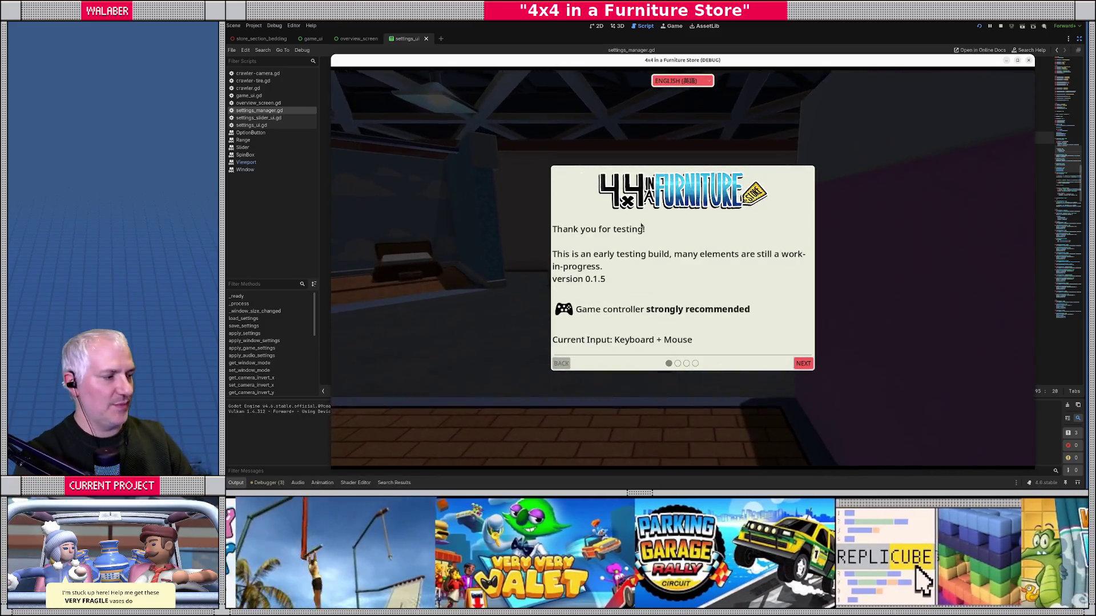
drag(469, 63, 426, 54)
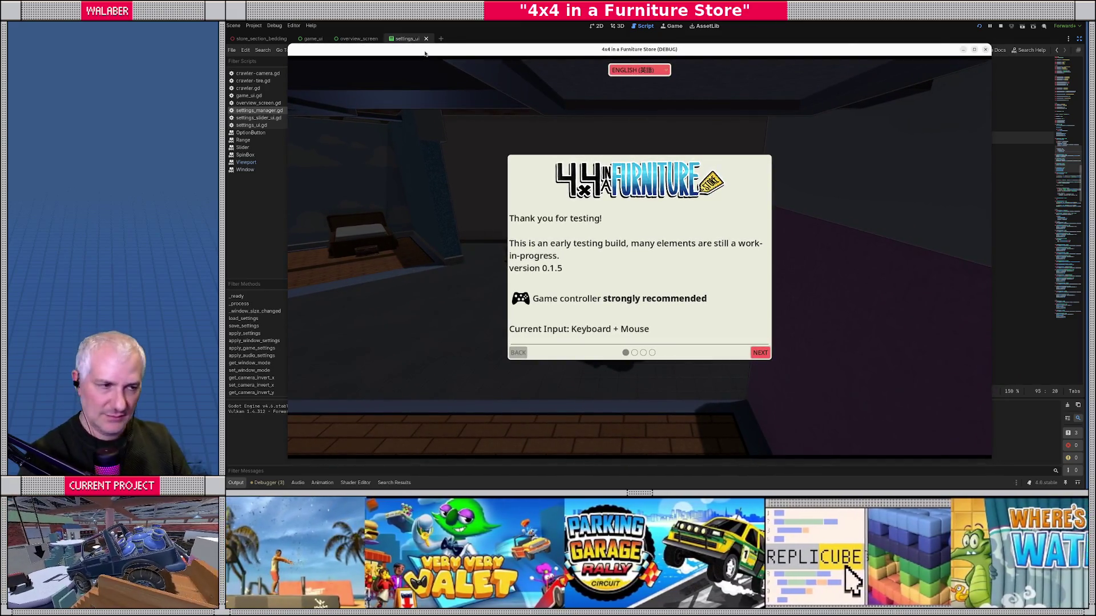
mouse_move(425, 54)
mouse_down()
mouse_move(226, 51)
mouse_move(226, 68)
mouse_up()
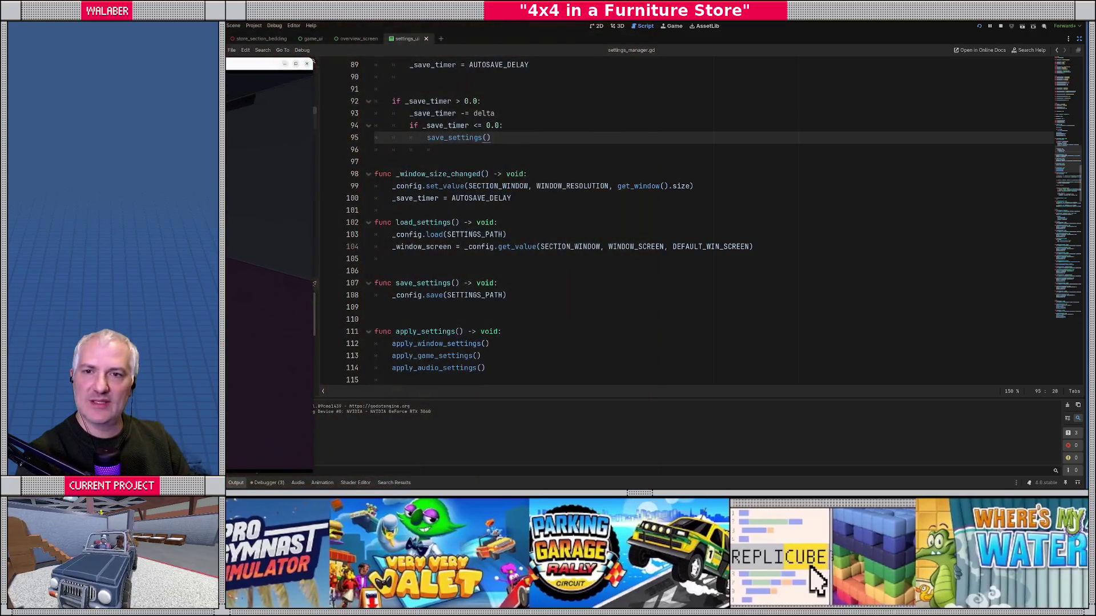
drag(313, 61, 226, 62)
click(674, 91)
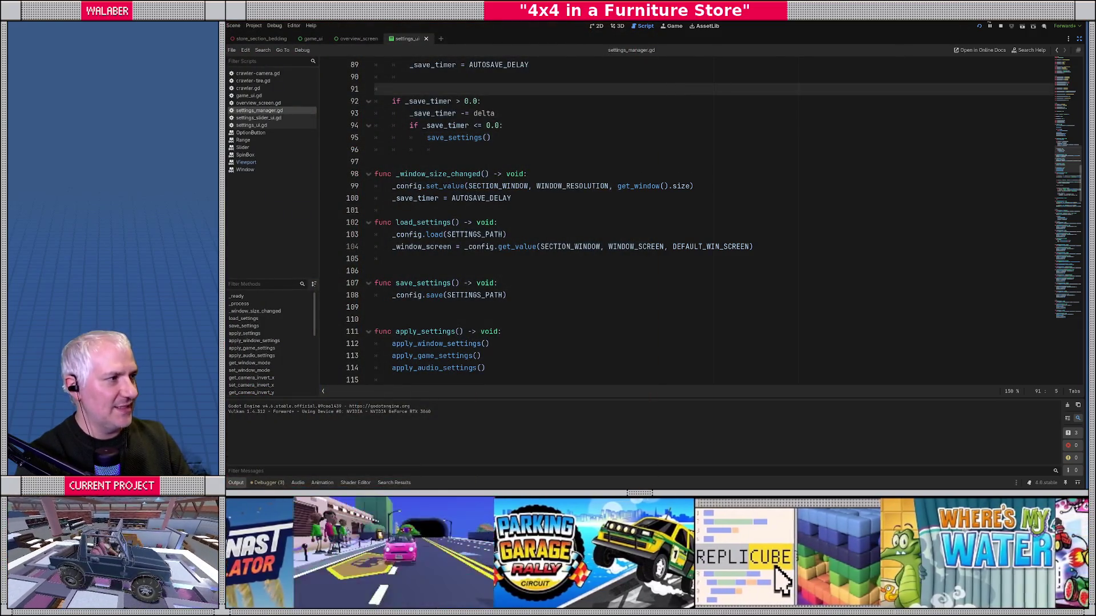
click(475, 185)
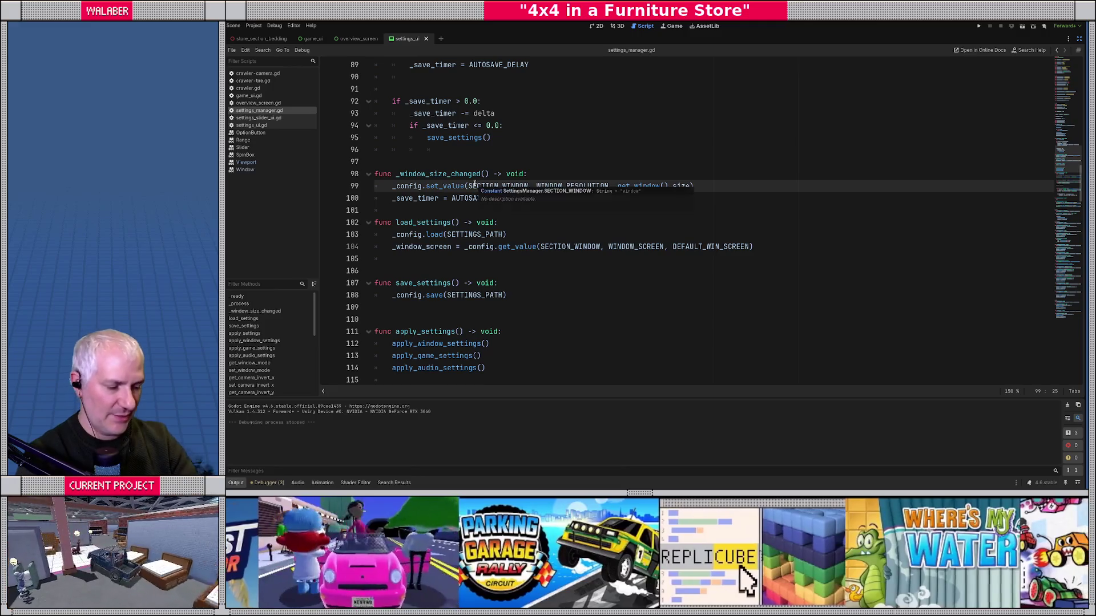
key(F5)
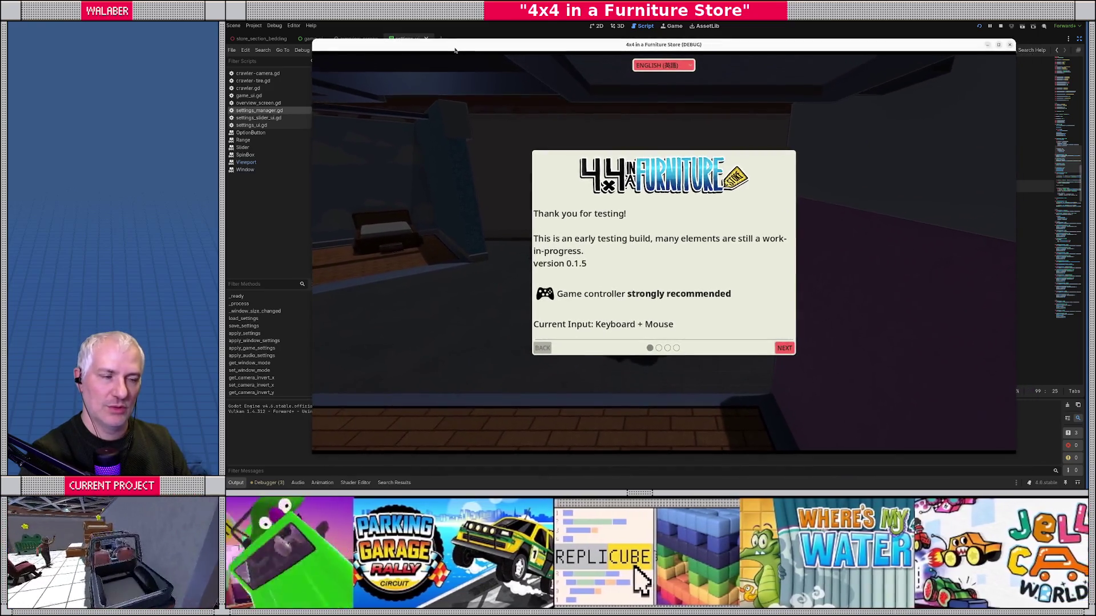
click(452, 53)
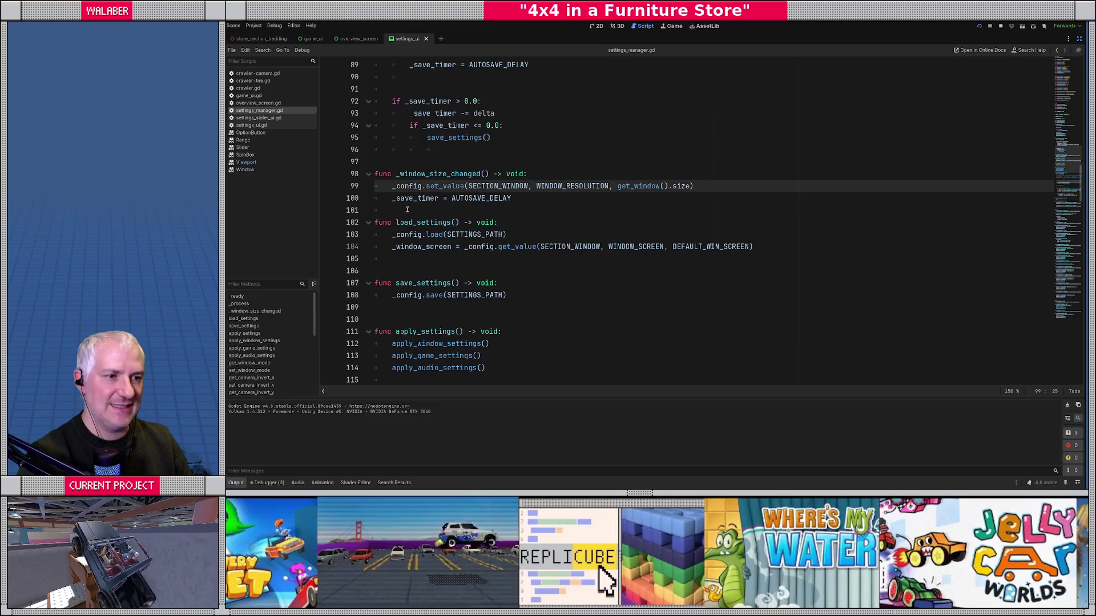
scroll(407, 210, up, 3)
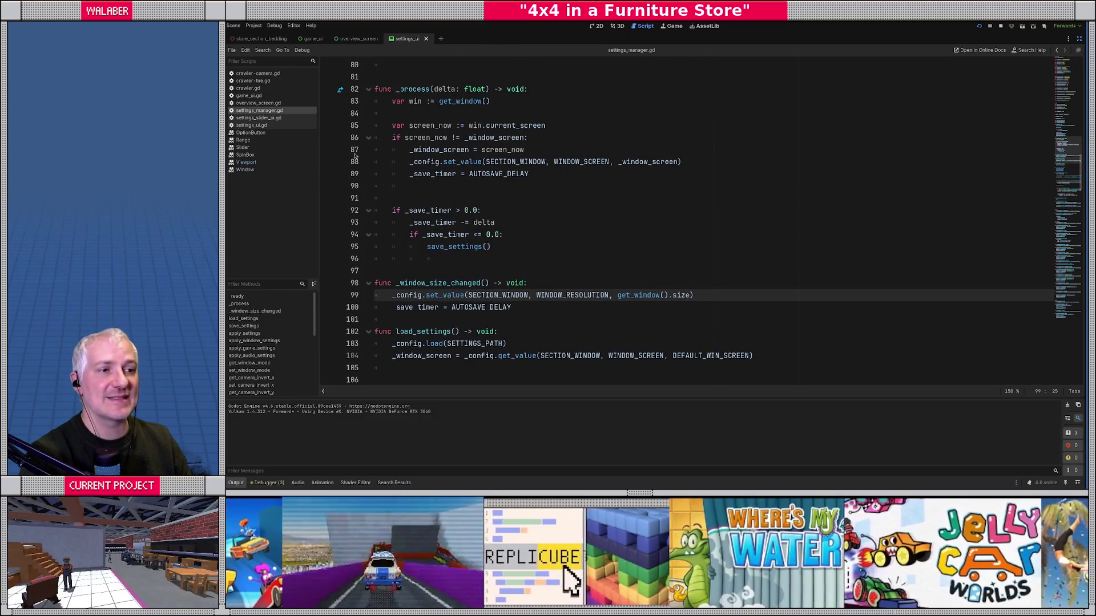
key(alt+Tab)
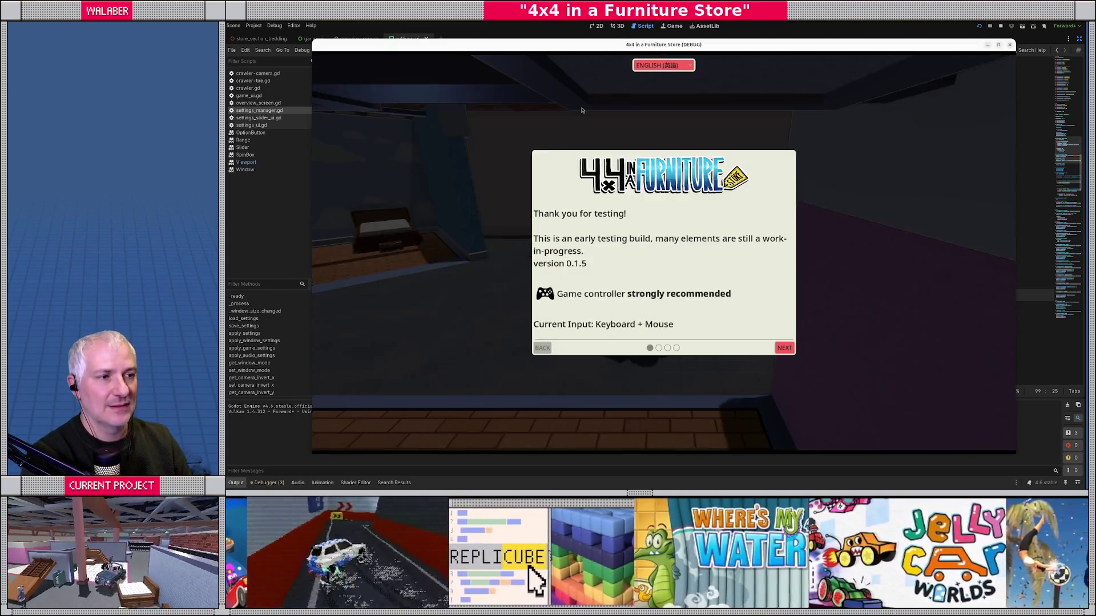
drag(582, 44, 225, 44)
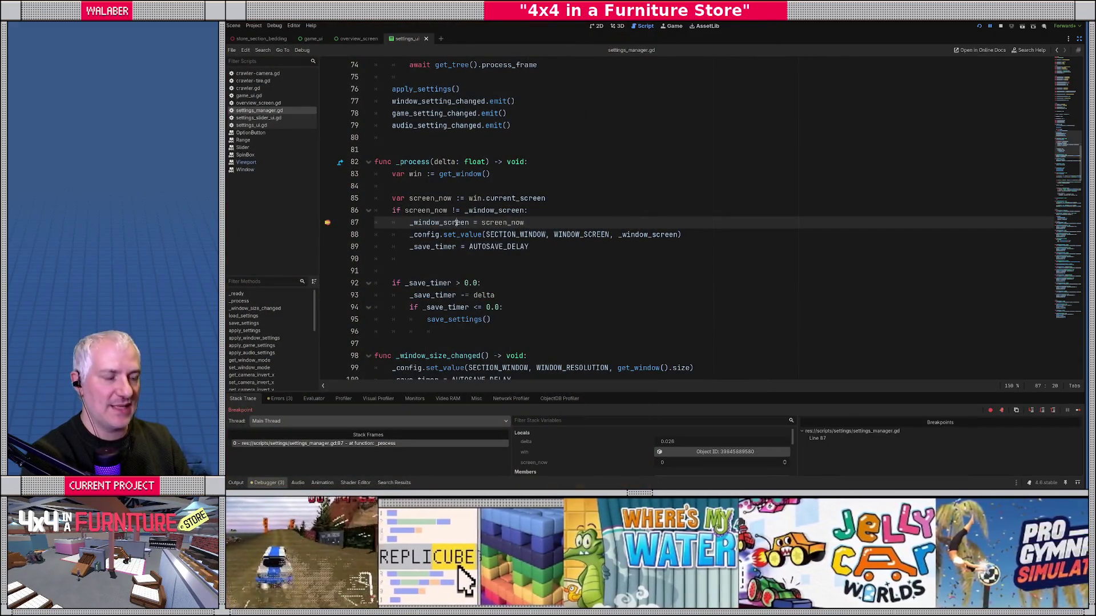
key(F12)
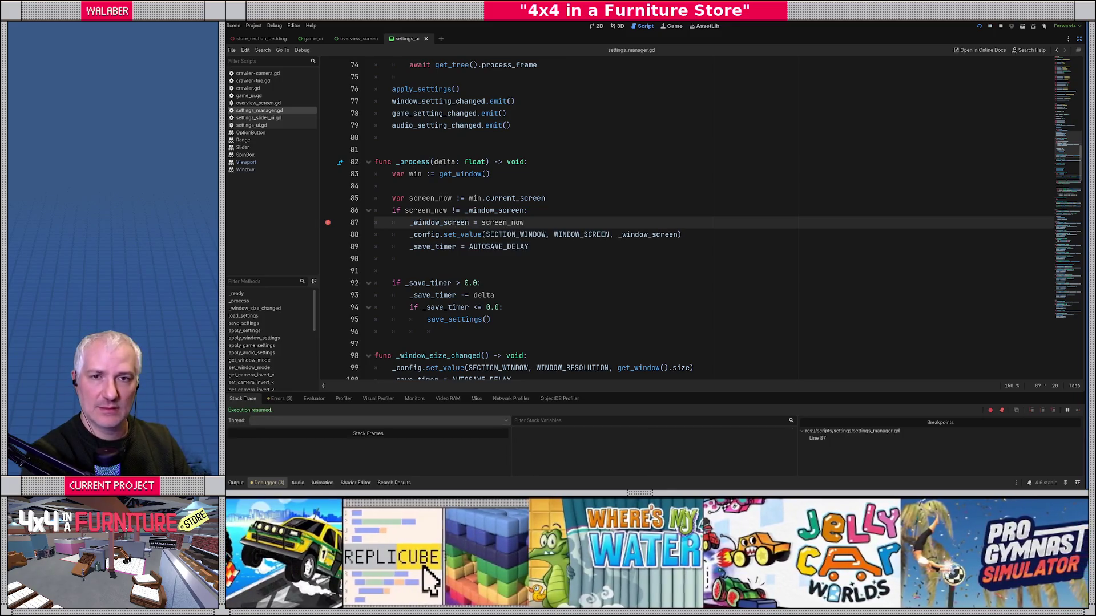
click(1000, 25)
click(328, 223)
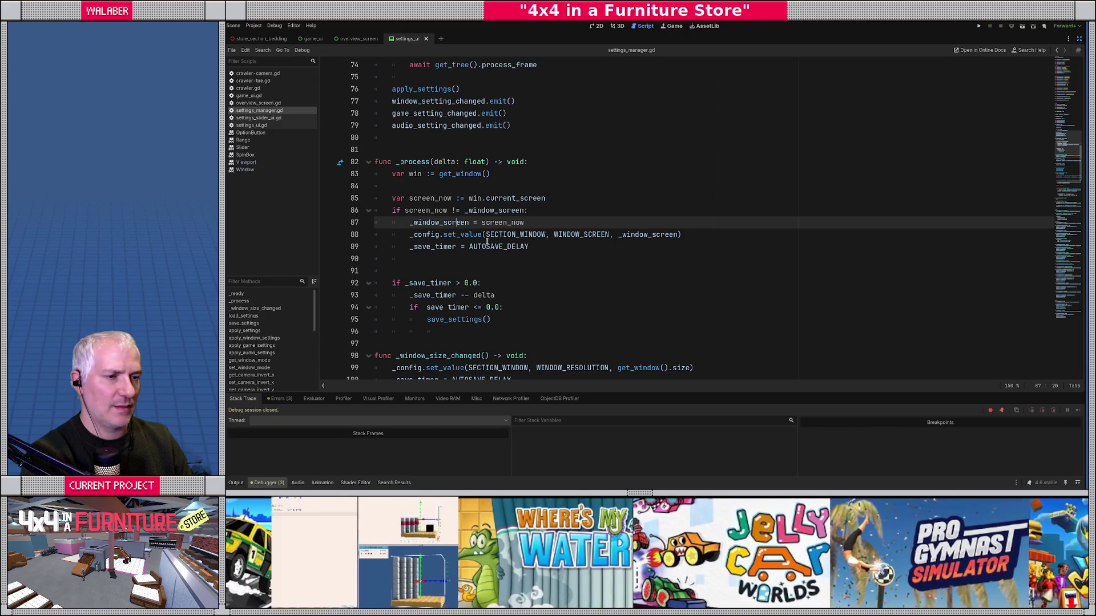
click(516, 246)
scroll(487, 241, up, 3)
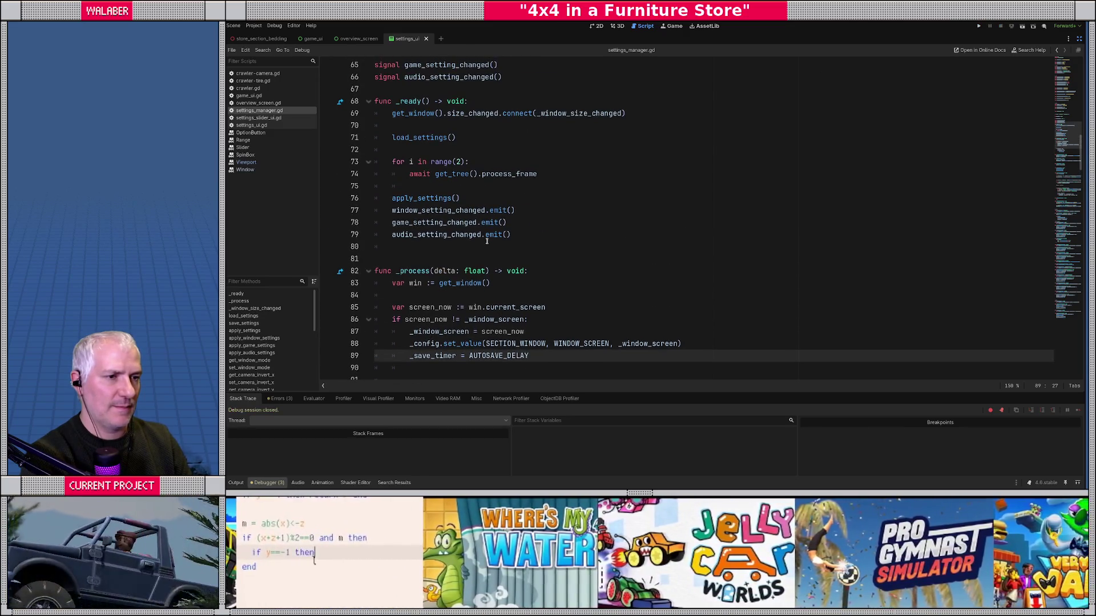
Step: Jump to apply_window_settings through apply_settings and set a breakpoint on line 119
ctrl+click(423, 198)
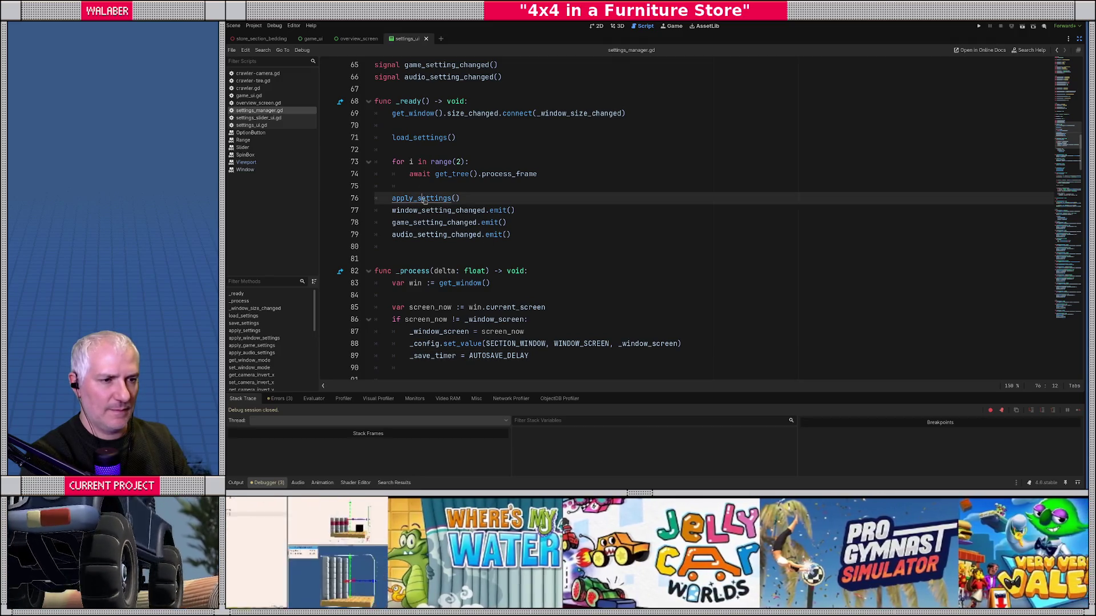
ctrl+click(423, 236)
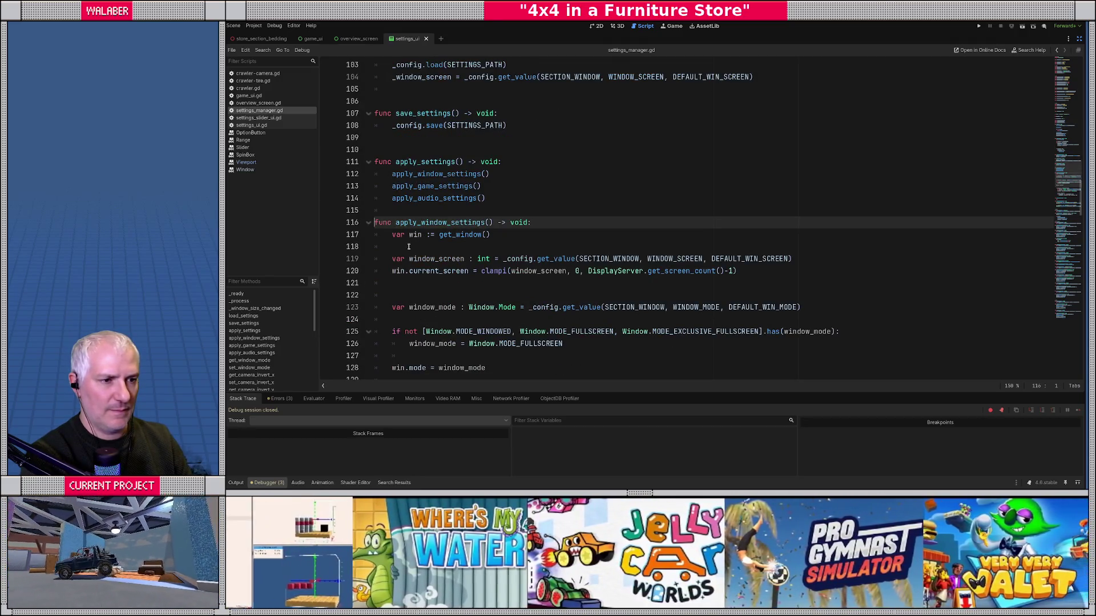
click(328, 259)
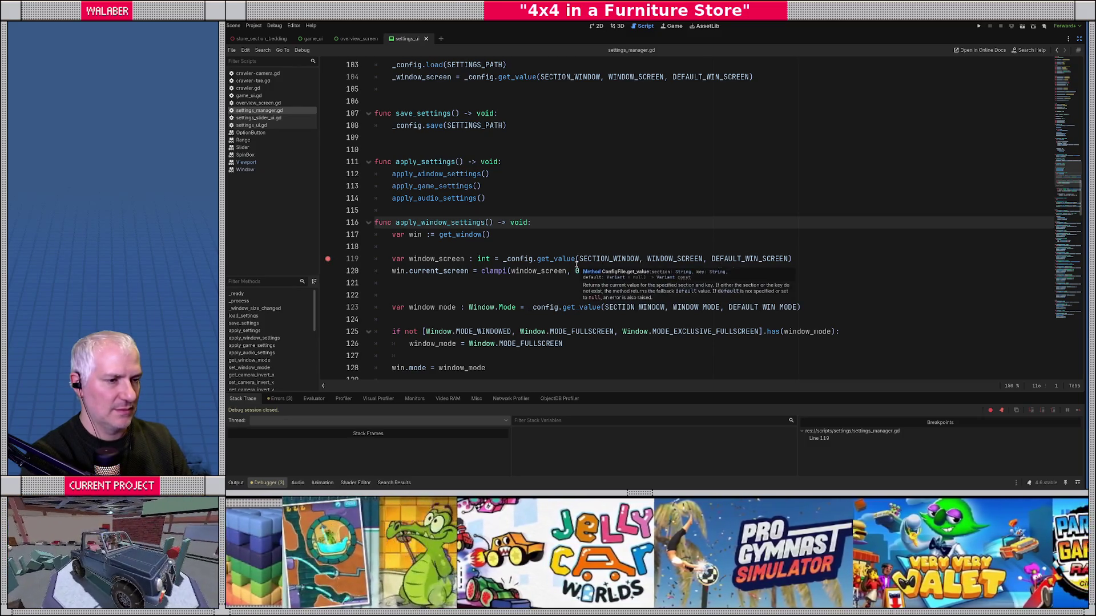
Step: Run the game in debug, step to line 120, and bring back the side docks
key(F5)
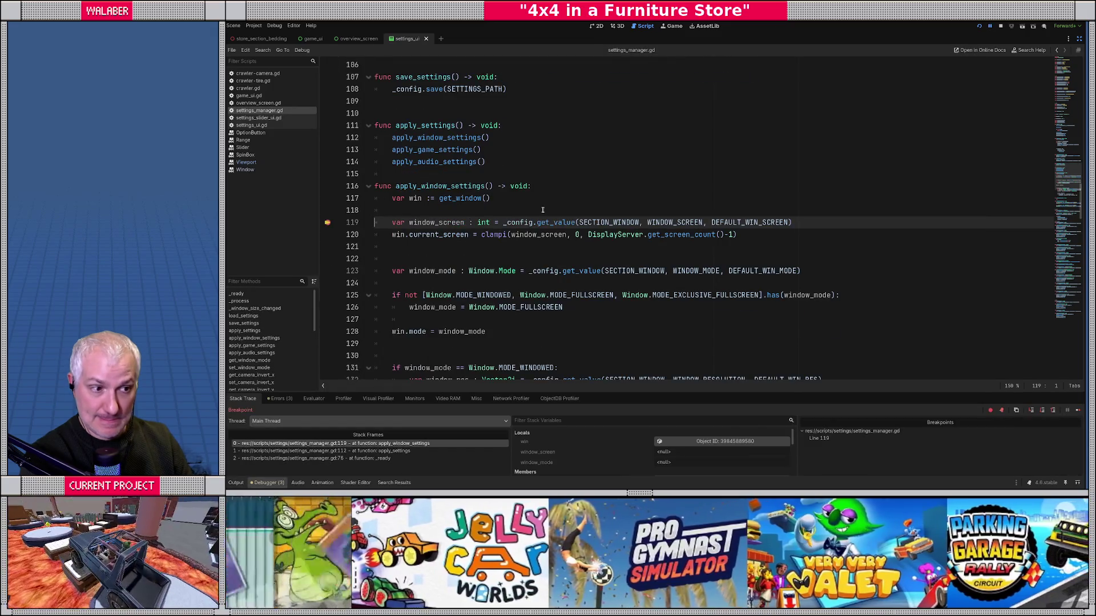
key(F10)
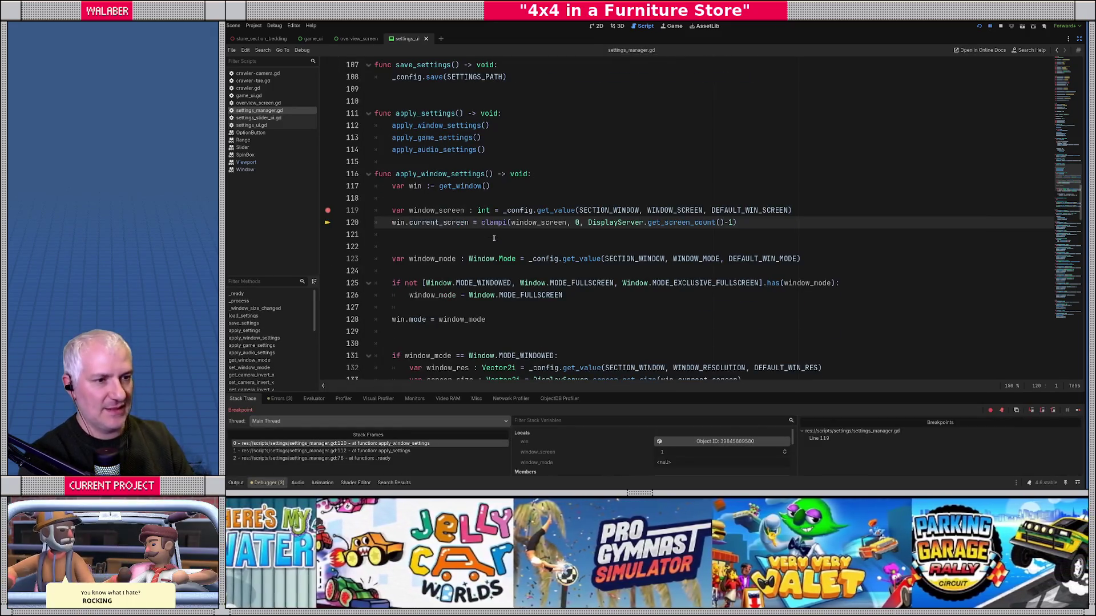
mouse_move(436, 211)
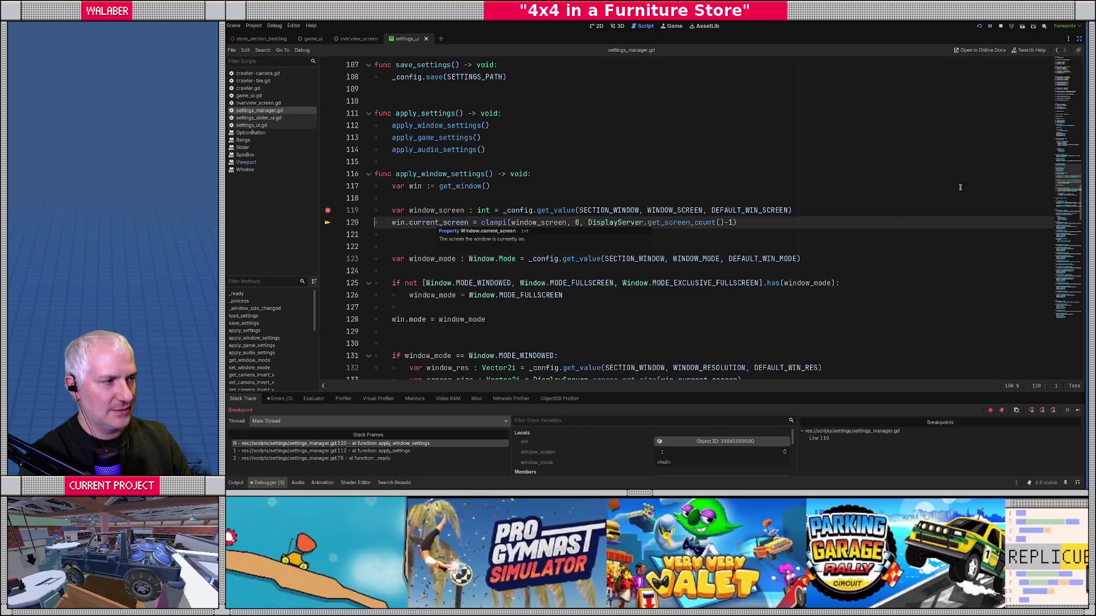
click(1079, 39)
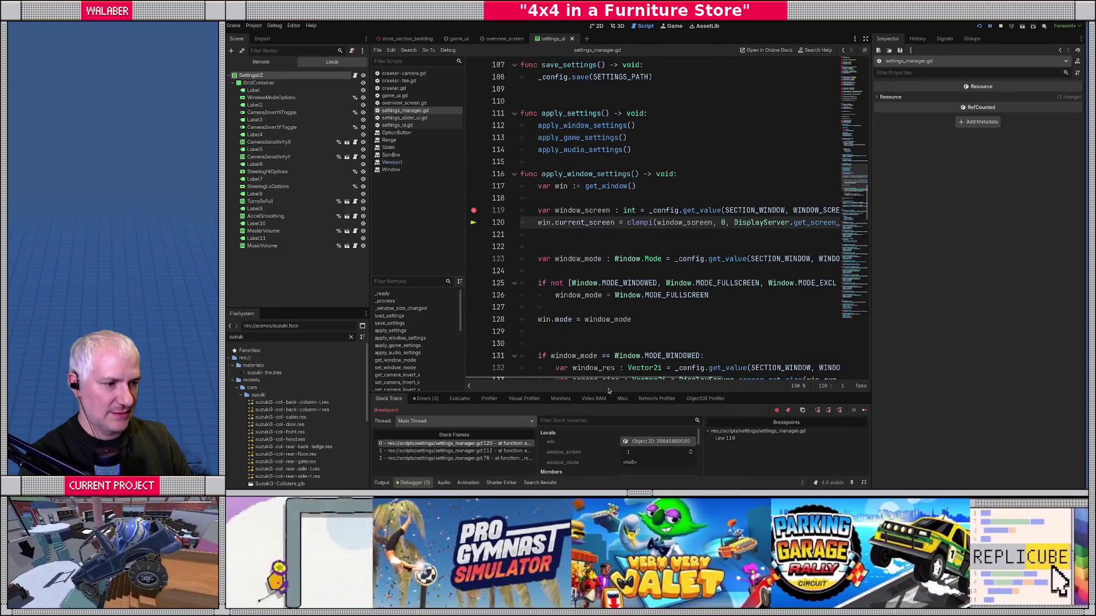
Step: Enlarge the debugger and browse the win object's remote Window properties: Windowed mode, size 1920×1080
drag(623, 393, 622, 220)
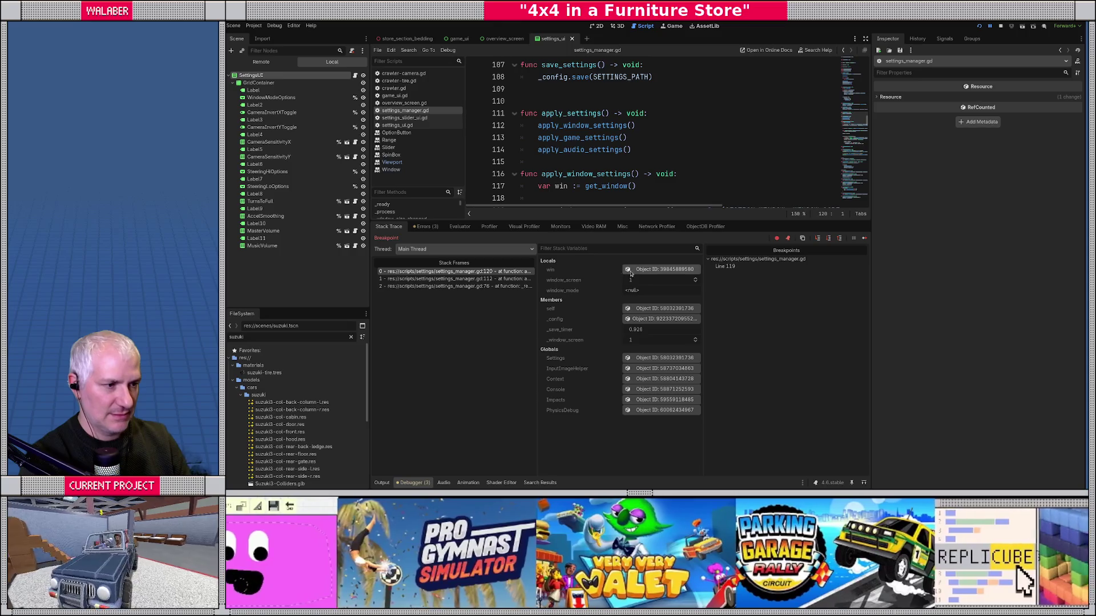
click(663, 269)
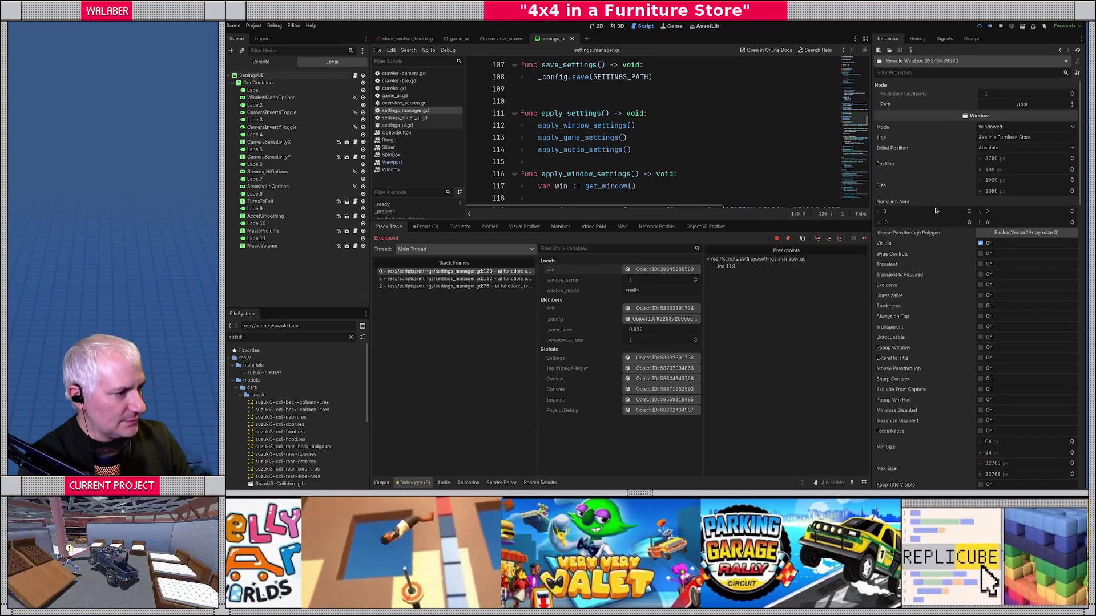
scroll(952, 265, down, 6)
scroll(952, 265, down, 3)
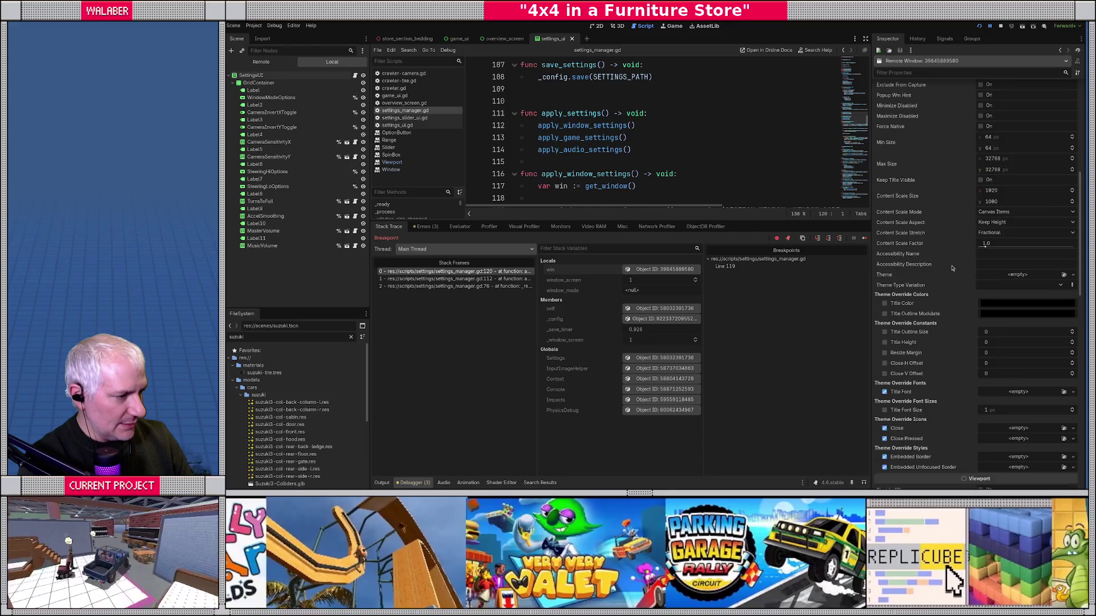
scroll(959, 272, up, 9)
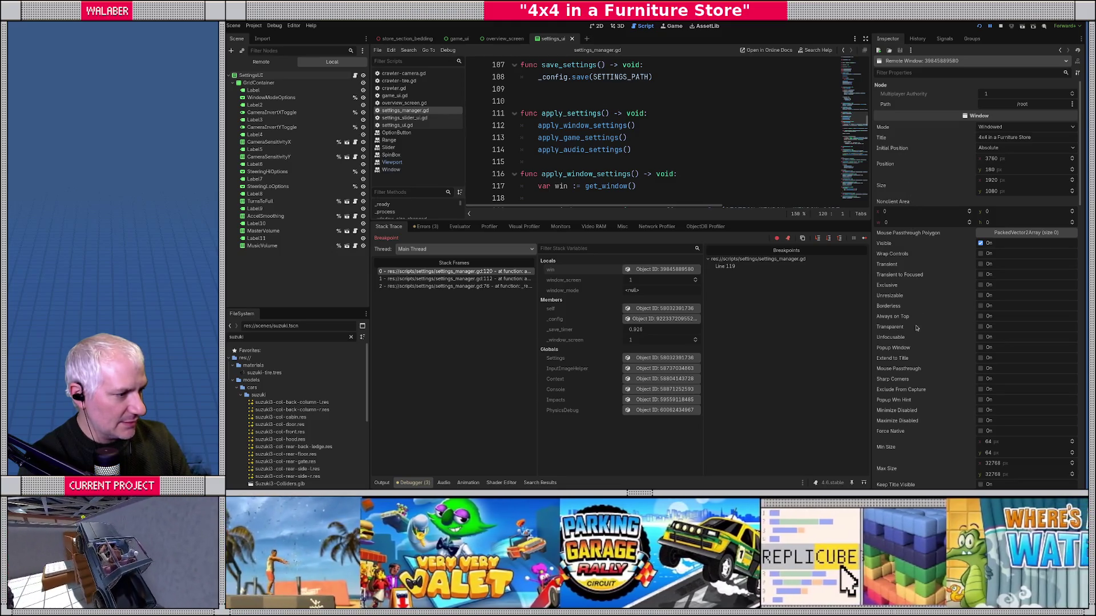
scroll(916, 328, down, 5)
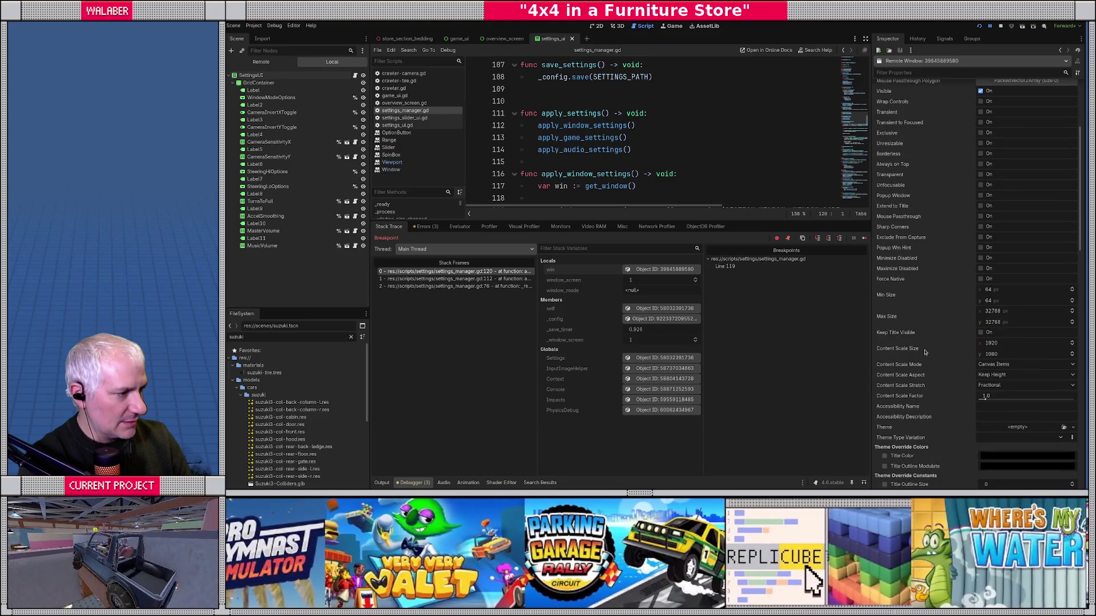
scroll(941, 382, down, 2)
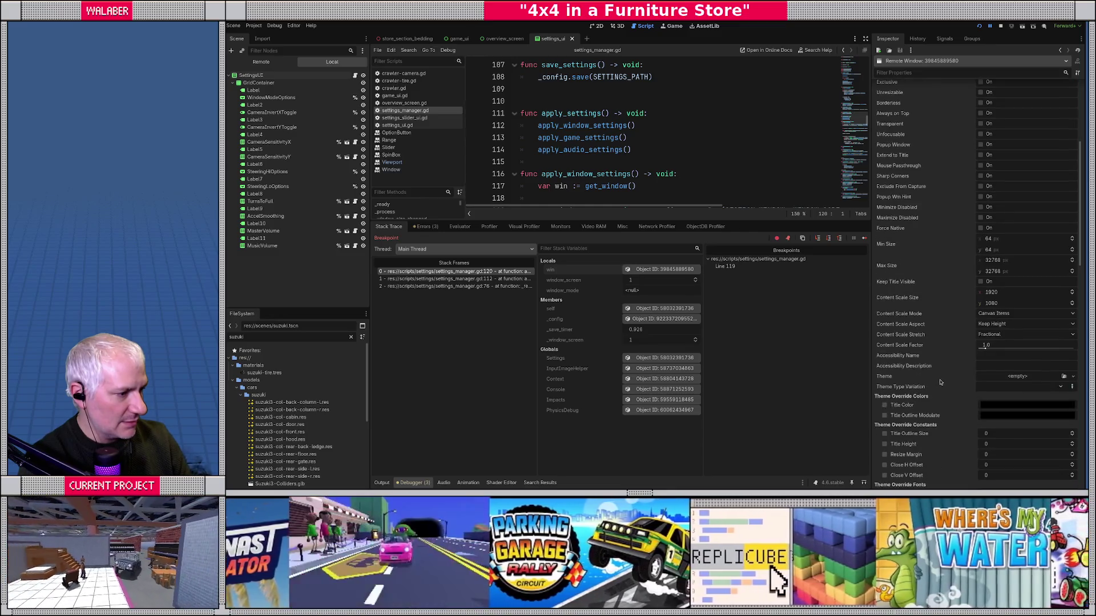
scroll(940, 381, down, 5)
scroll(940, 382, down, 12)
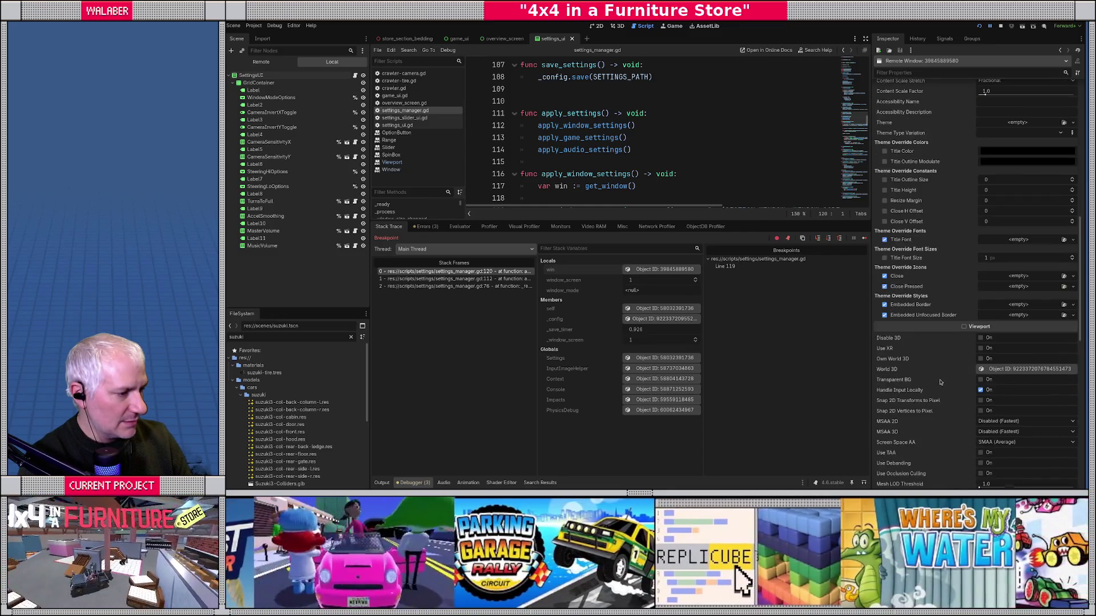
scroll(940, 381, up, 20)
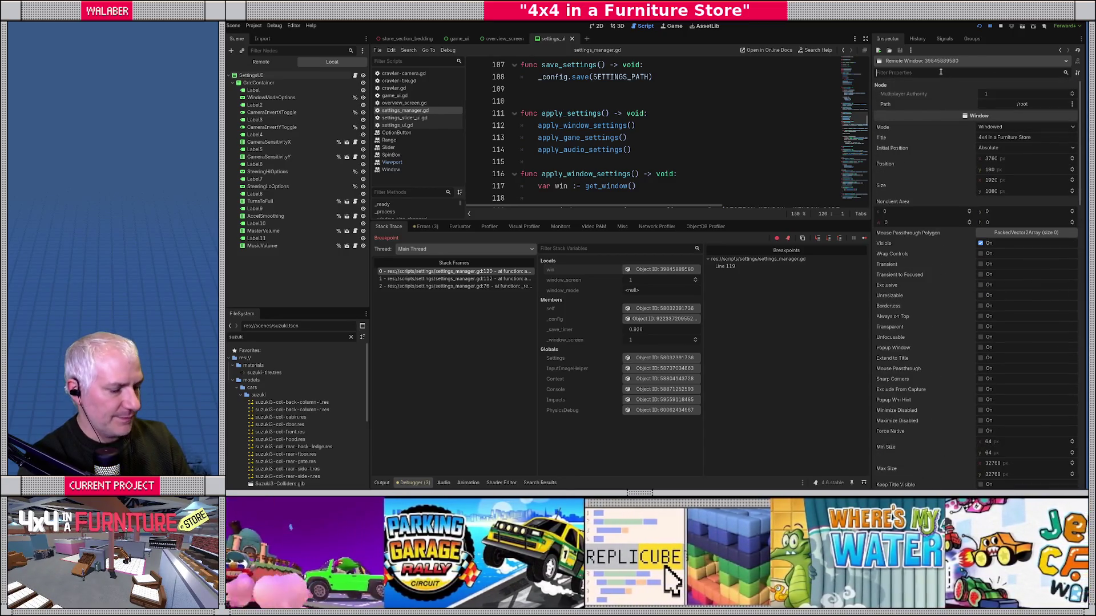
Step: Filter the Inspector properties for 'scre', clear the filter, and give the code editor more room
click(942, 72)
text(scre)
key(BackSpace)
key(BackSpace)
key(BackSpace)
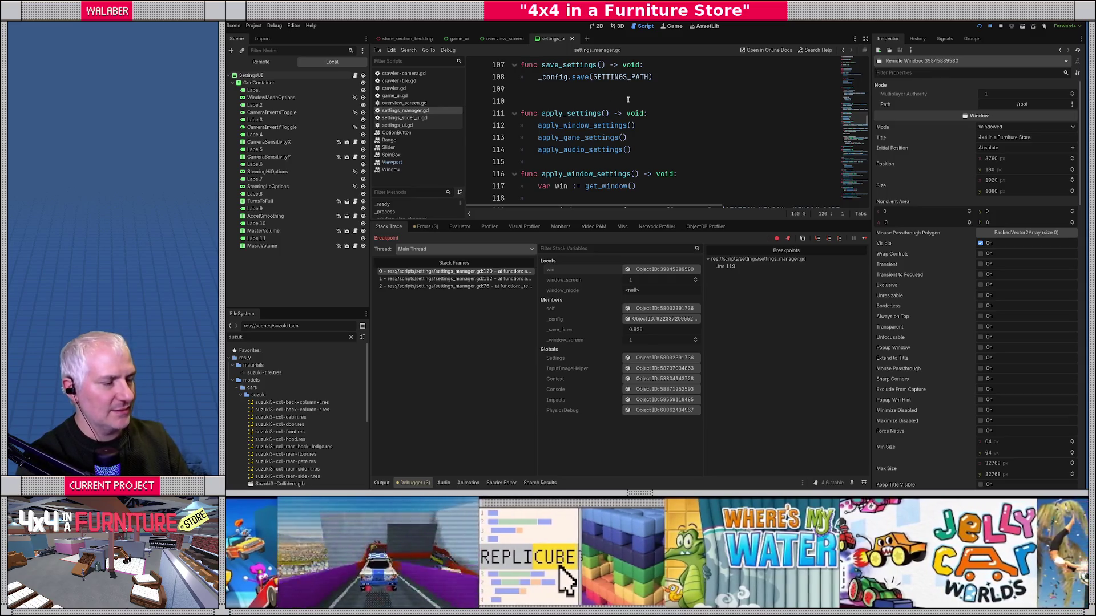
drag(625, 220, 628, 417)
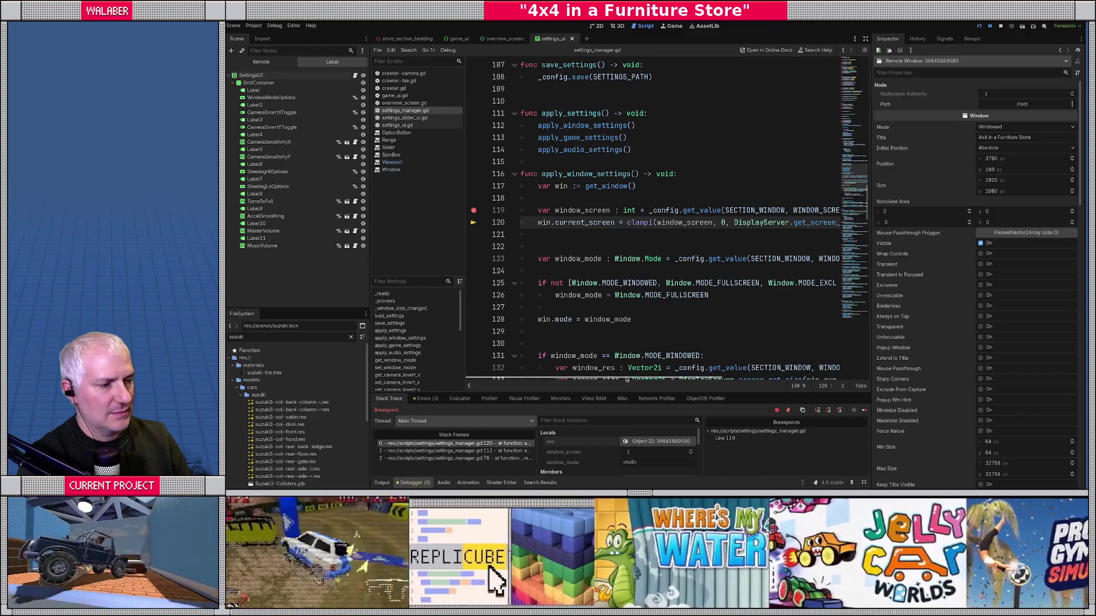
mouse_move(626, 375)
mouse_down()
mouse_move(688, 380)
mouse_move(578, 371)
mouse_up()
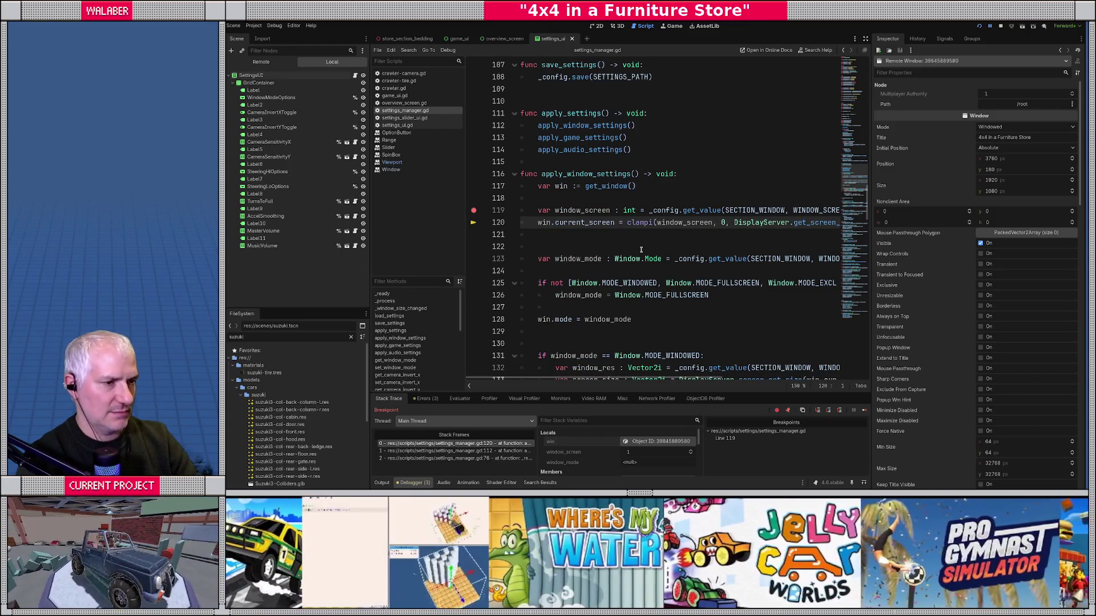
Step: Step to line 123, resume and stop the game, then open the Window class documentation
key(F10)
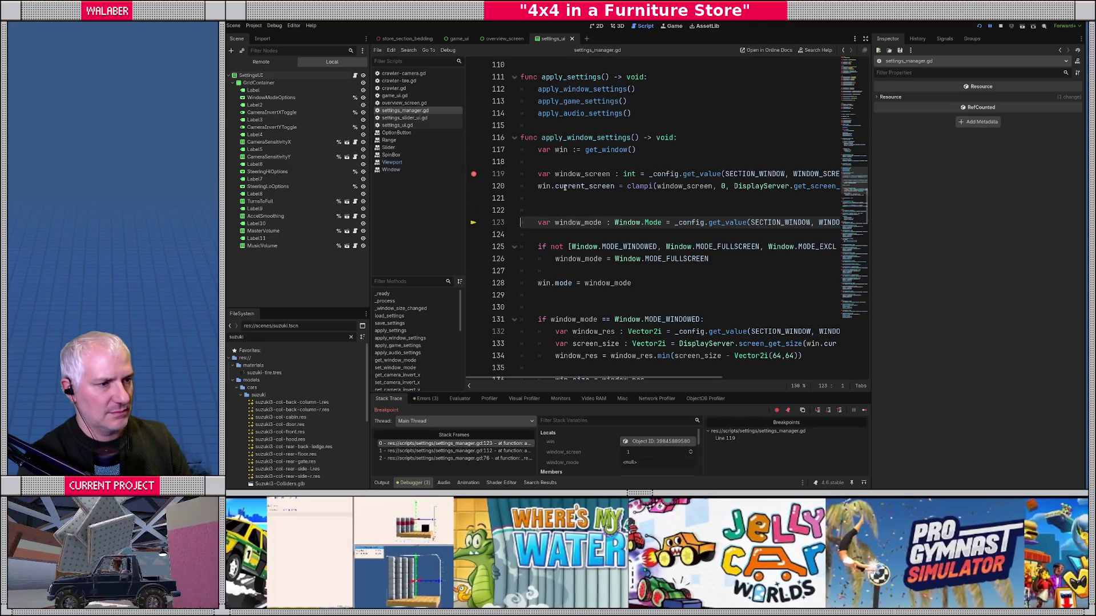
mouse_move(565, 187)
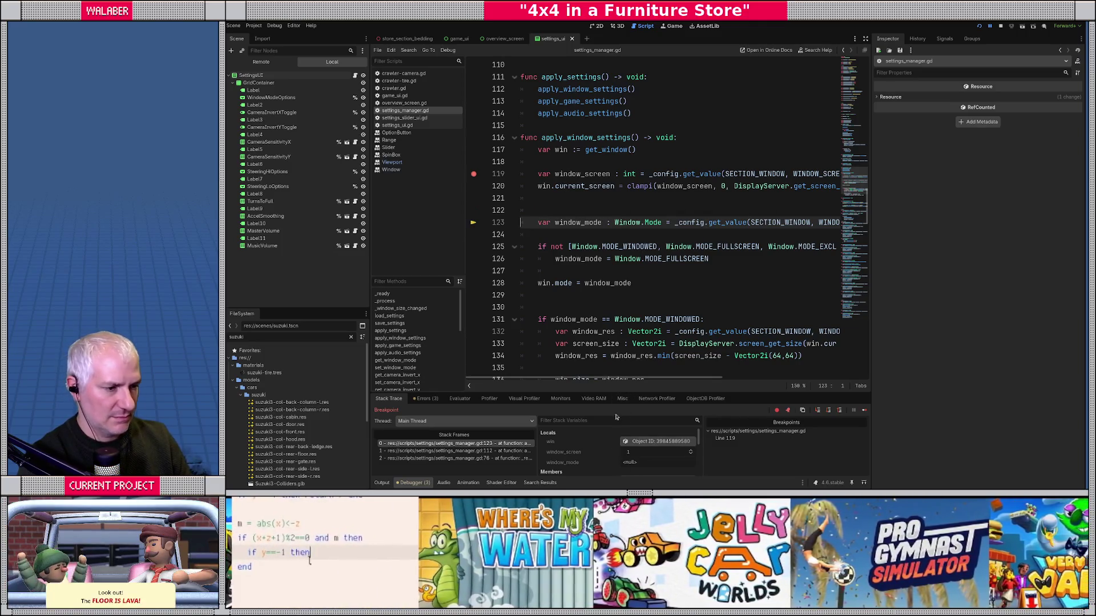
drag(618, 395, 618, 284)
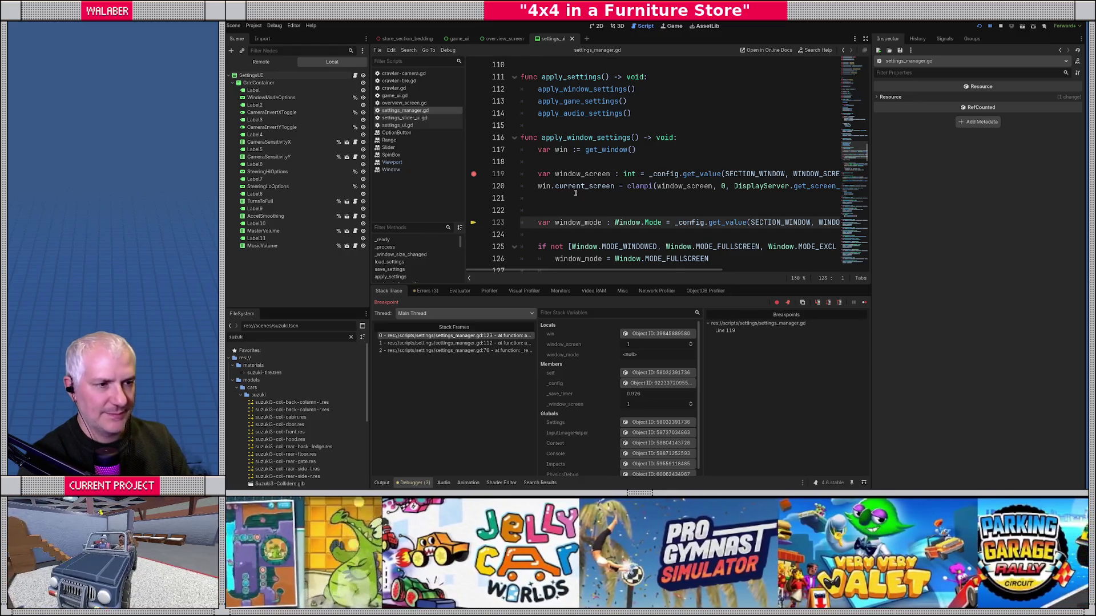
key(F12)
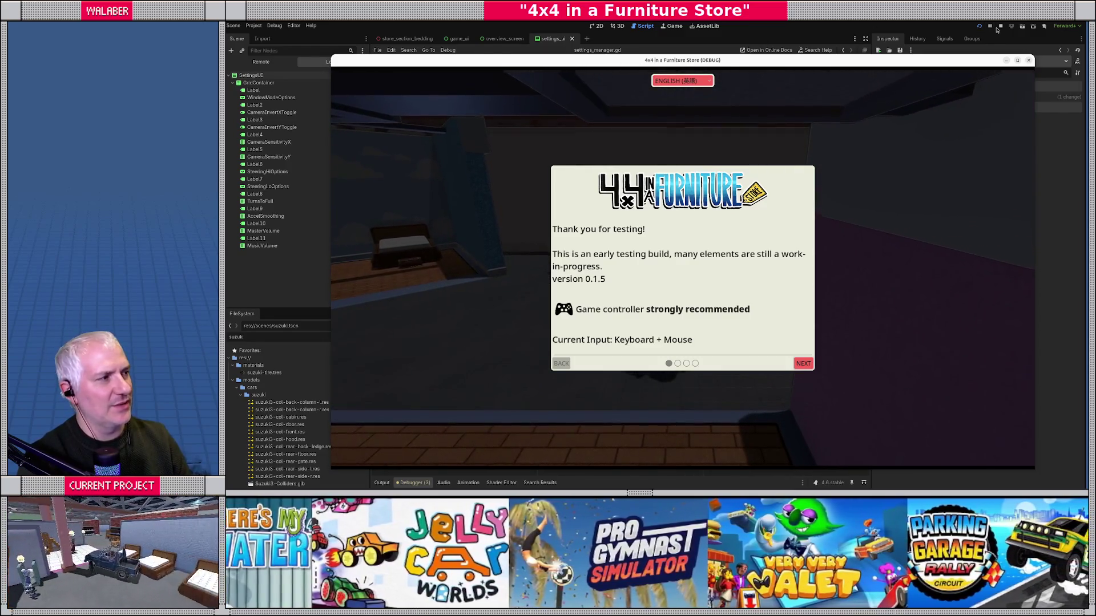
click(1000, 27)
ctrl+click(577, 192)
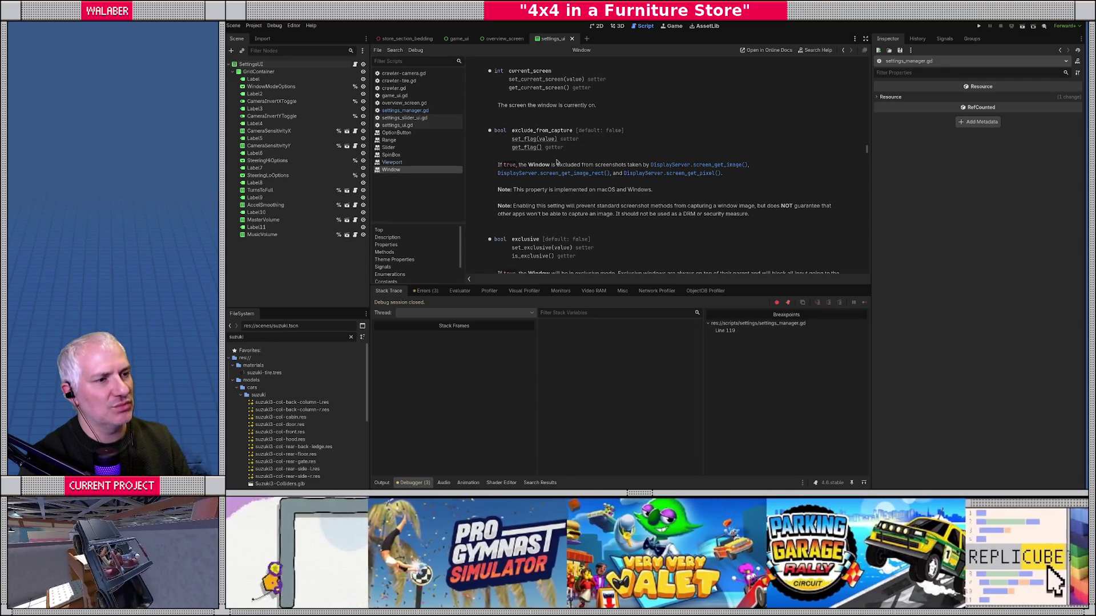
Step: Clear the line 119 breakpoint and return to settings_manager.gd in distraction-free mode
key(alt+Left)
click(473, 174)
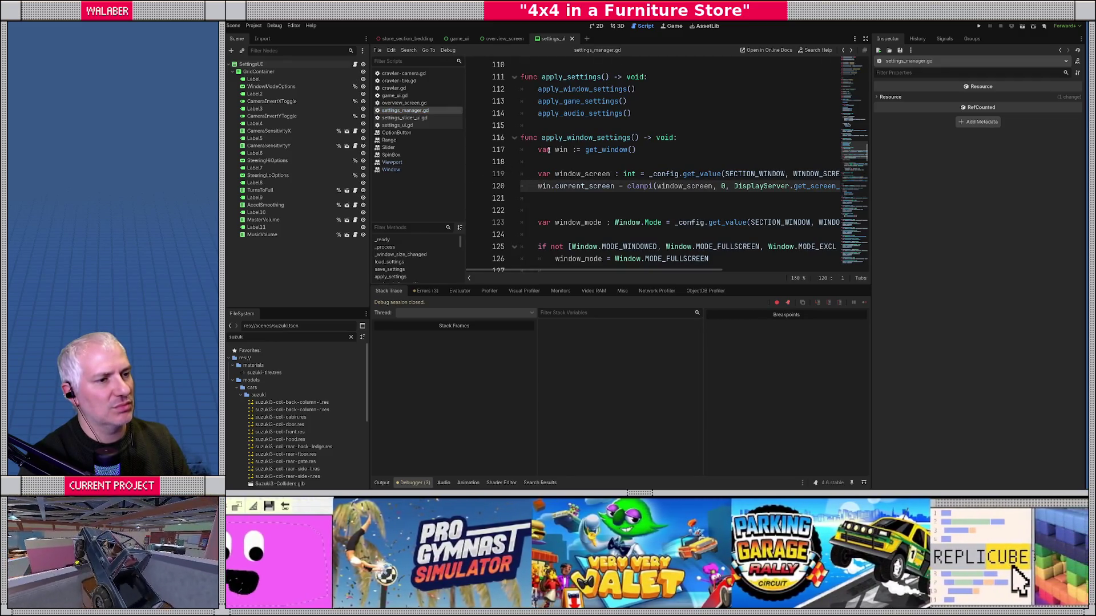
click(866, 38)
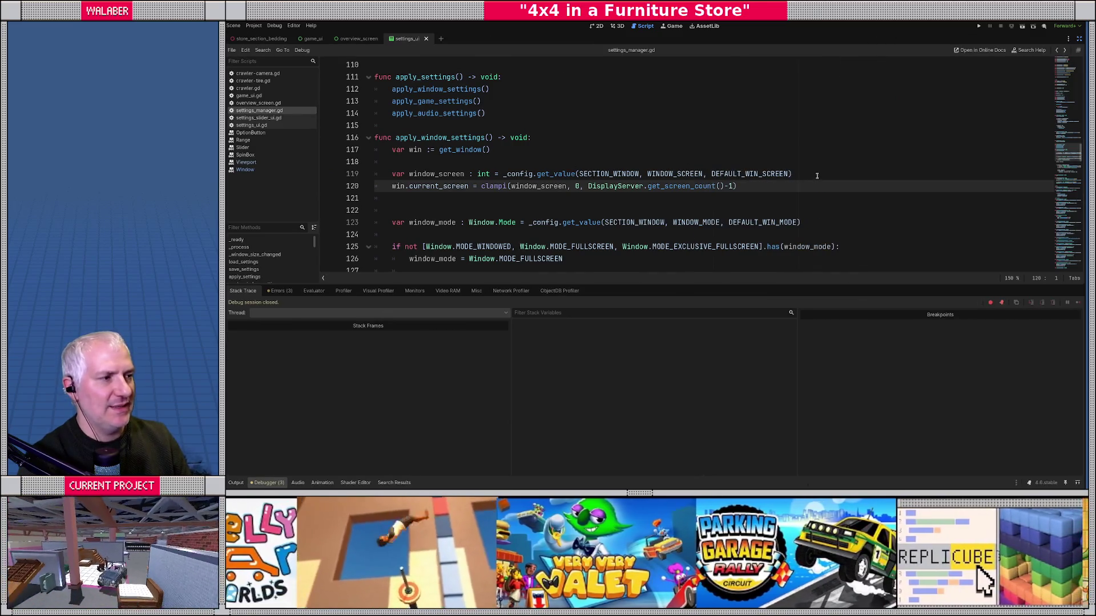
Step: Insert a DisplayServer.window_set_current_screen(window_screen, win.get_window_id()) call above the clampi line
key(ctrl+shift+Return)
text(DisplayS)
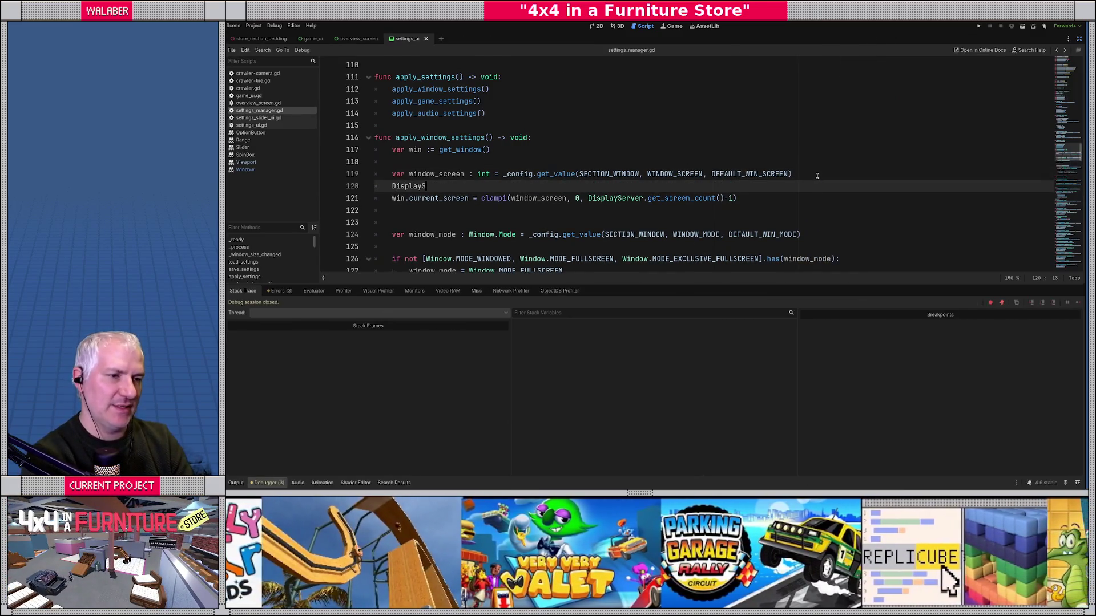
text(erver.s)
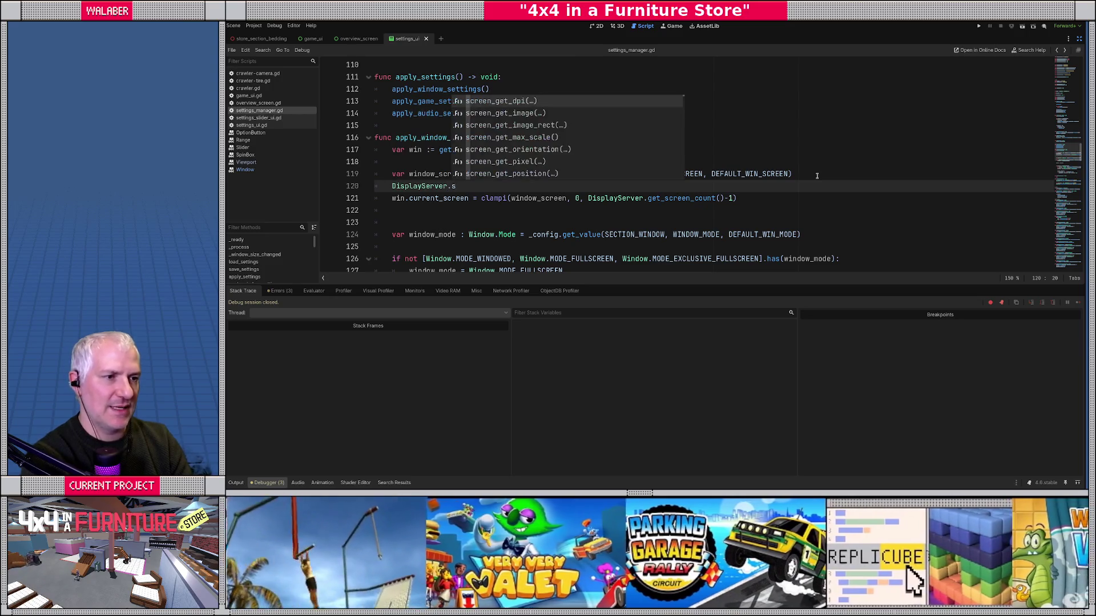
text(et_scree)
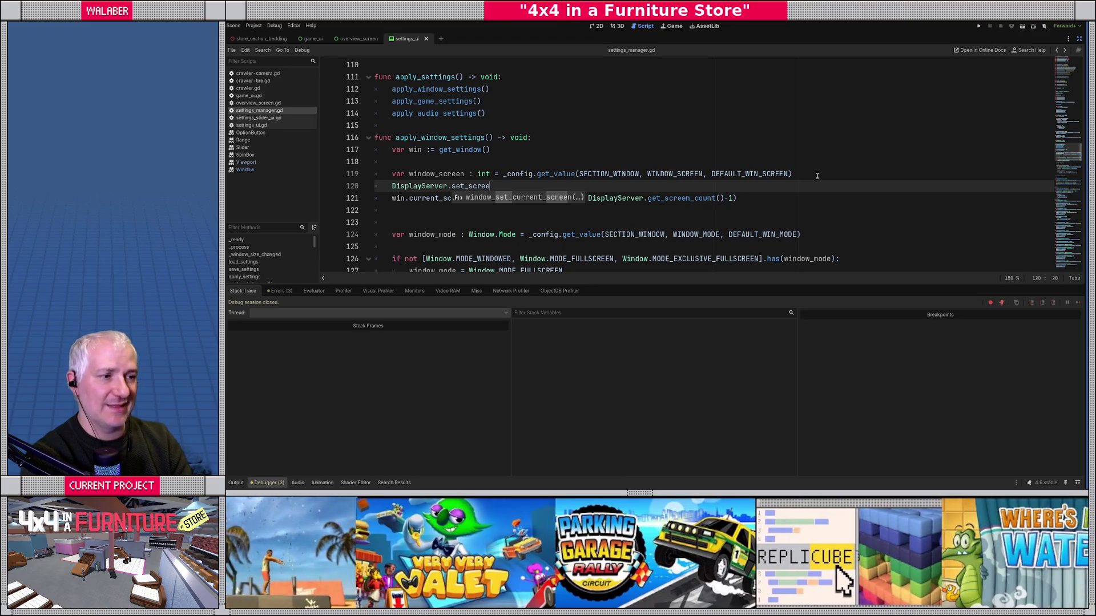
key(Return)
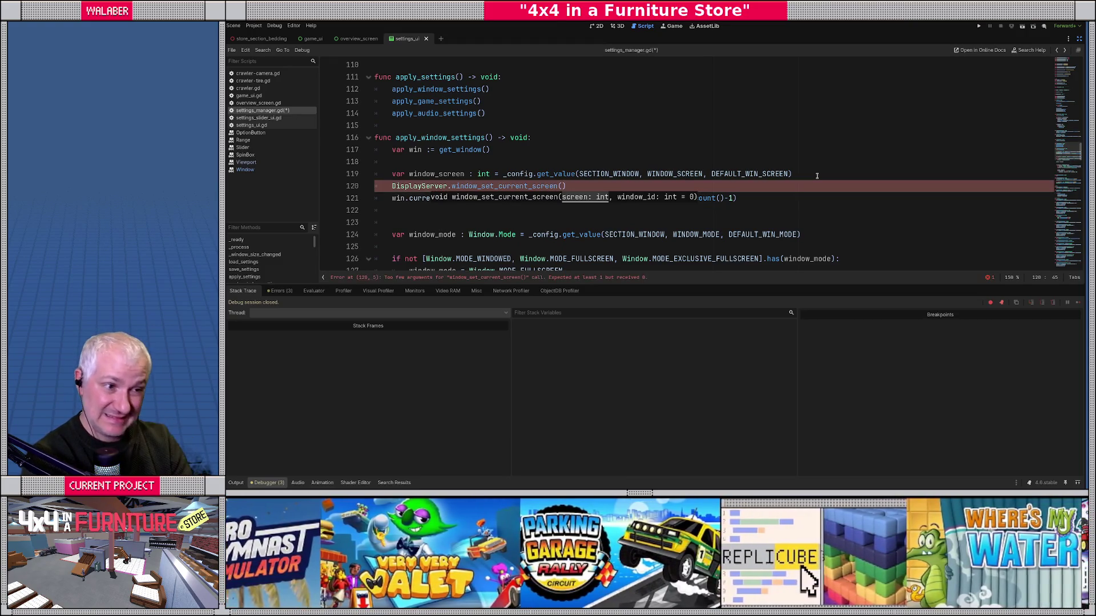
text(window_scree)
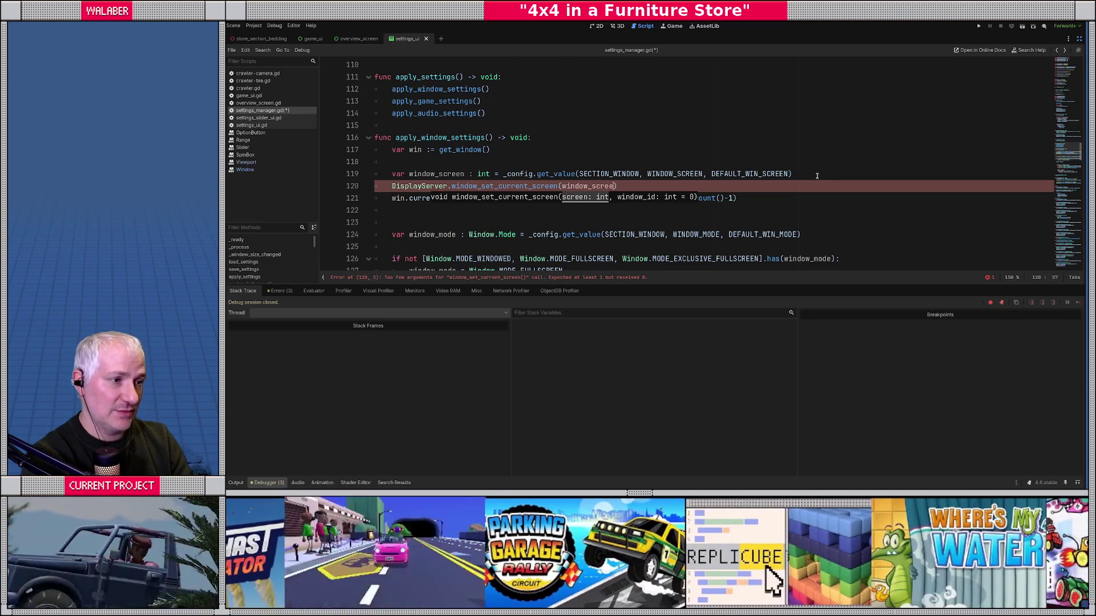
text(n,)
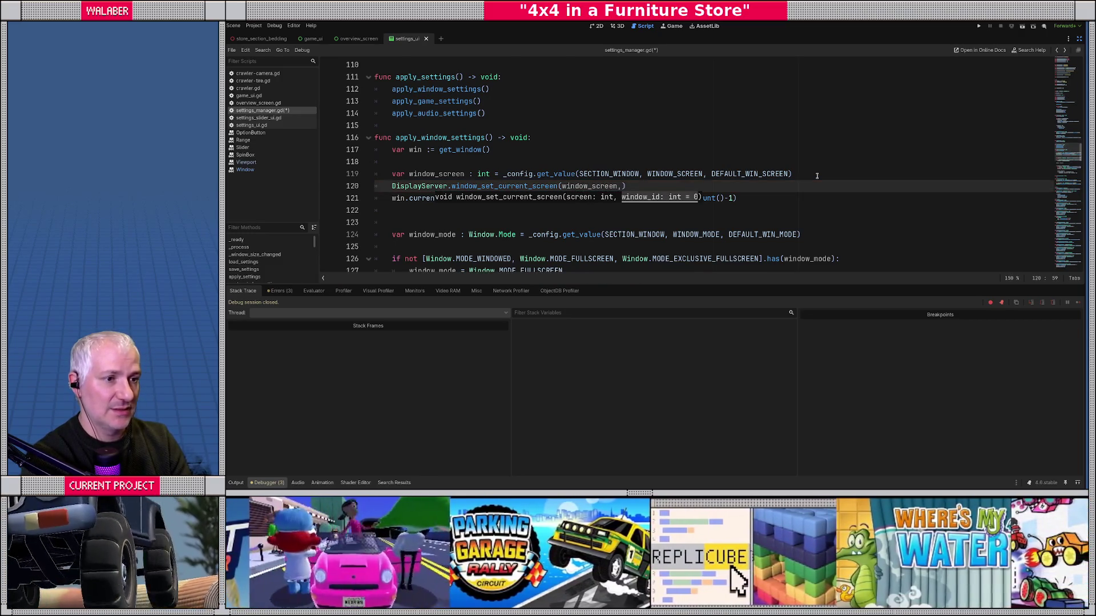
text( win.id)
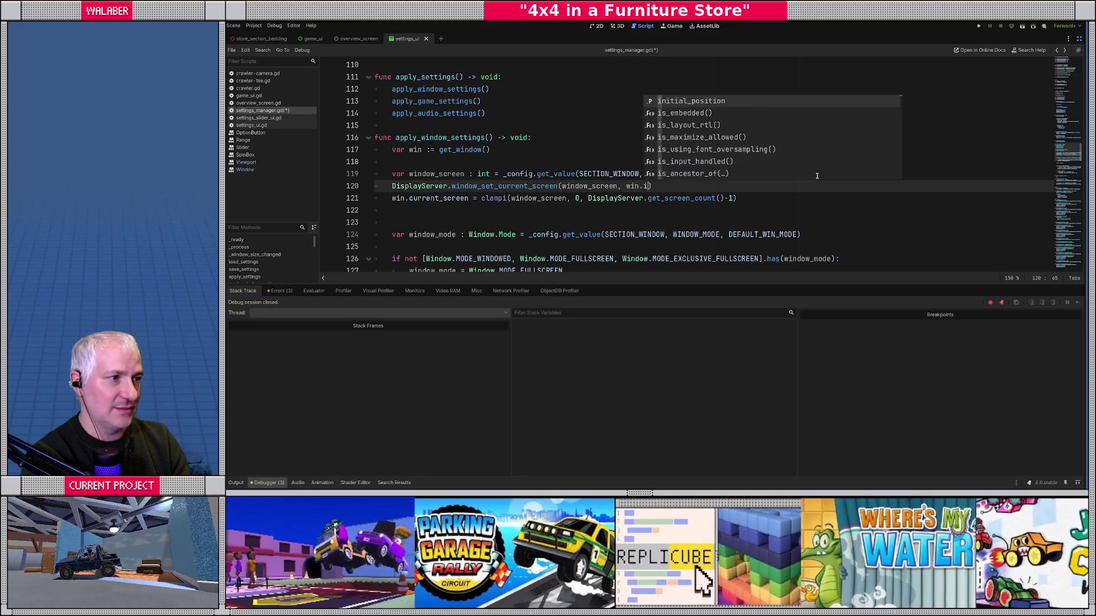
key(Down)
key(Return)
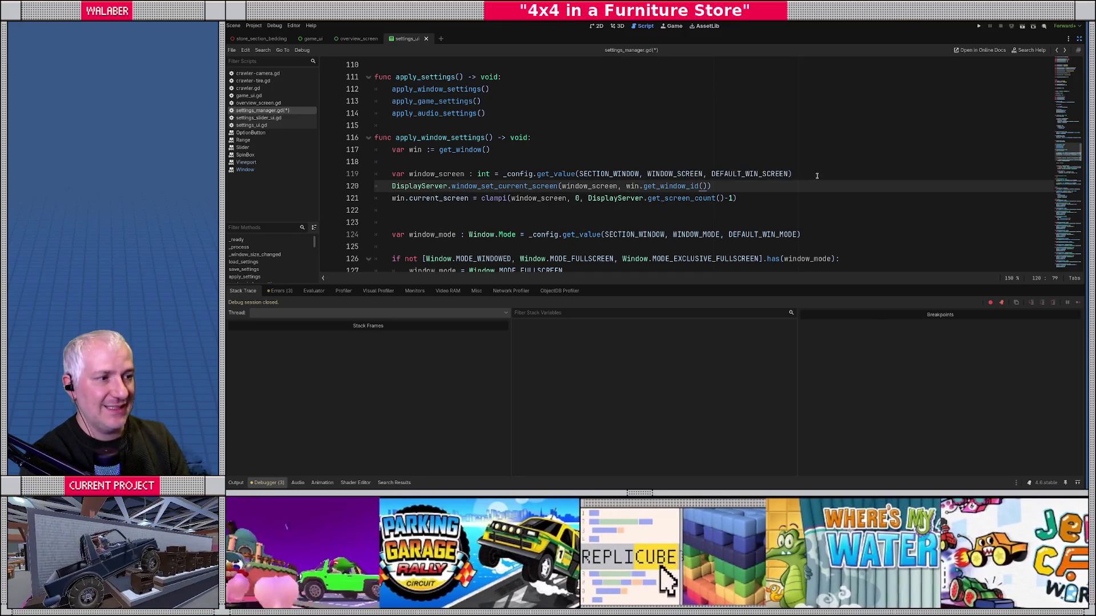
key(Down)
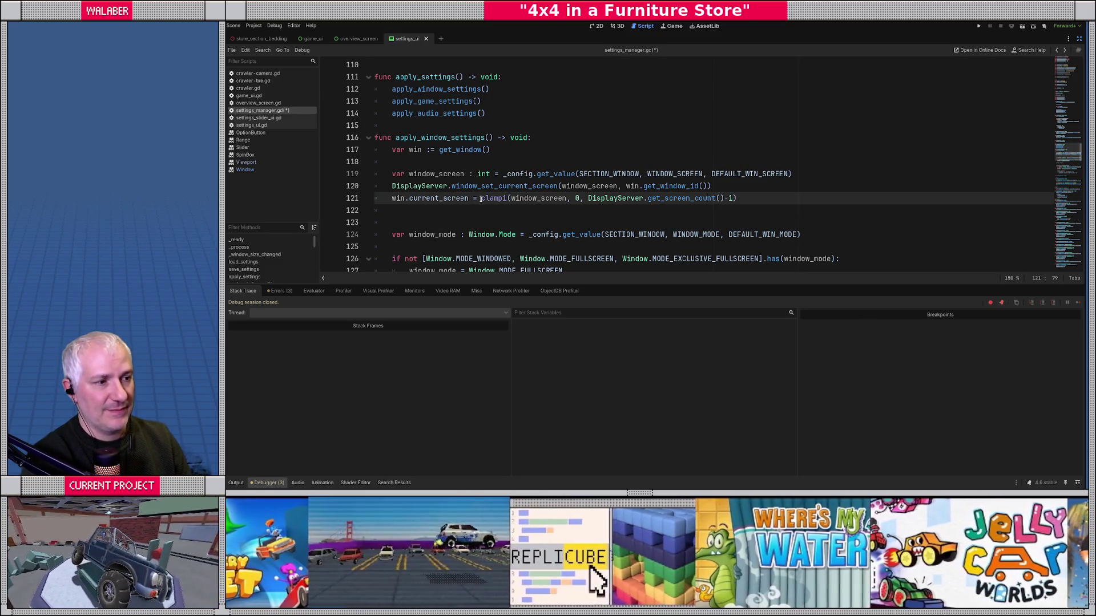
Step: Move the clampi expression into the call's screen argument and delete the old win.current_screen line
drag(481, 198, 738, 198)
key(ctrl+x)
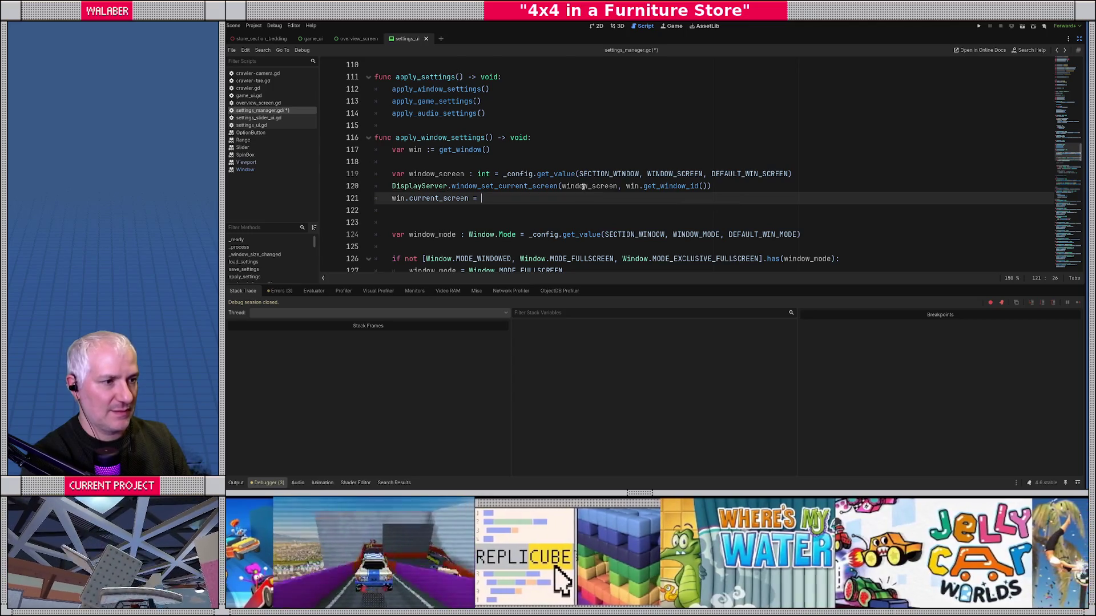
double_click(583, 186)
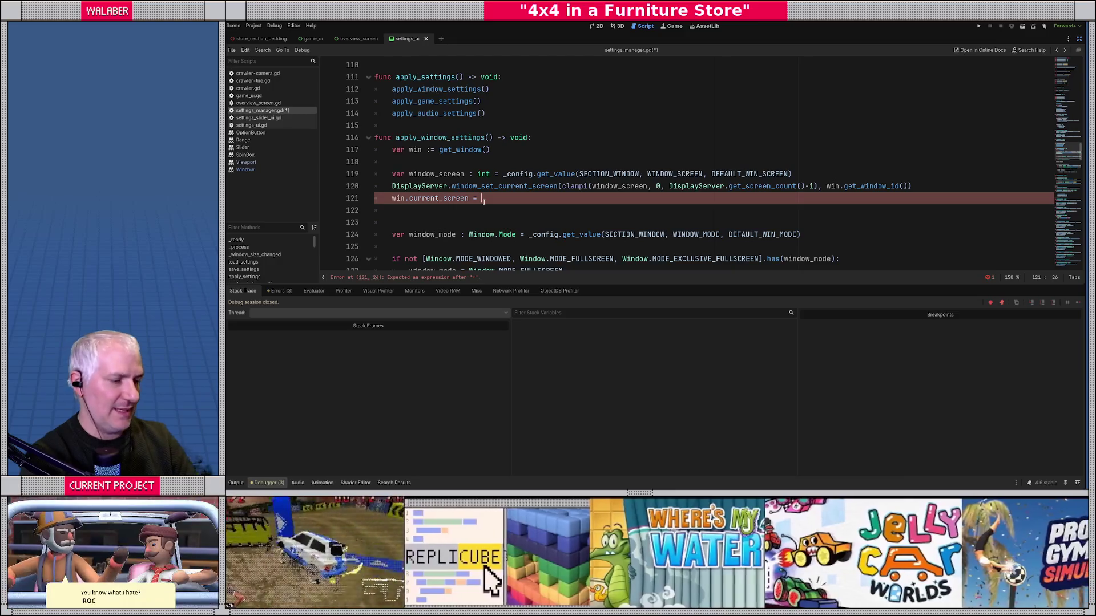
triple_click(483, 202)
key(BackSpace)
key(BackSpace)
Step: Save and run the game, then close it with F8
key(F5)
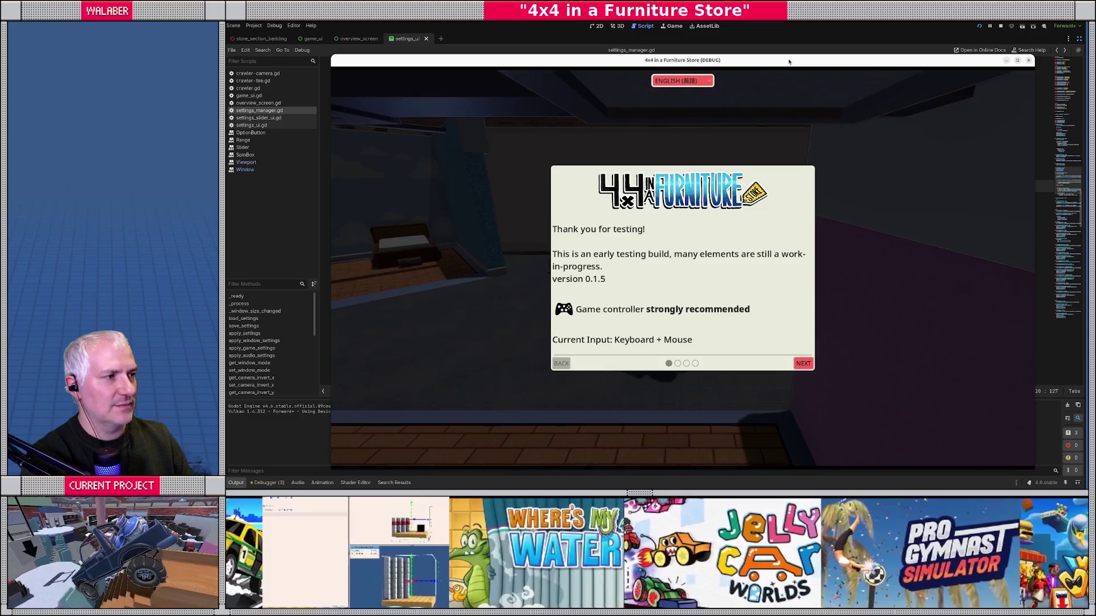
key(F8)
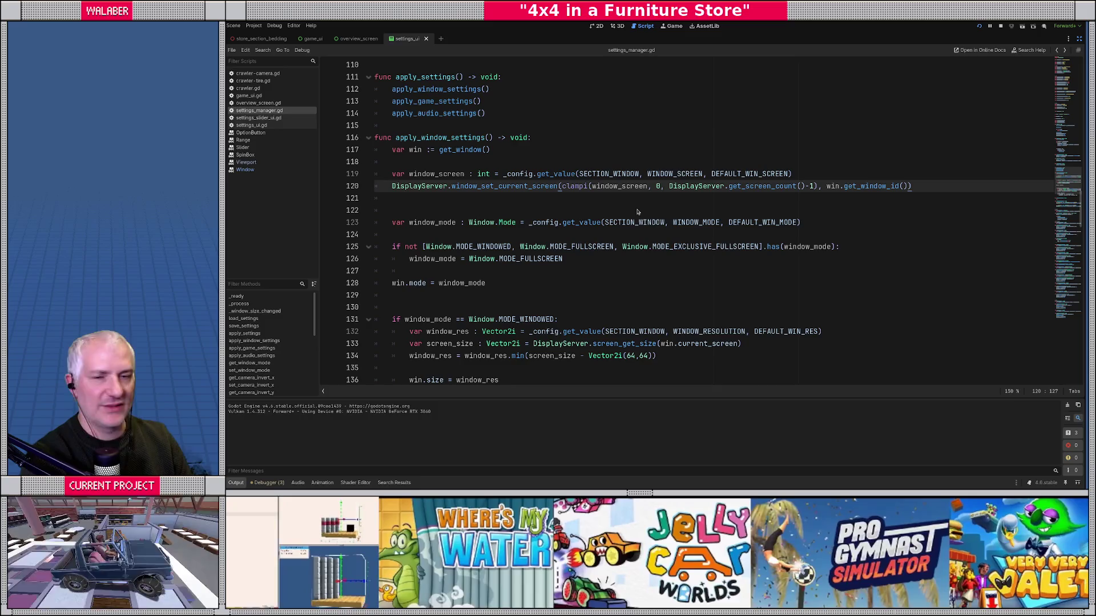
key(F8)
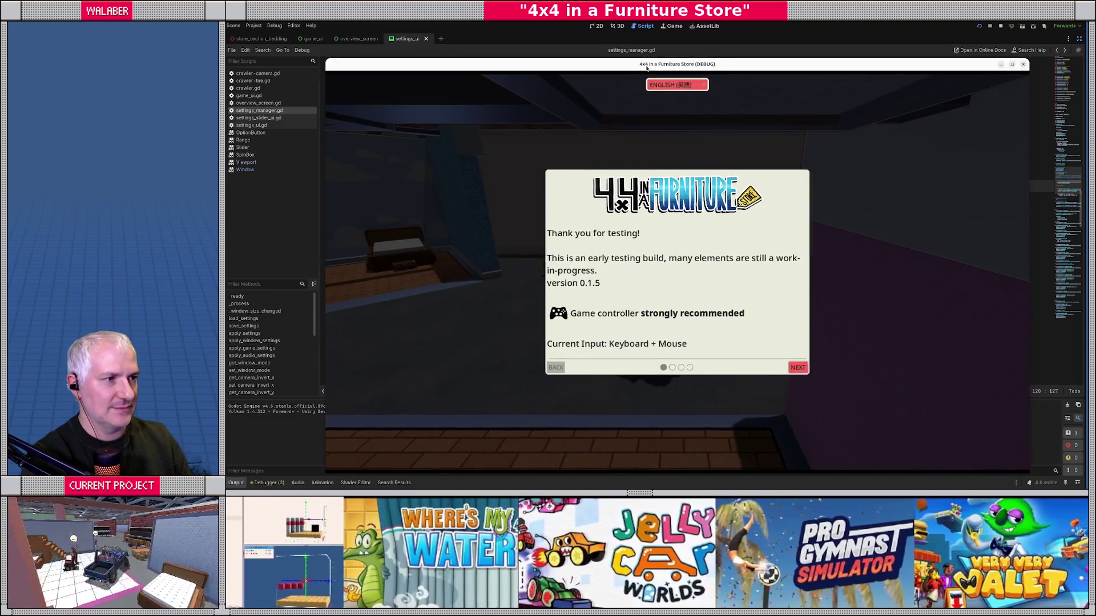
scroll(449, 160, up, 10)
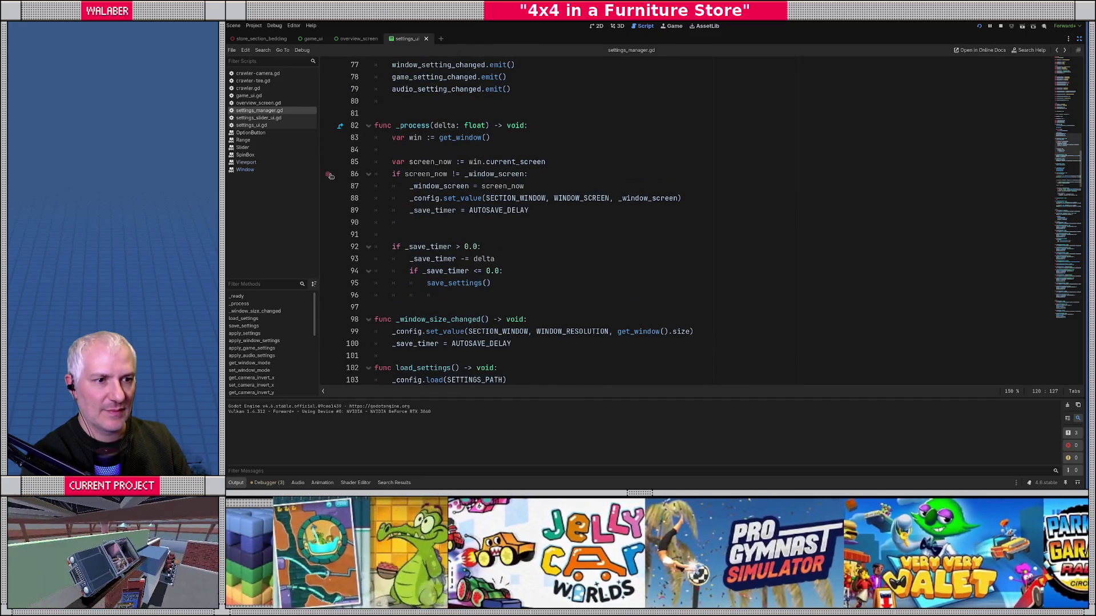
Step: Break at line 86 in _process, remove that breakpoint, resume, and move the game window to another monitor
click(330, 174)
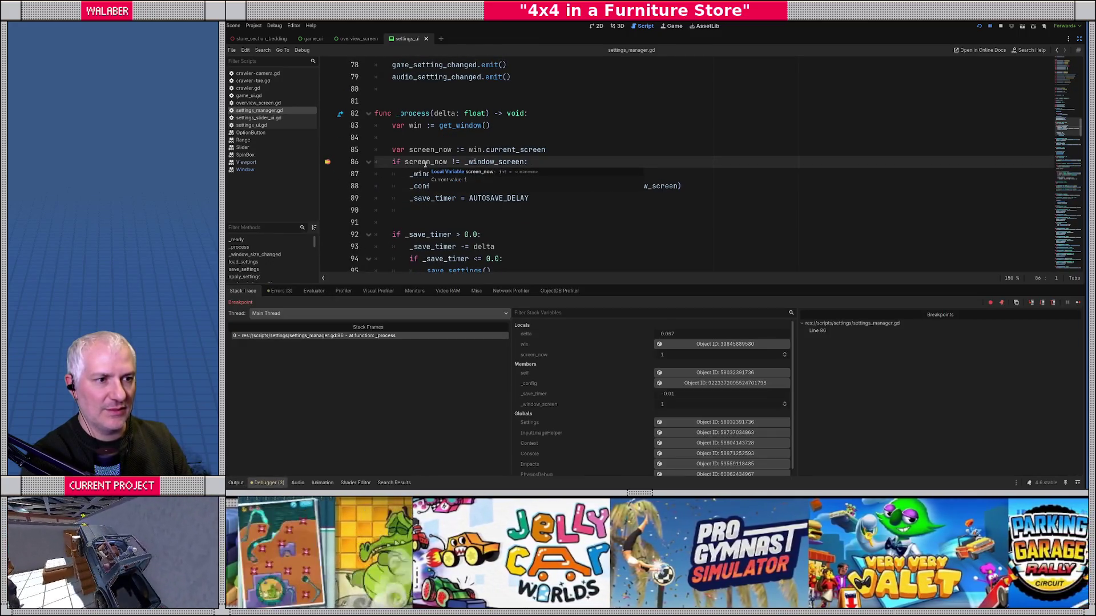
key(F9)
mouse_move(441, 179)
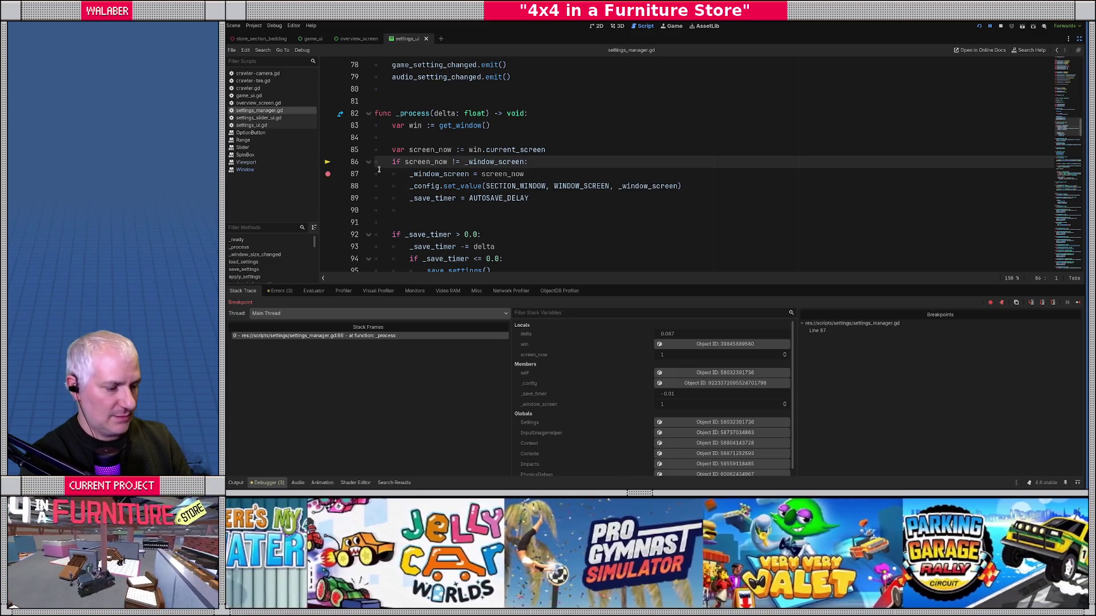
key(F12)
drag(752, 68, 1095, 68)
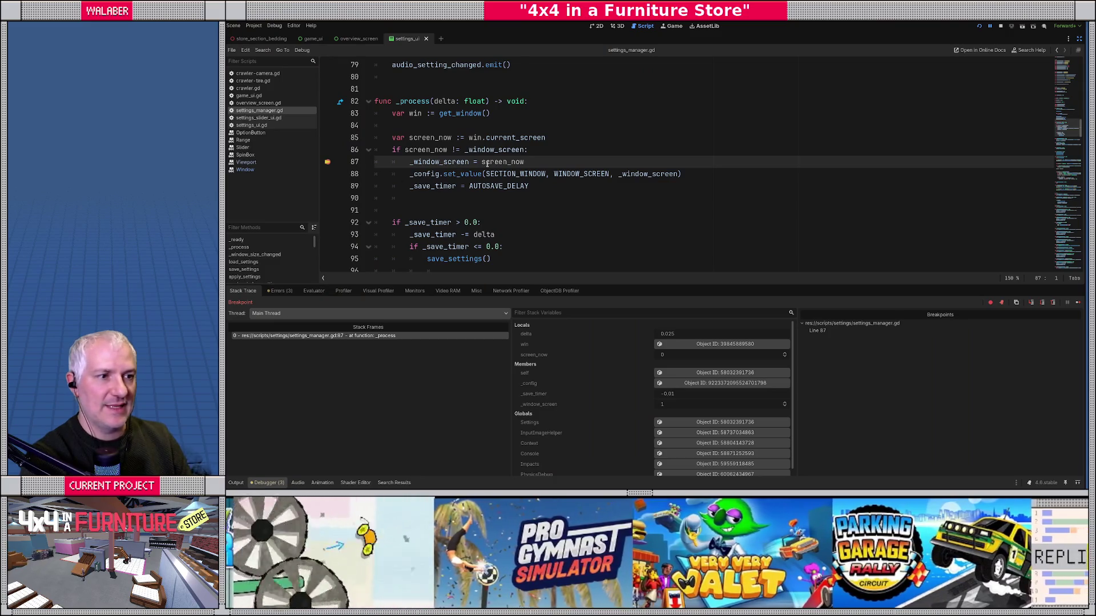
Step: Remove the line 87 breakpoint, resume the game, and stop it with F8
click(460, 174)
click(328, 162)
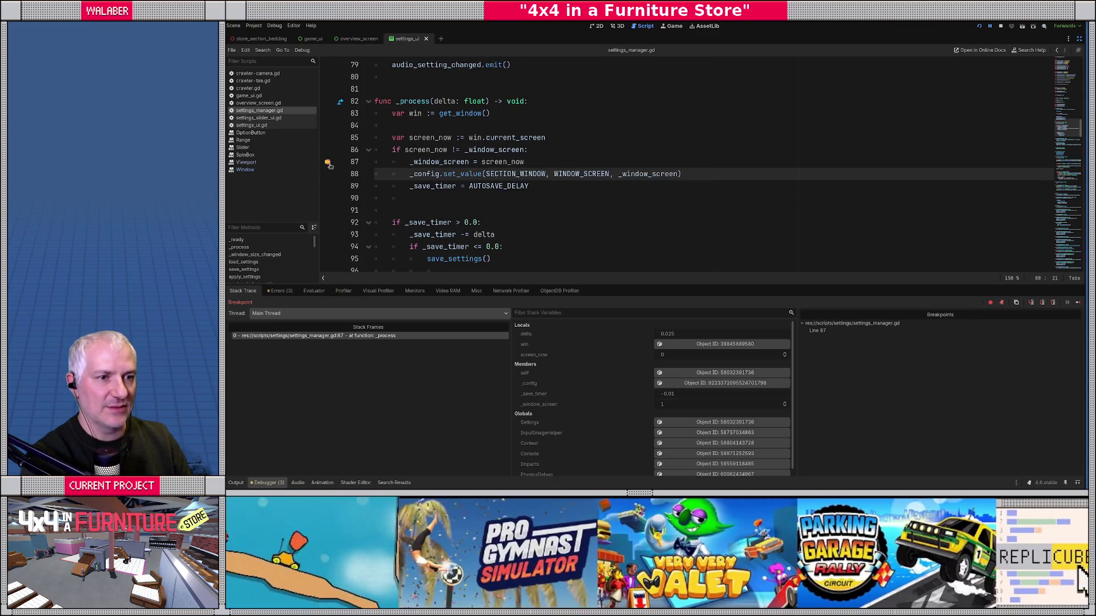
click(444, 174)
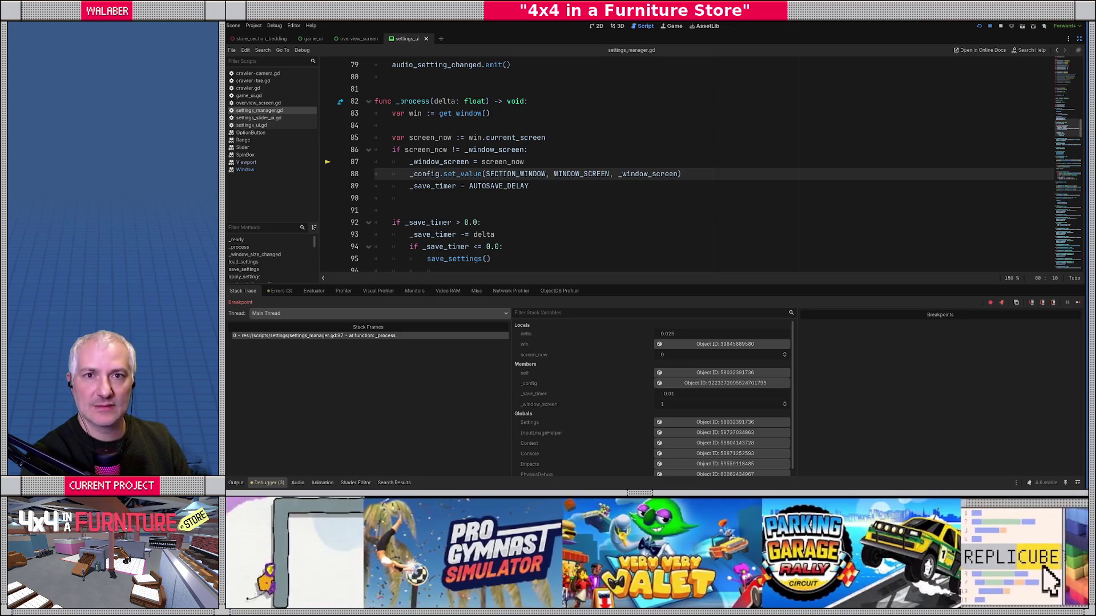
key(F12)
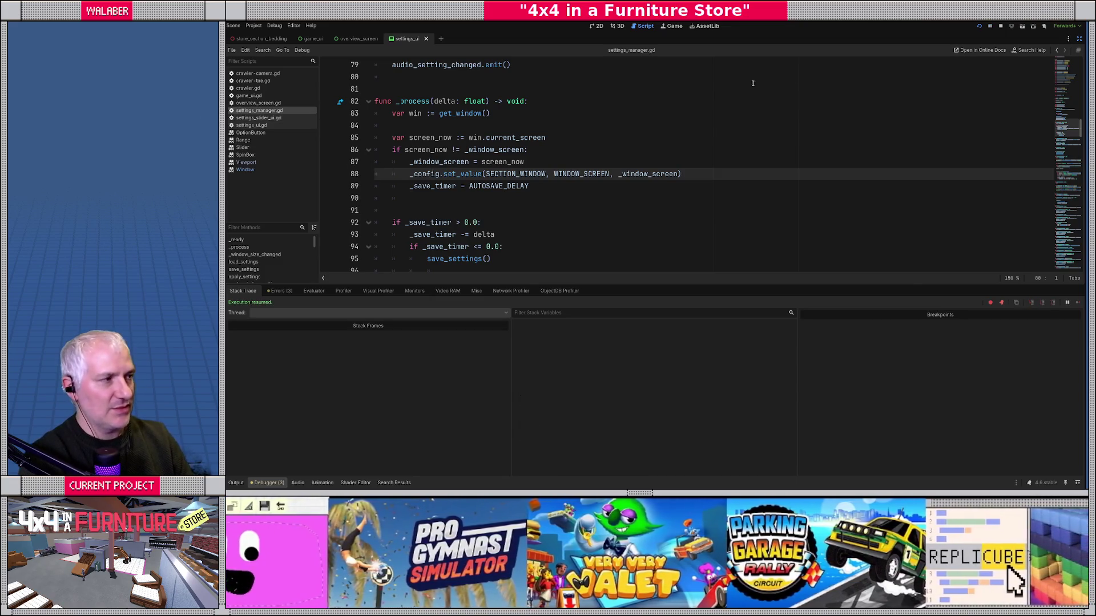
key(F8)
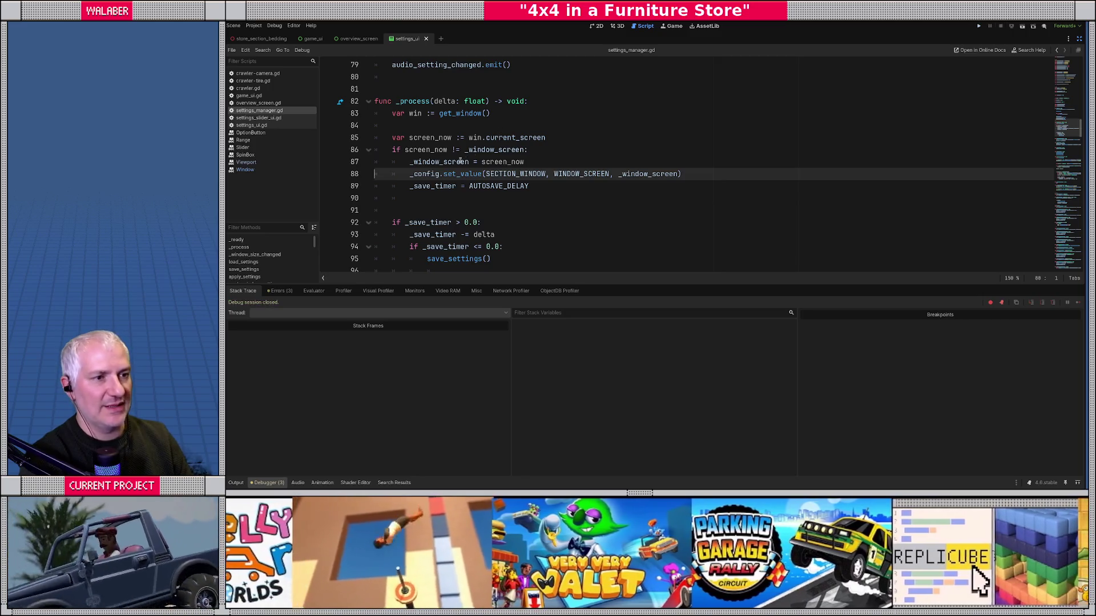
click(439, 161)
scroll(438, 161, down, 1)
scroll(439, 162, up, 3)
scroll(438, 162, down, 3)
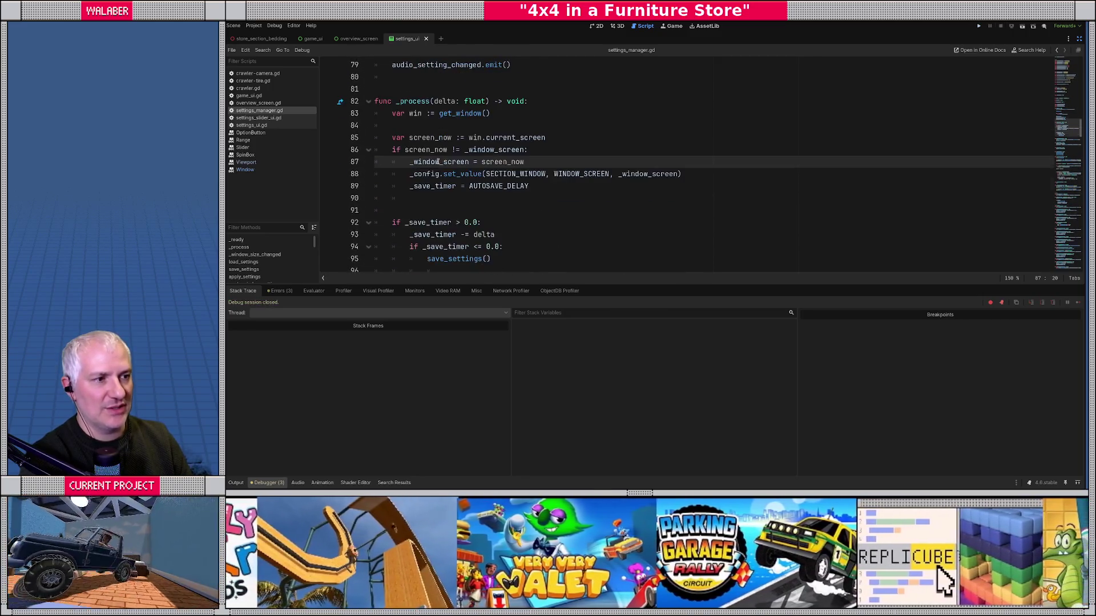
scroll(439, 161, down, 10)
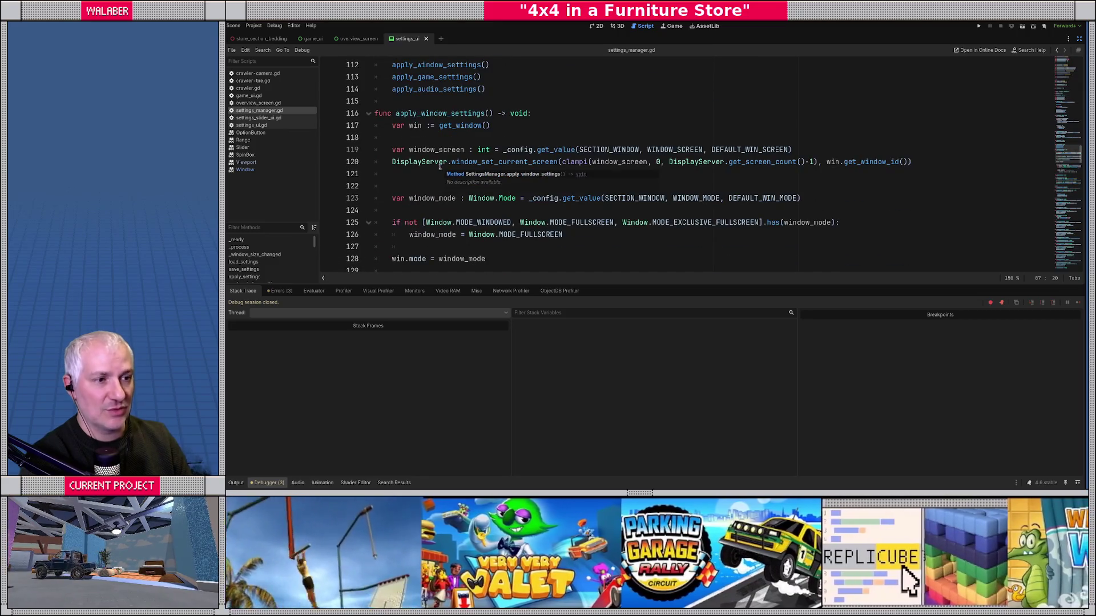
click(327, 162)
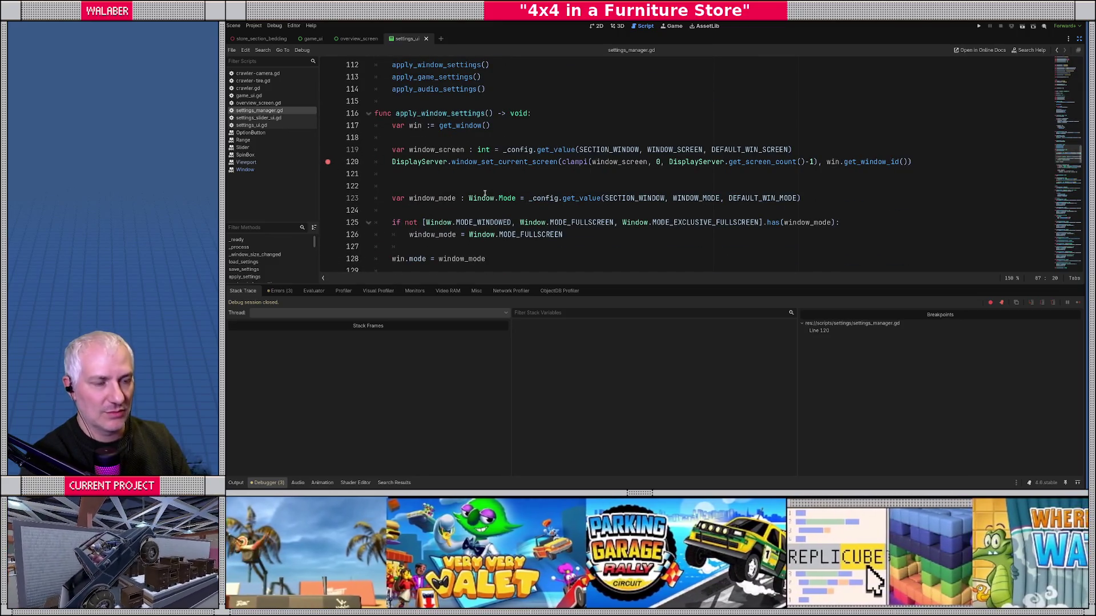
key(F5)
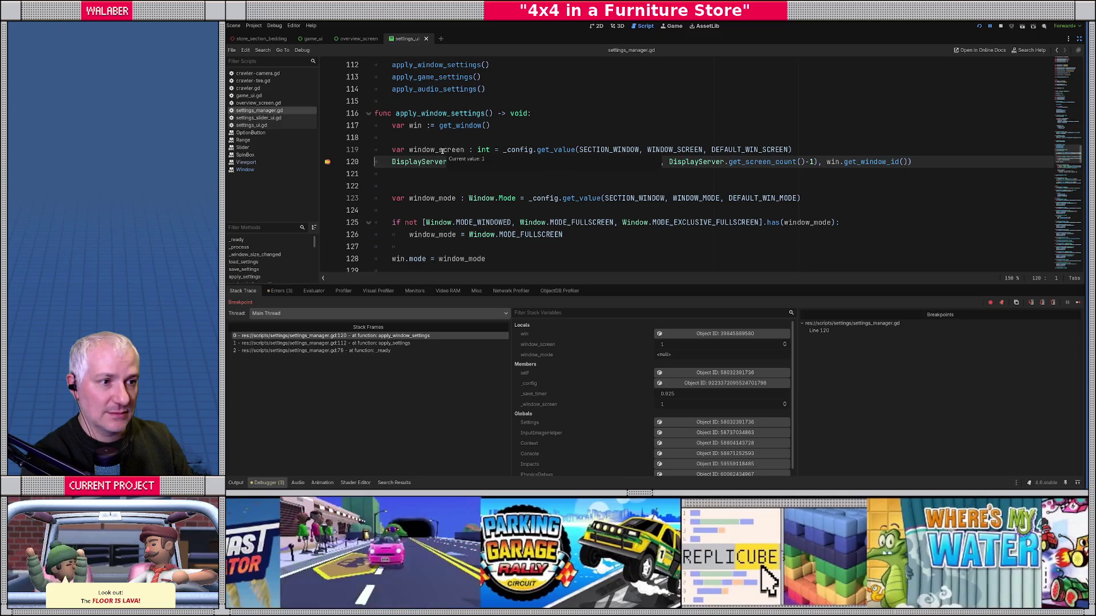
key(F8)
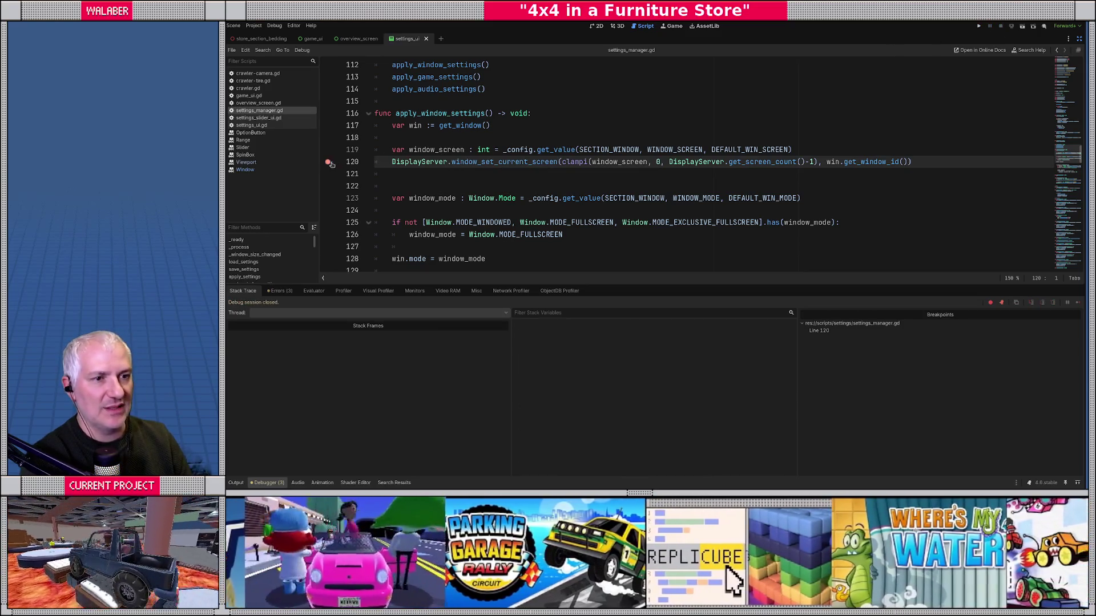
click(328, 161)
scroll(586, 171, up, 8)
scroll(586, 171, up, 6)
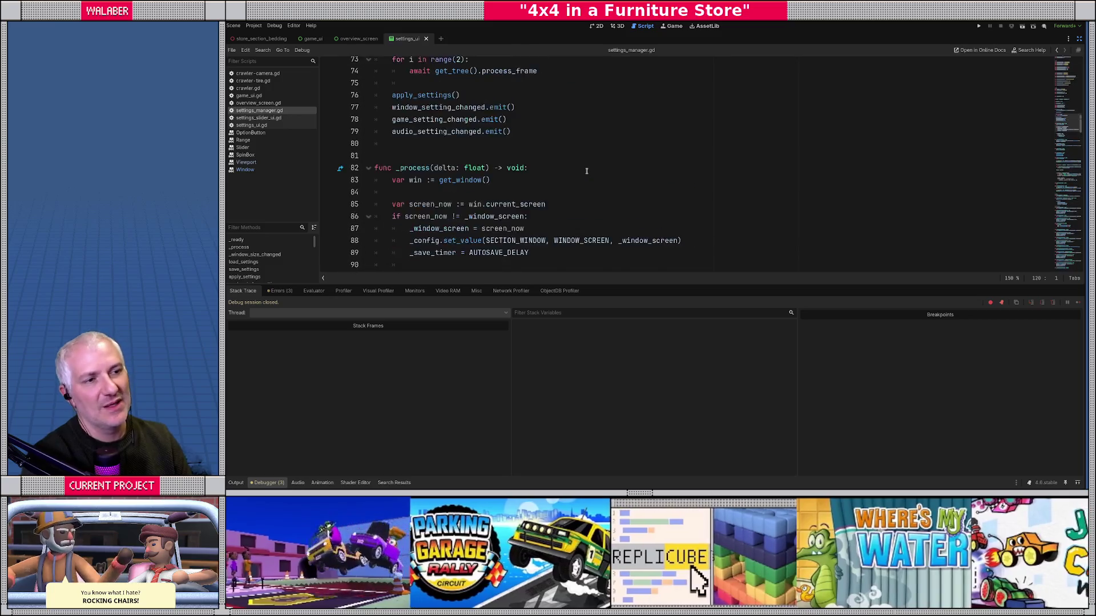
scroll(586, 171, down, 4)
scroll(466, 127, up, 6)
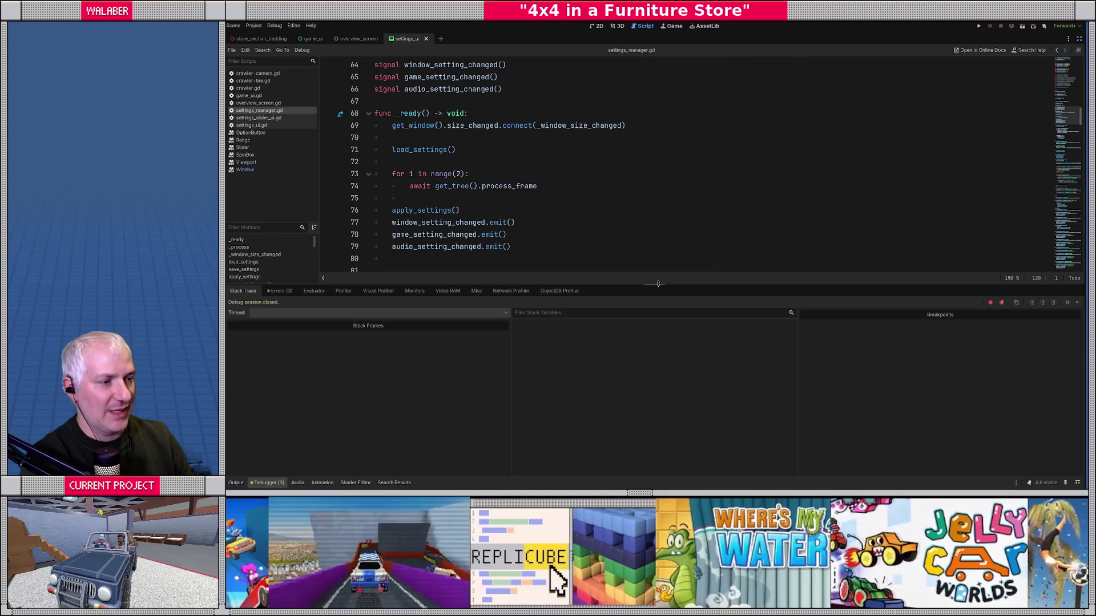
Step: Declare var _screen_detect_enabled := false above the _window_screen declaration
drag(658, 284, 654, 393)
scroll(502, 210, down, 3)
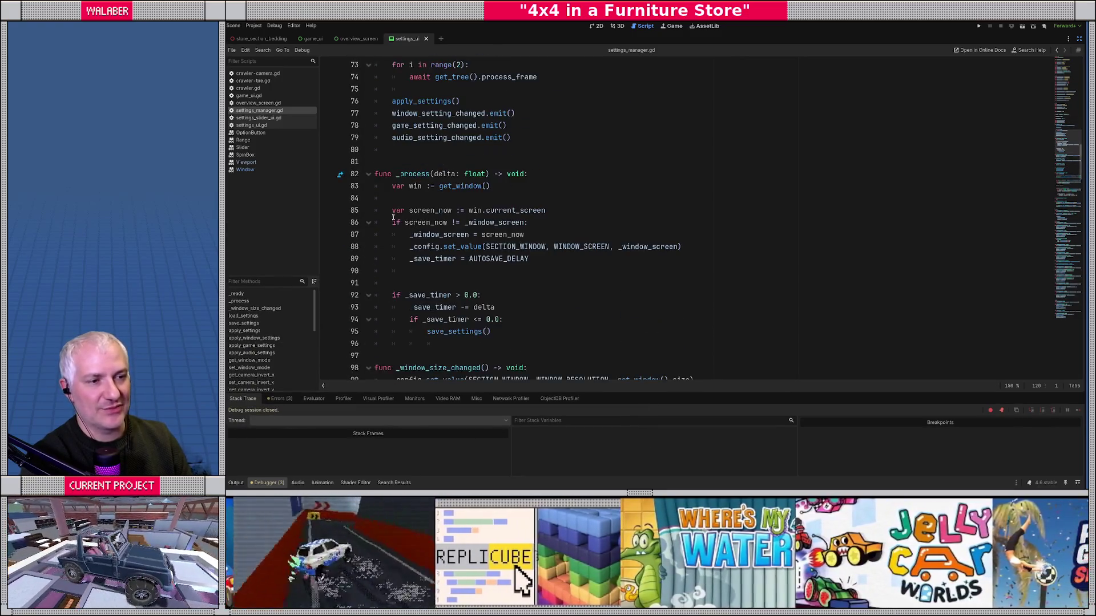
mouse_move(393, 214)
mouse_down()
mouse_move(540, 228)
mouse_move(544, 277)
mouse_up()
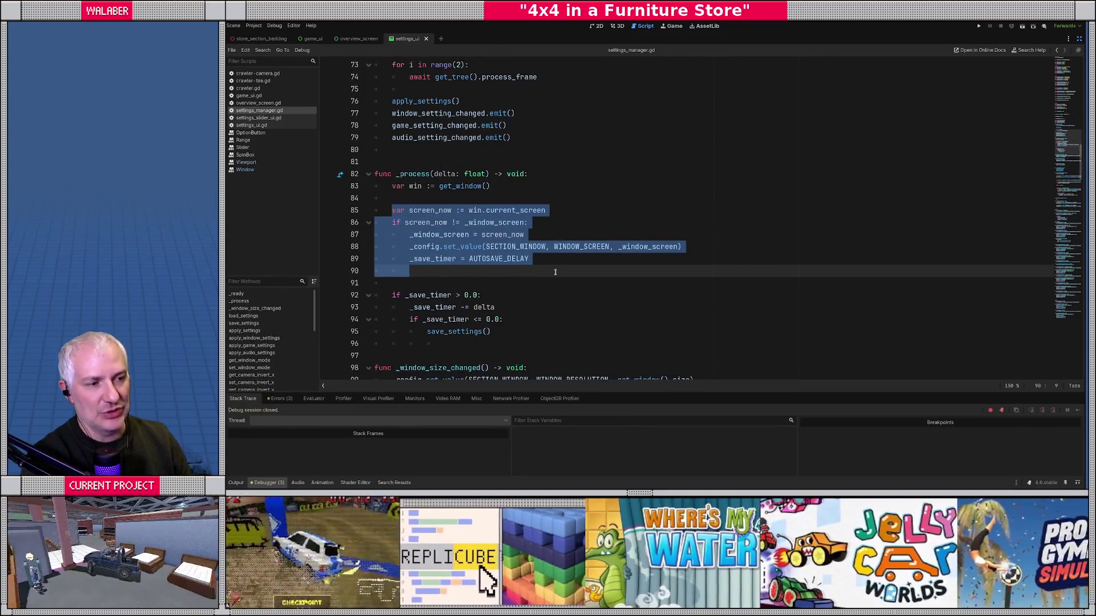
click(555, 272)
scroll(465, 156, up, 5)
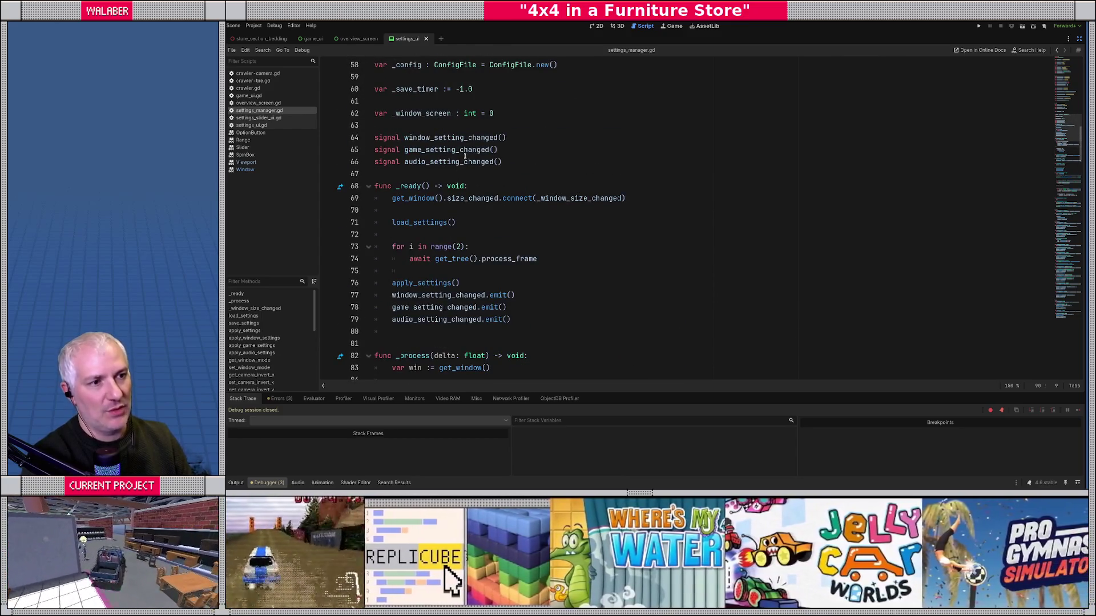
click(526, 117)
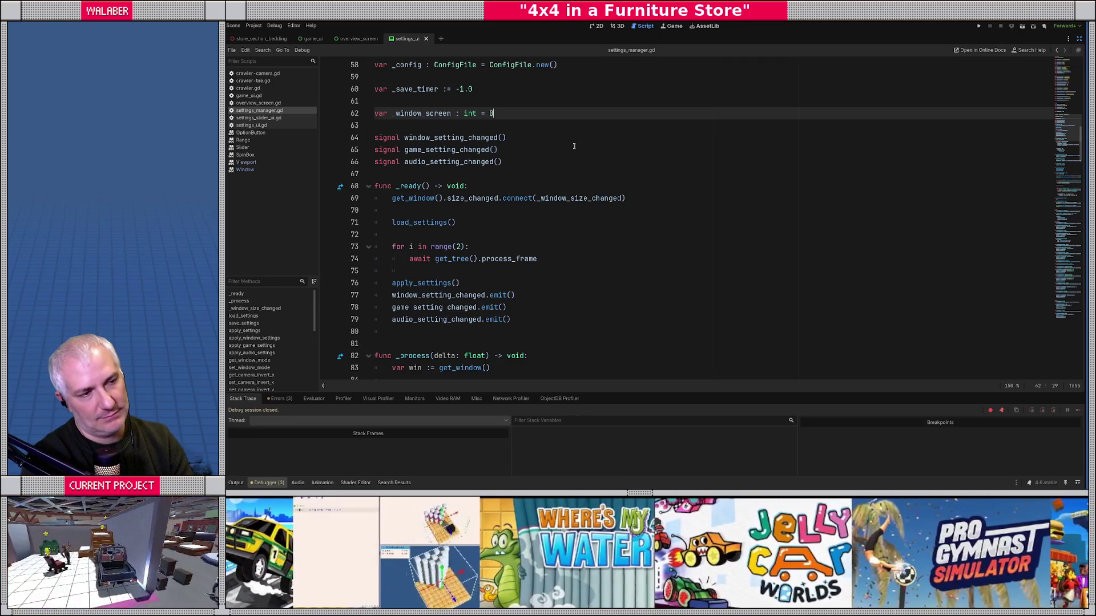
key(ctrl+shift+Return)
text(var )
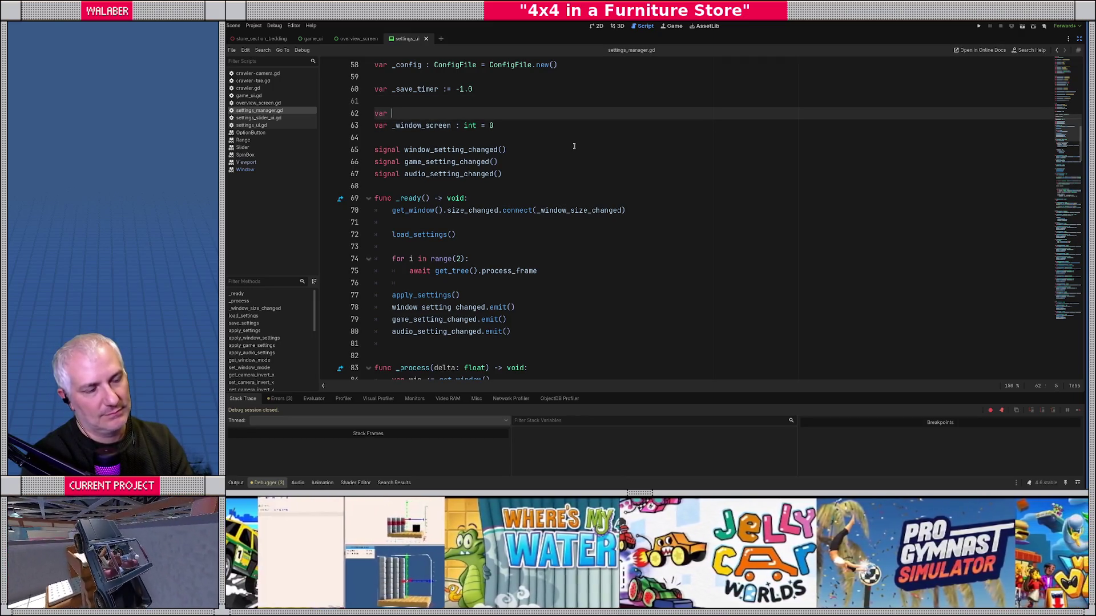
text(_wi)
key(BackSpace)
key(BackSpace)
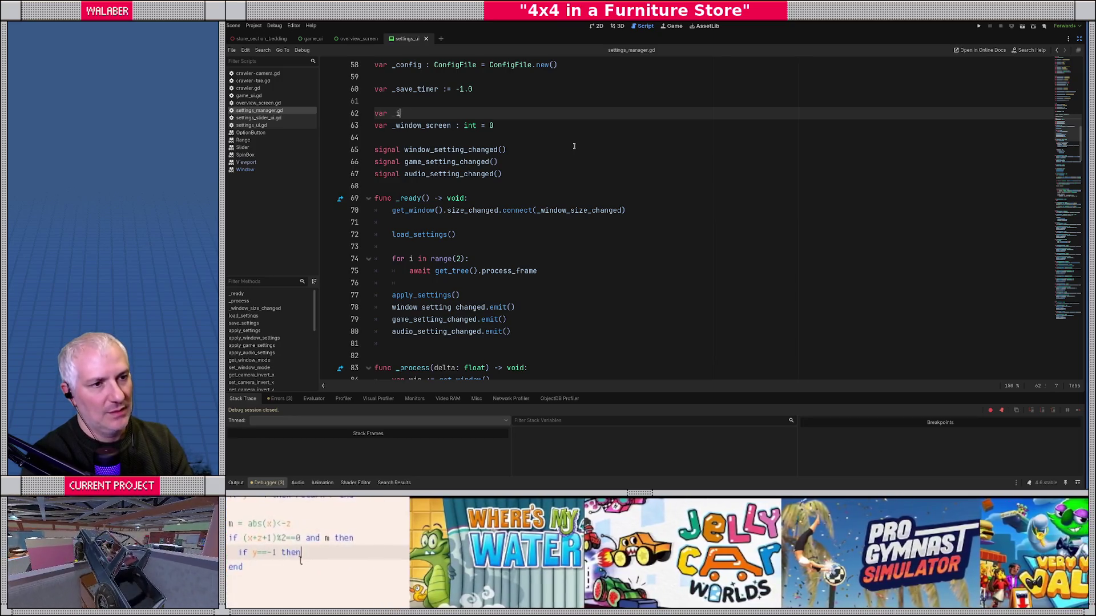
text(screen+d)
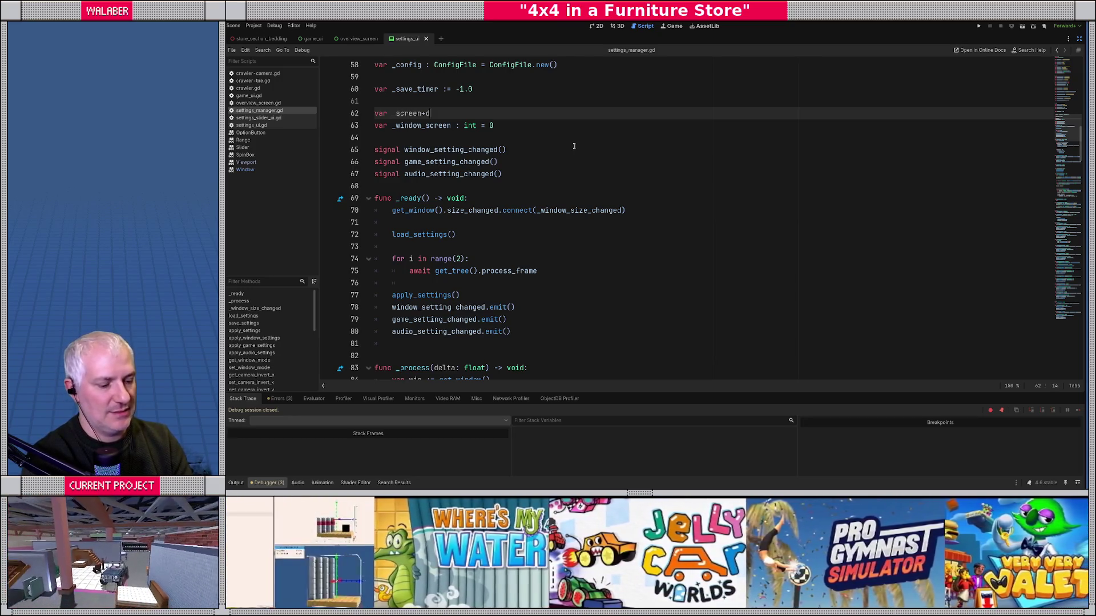
key(BackSpace)
key(BackSpace)
text(_det)
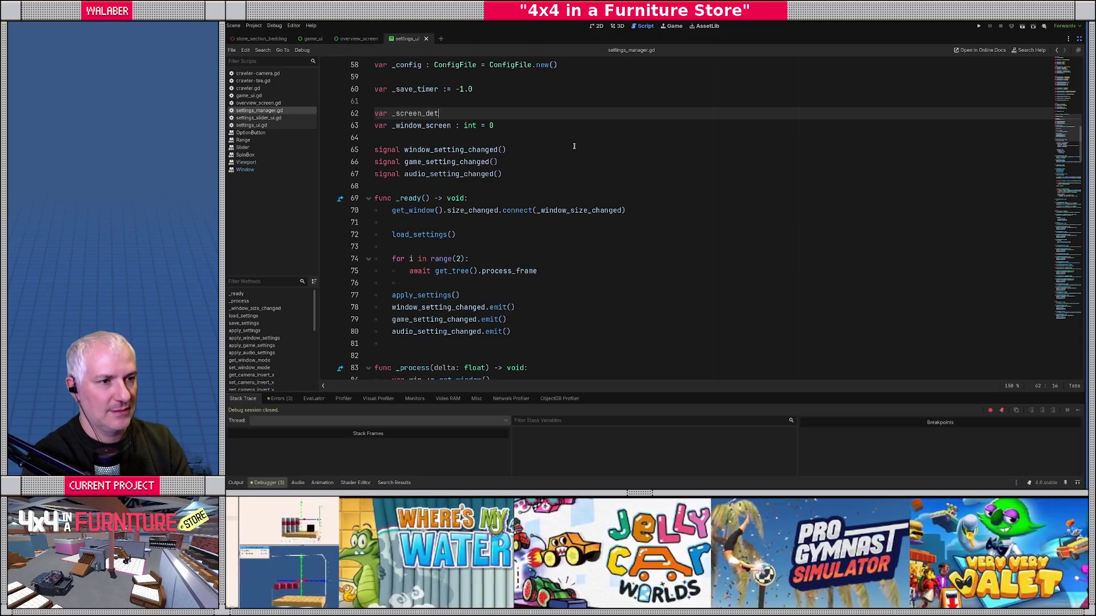
text(ect_enabled := false)
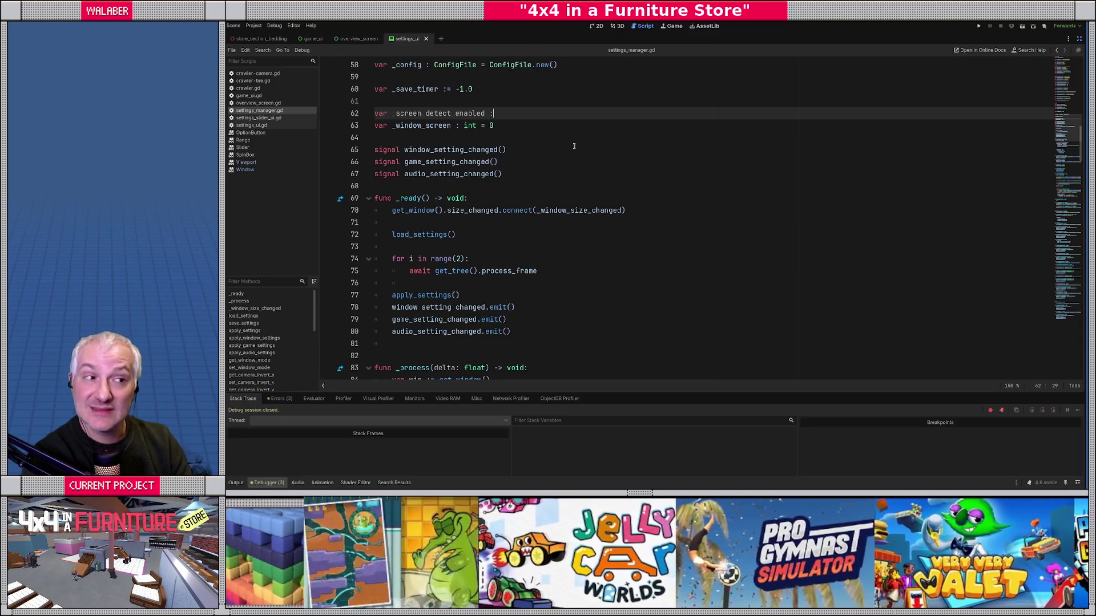
Step: Set _screen_detect_enabled = false at the start of _ready
double_click(472, 113)
key(ctrl+c)
click(489, 199)
key(Return)
key(ctrl+v)
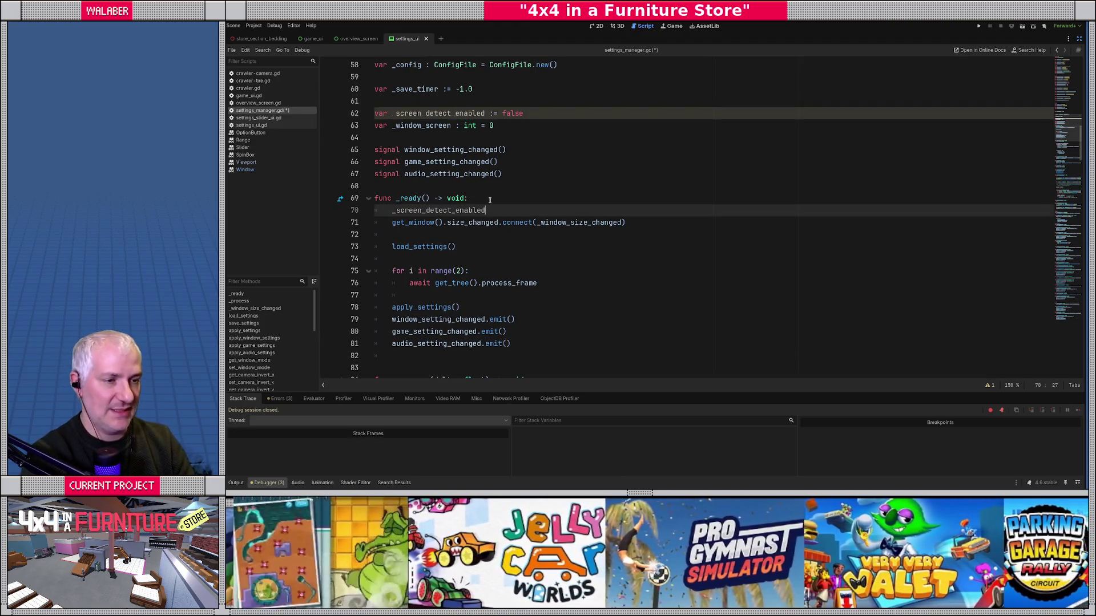
text( = false)
key(Return)
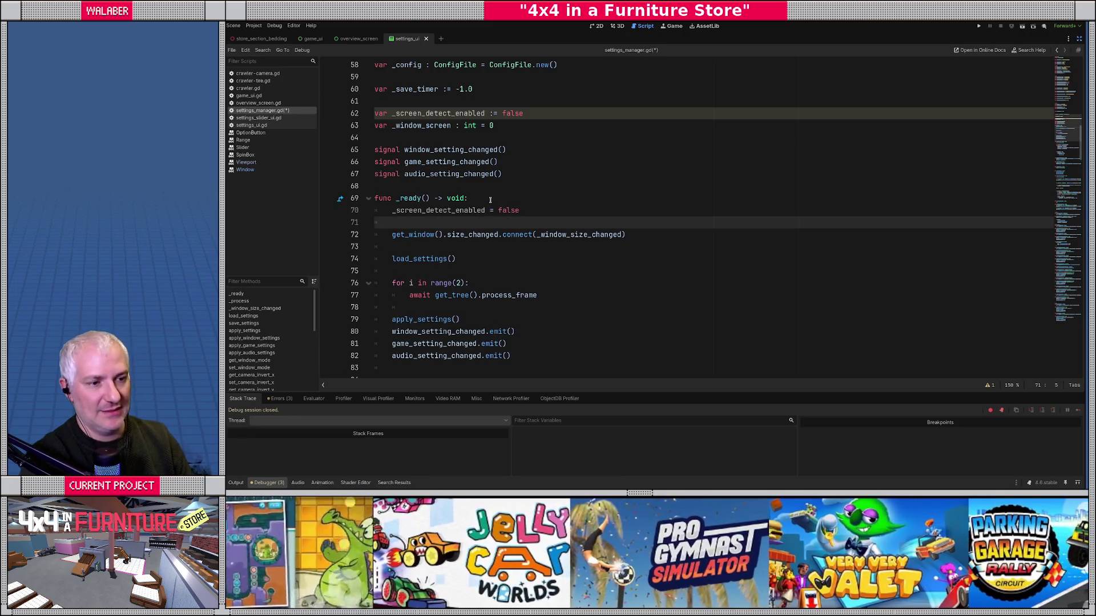
Step: Copy the frame-wait loop after the signal emits in _ready and change its count to 10
scroll(490, 199, down, 3)
click(524, 249)
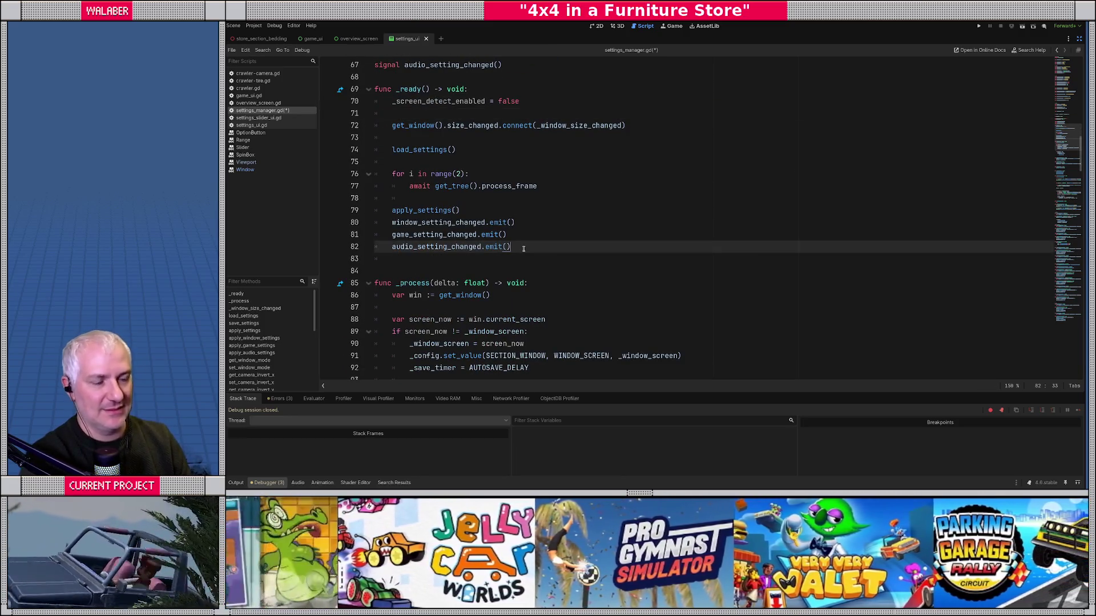
drag(393, 180, 557, 188)
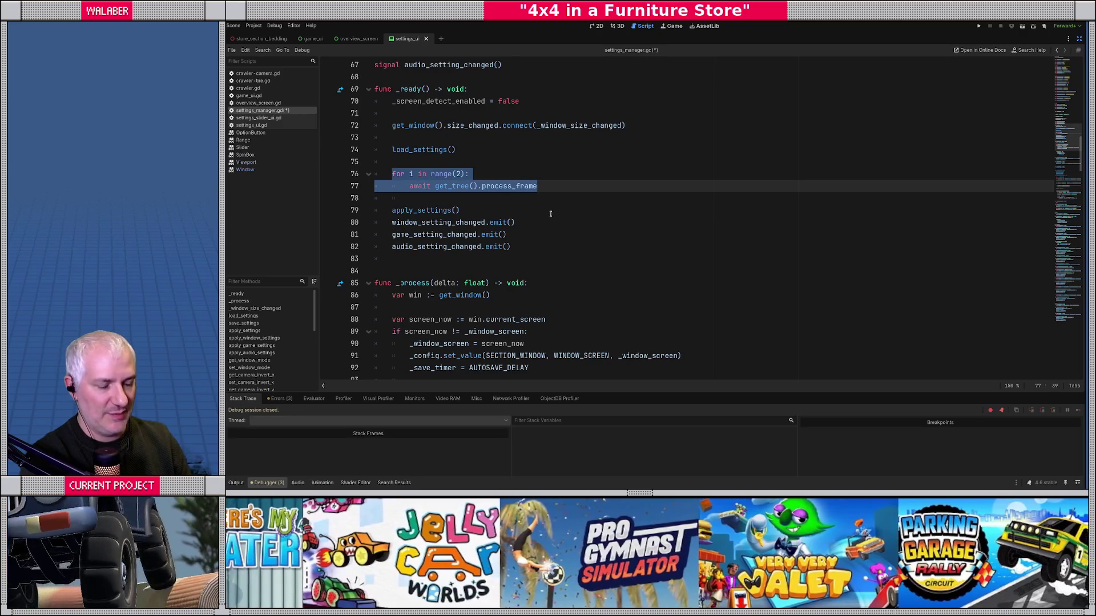
click(532, 245)
key(Return)
key(ctrl+v)
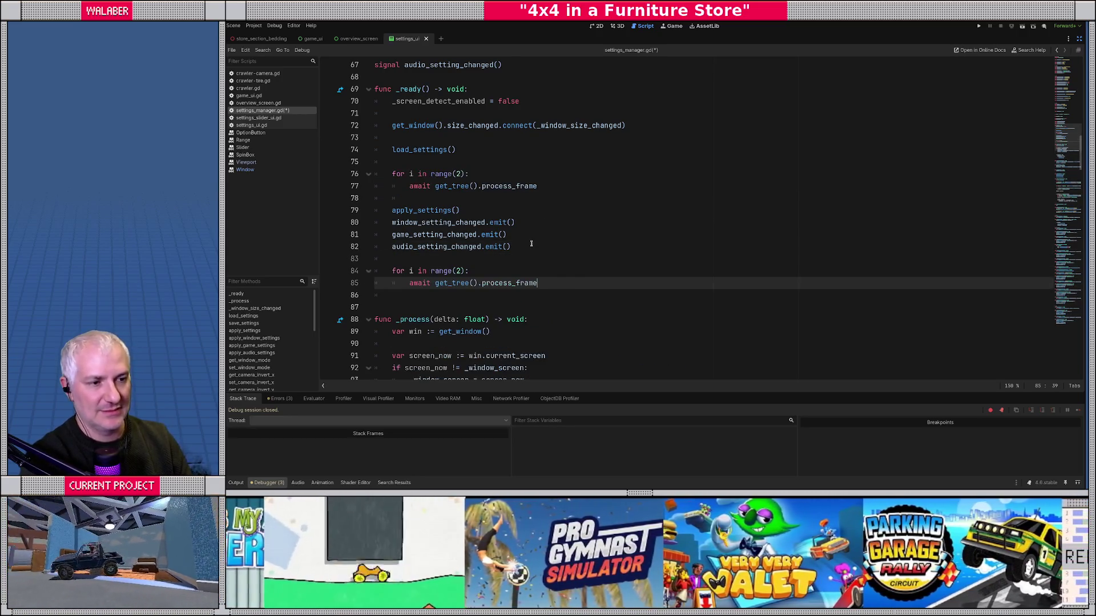
double_click(460, 272)
text(10)
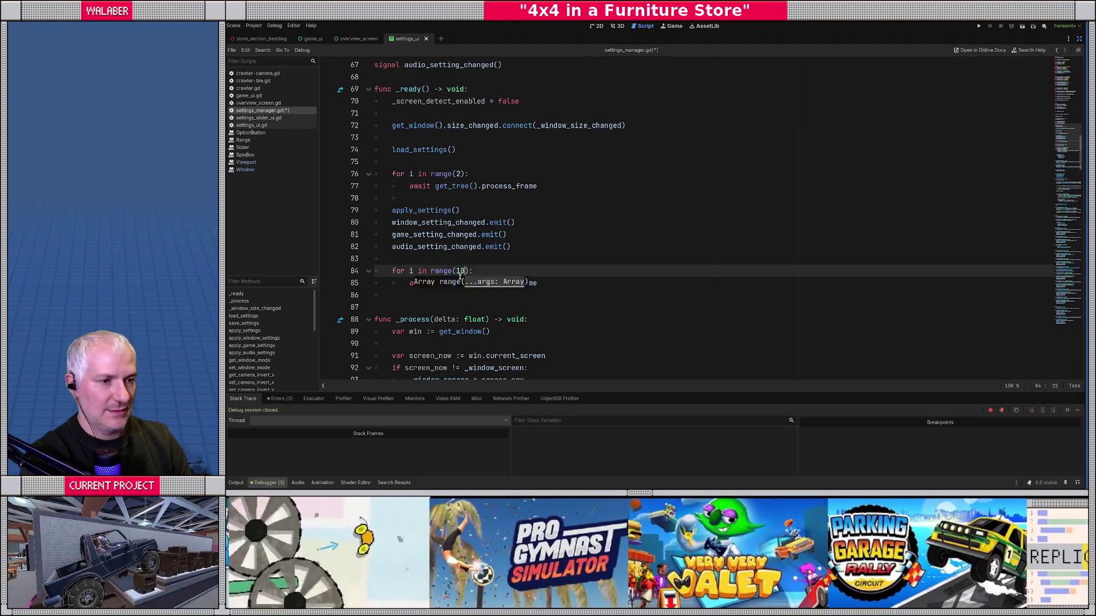
key(Down)
key(Down)
key(Return)
key(ctrl+v)
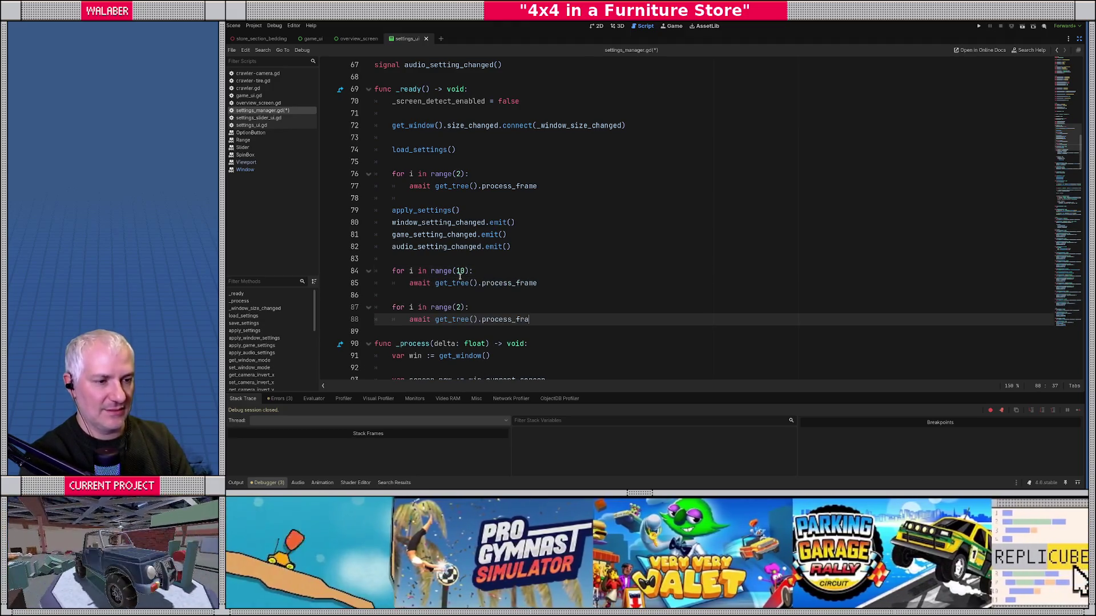
key(shift+Up)
key(shift+Up)
key(BackSpace)
Step: Set _screen_detect_enabled = true after the 10-frame loop
key(Return)
text(screen_d)
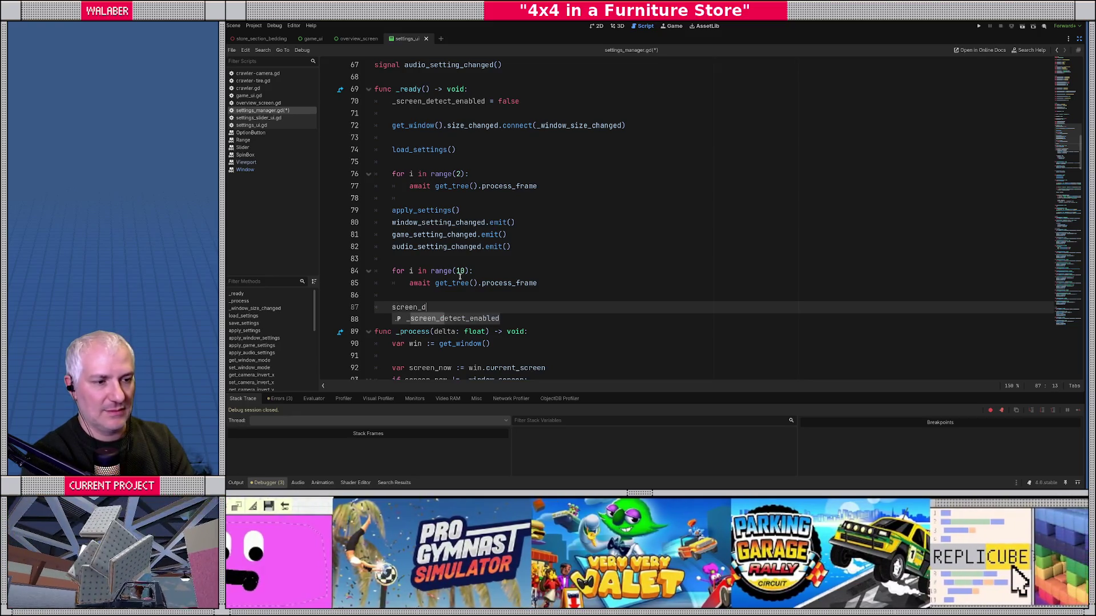
key(Return)
text(= true)
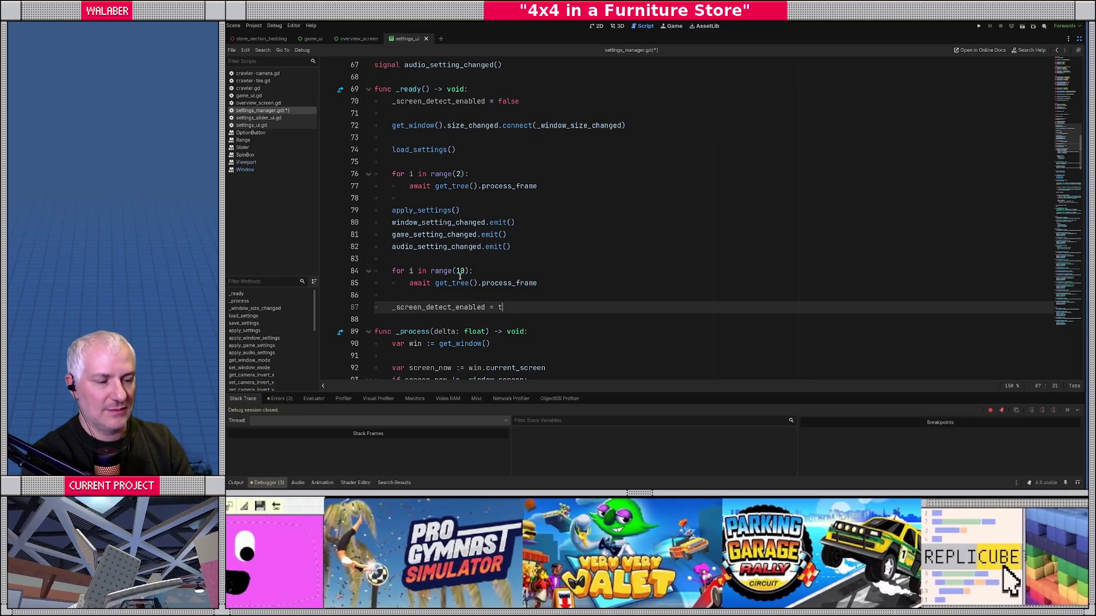
key(Return)
key(BackSpace)
key(Return)
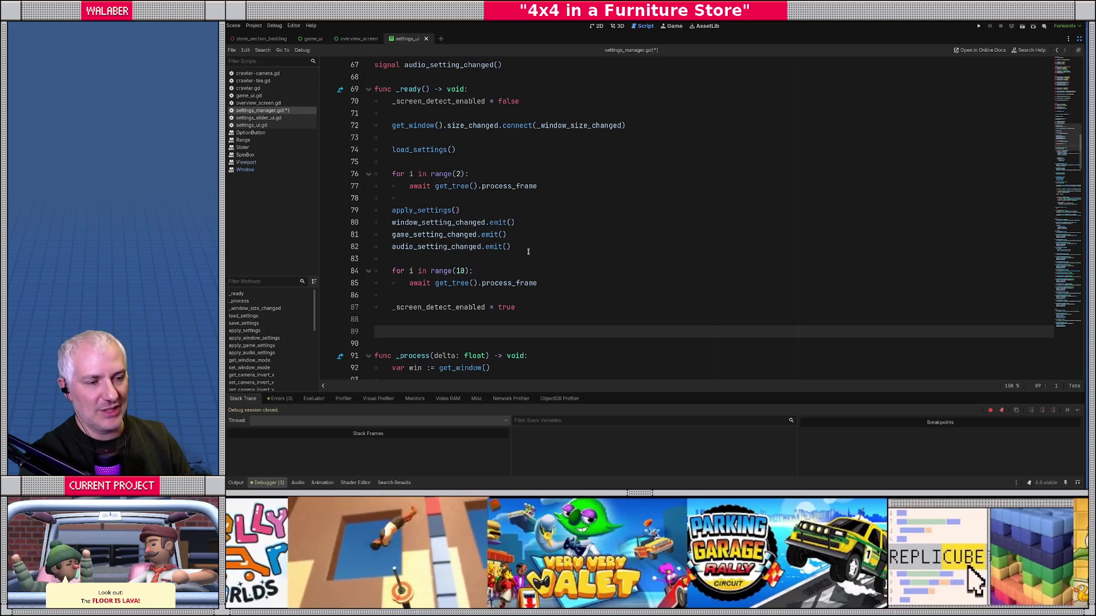
Step: Wrap the _process screen-change check in 'if _screen_detect_enabled:' and run the game
scroll(528, 252, down, 6)
click(553, 136)
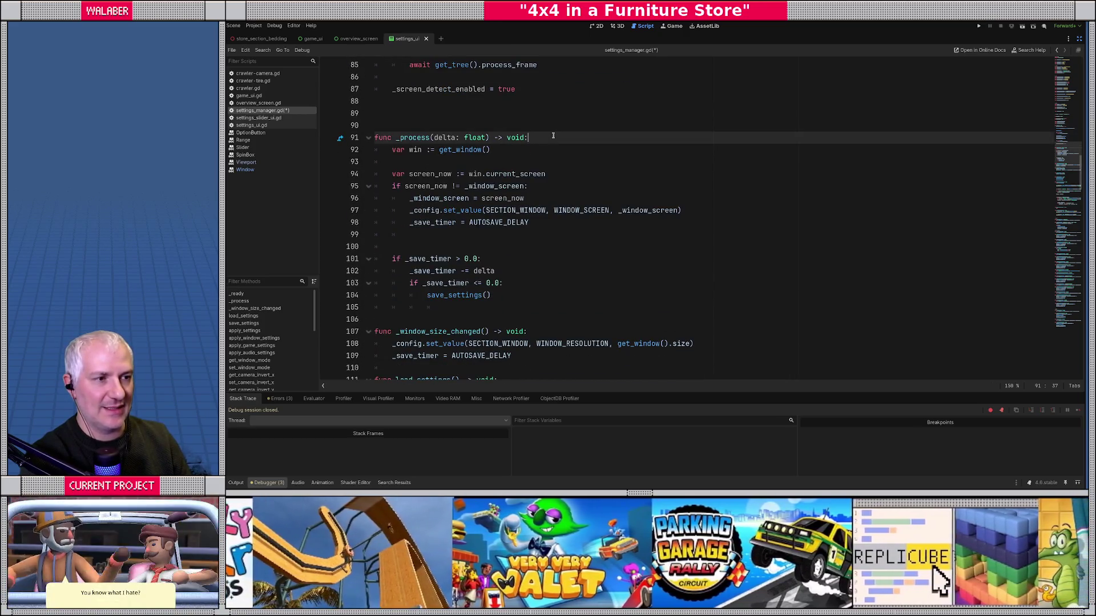
key(Return)
text(if _s)
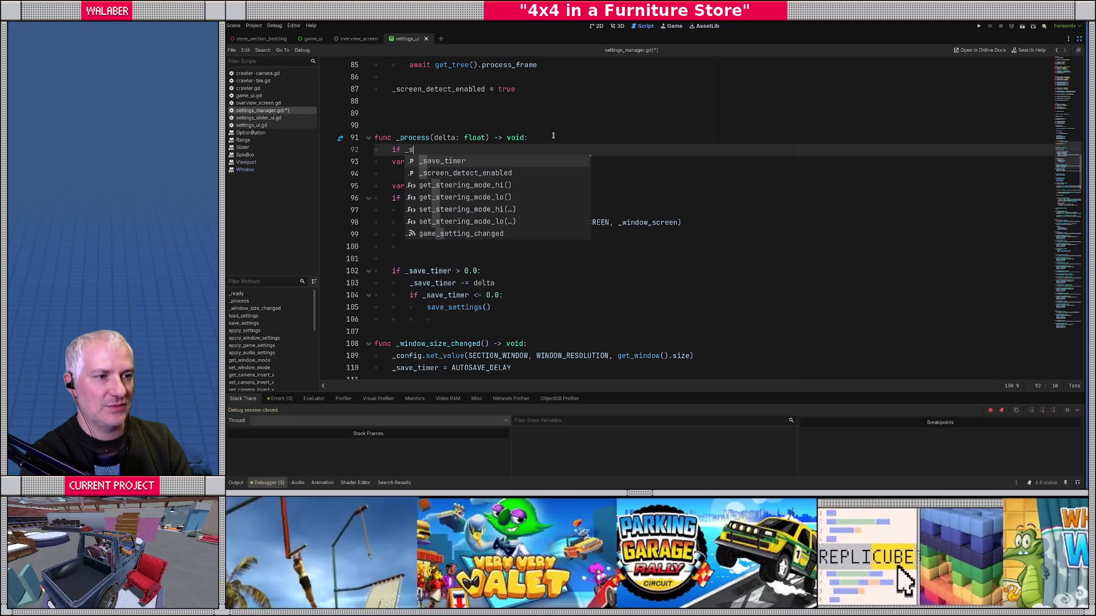
key(Down)
key(Return)
text(:)
key(Down)
key(Home)
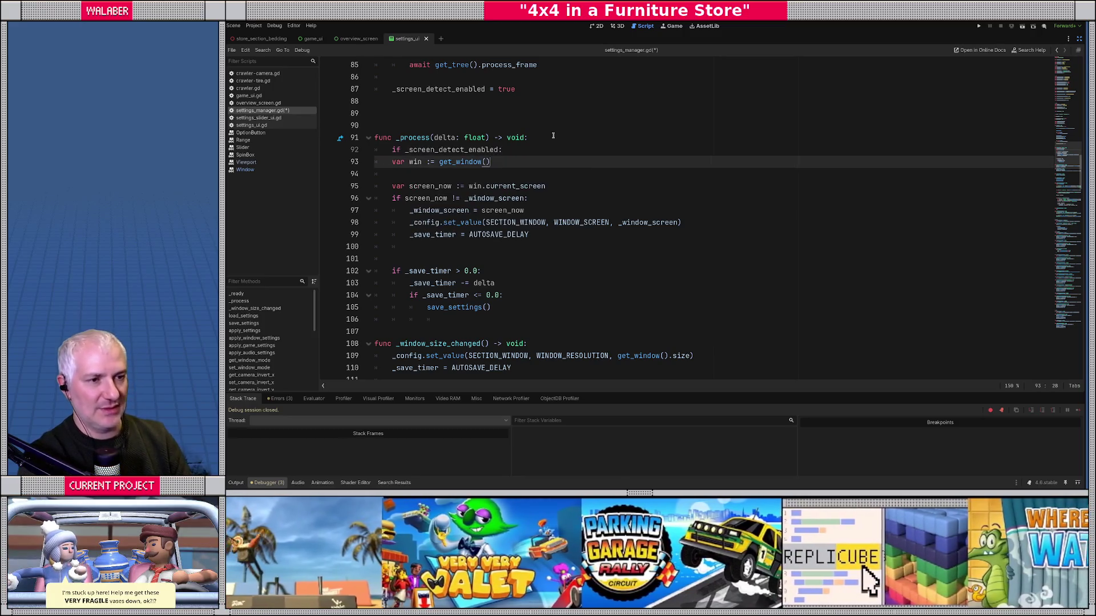
key(shift+Down)
key(shift+Down)
key(shift+Down)
key(shift+Down)
key(shift+Down)
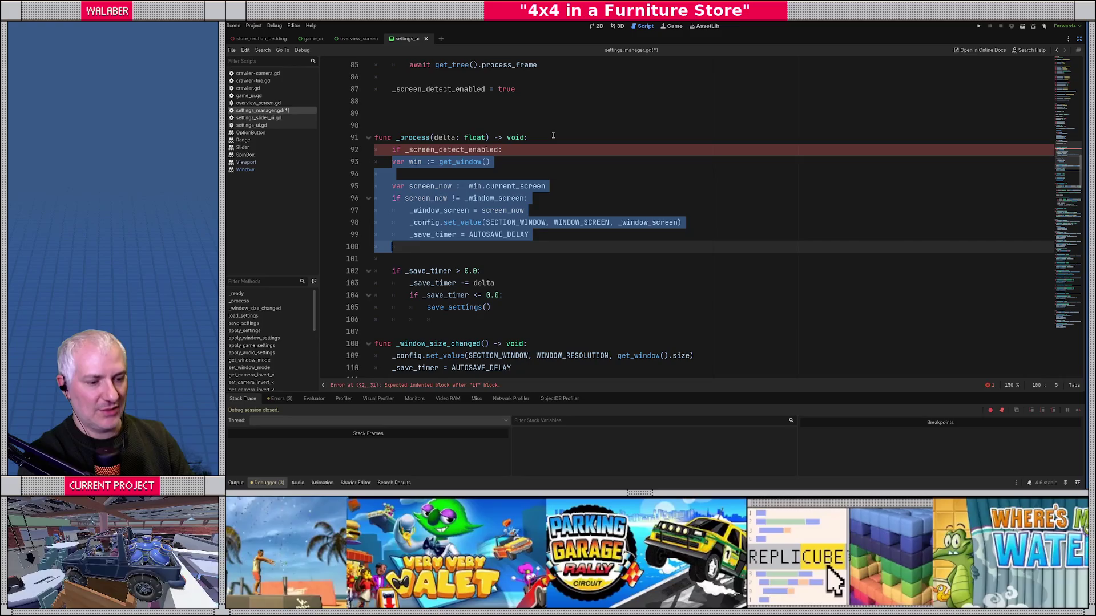
key(Tab)
click(535, 173)
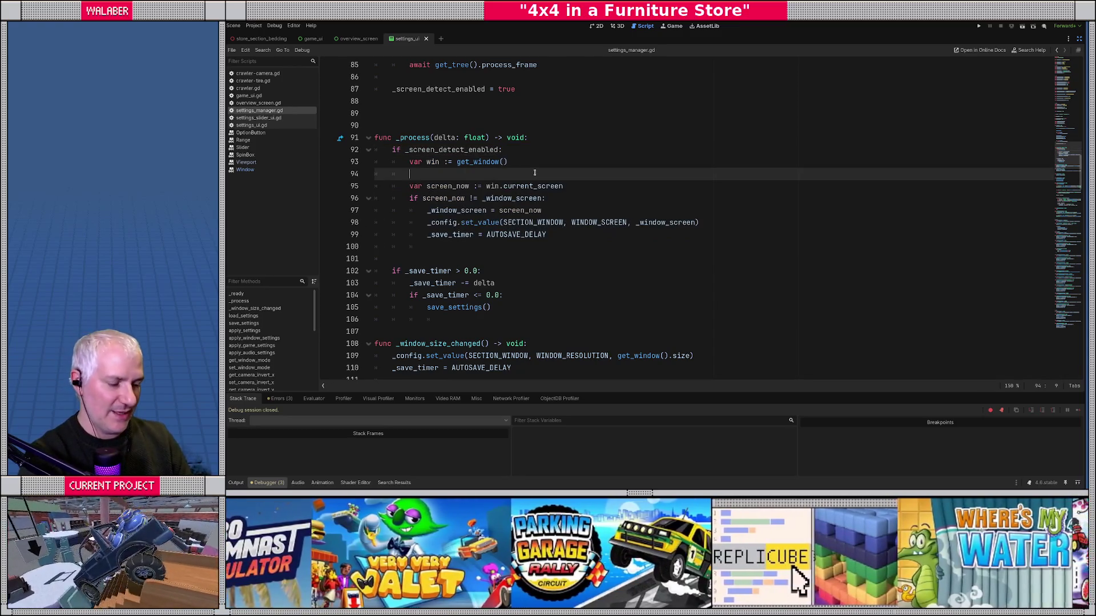
key(F5)
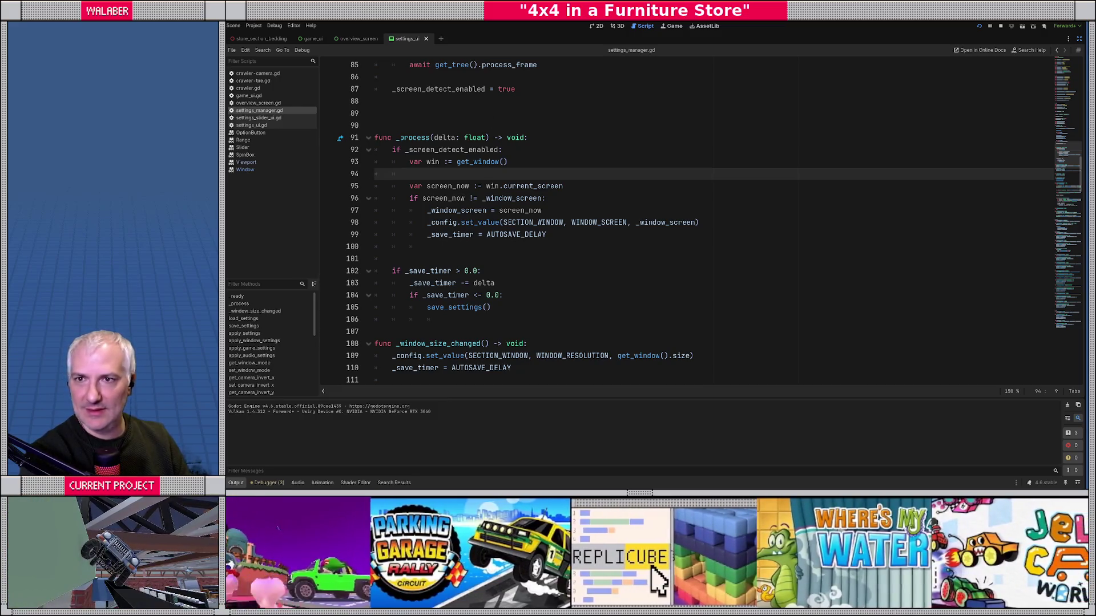
click(1000, 26)
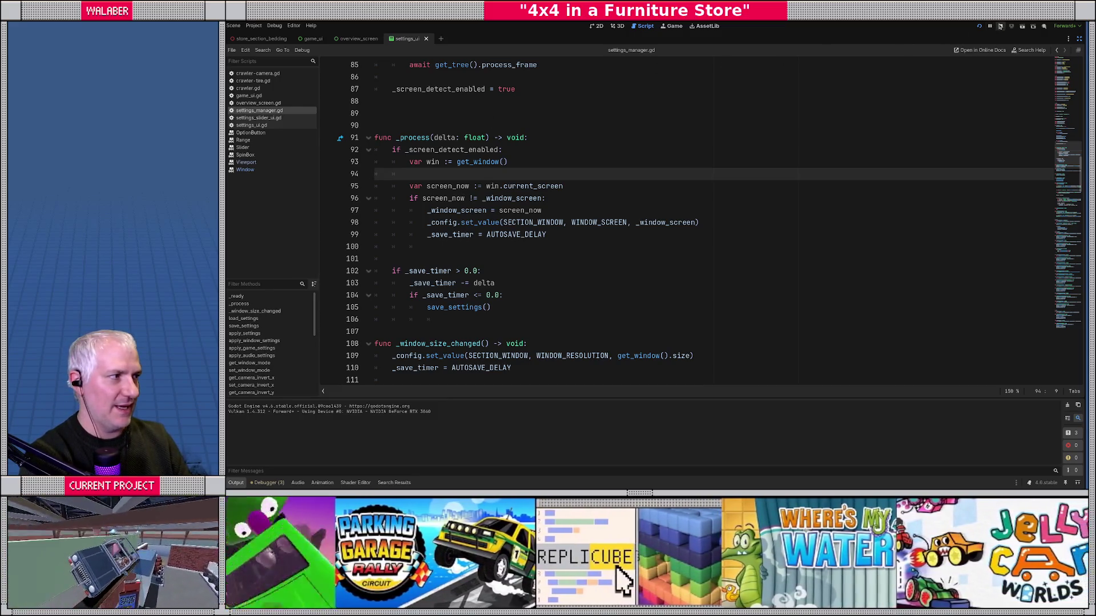
key(F5)
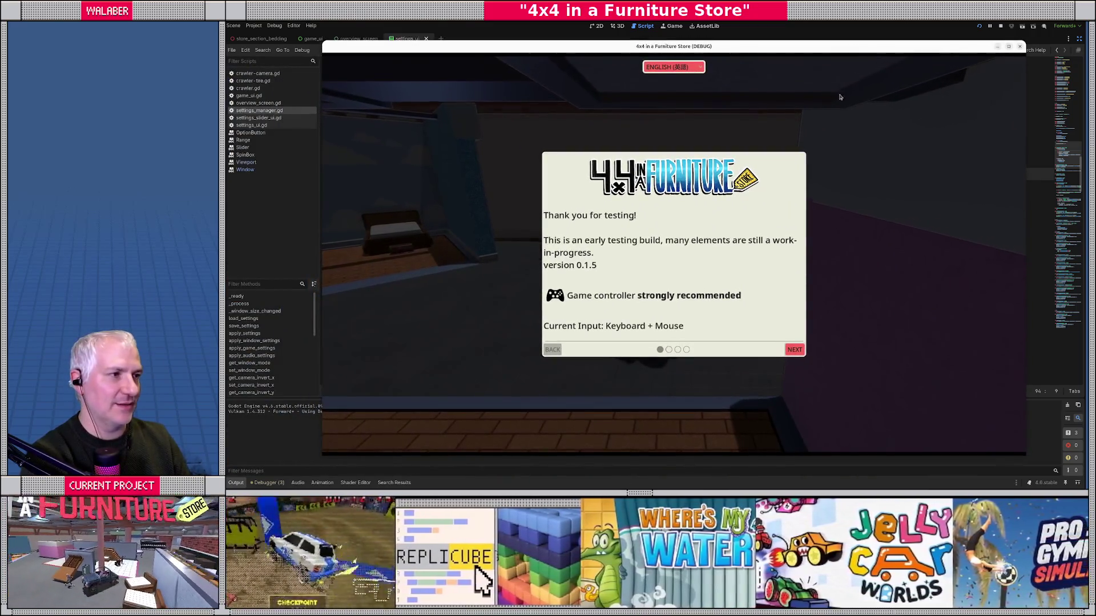
key(F8)
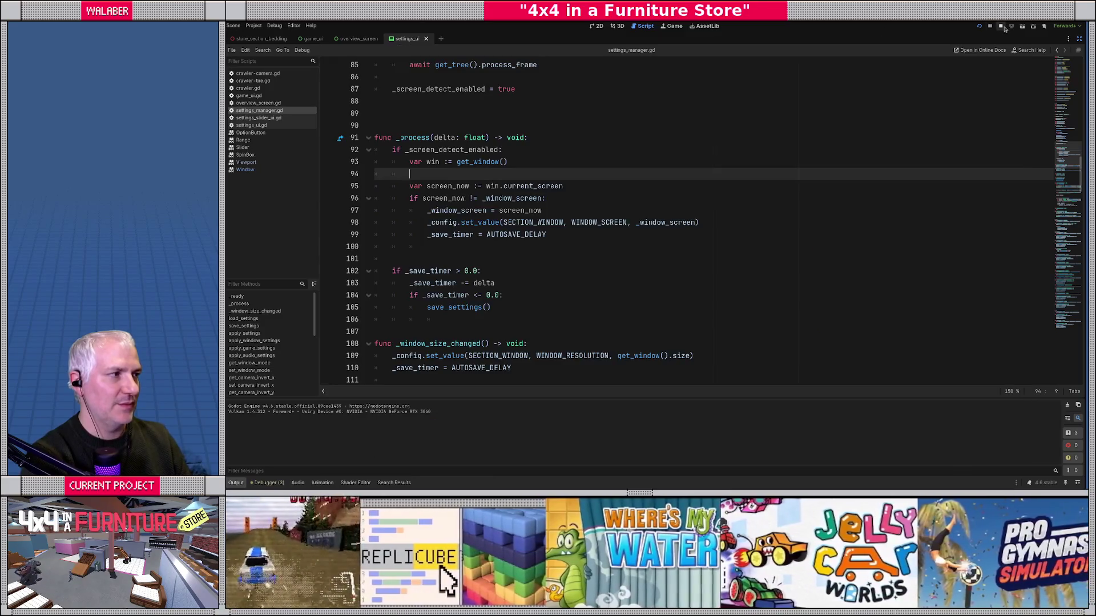
click(493, 190)
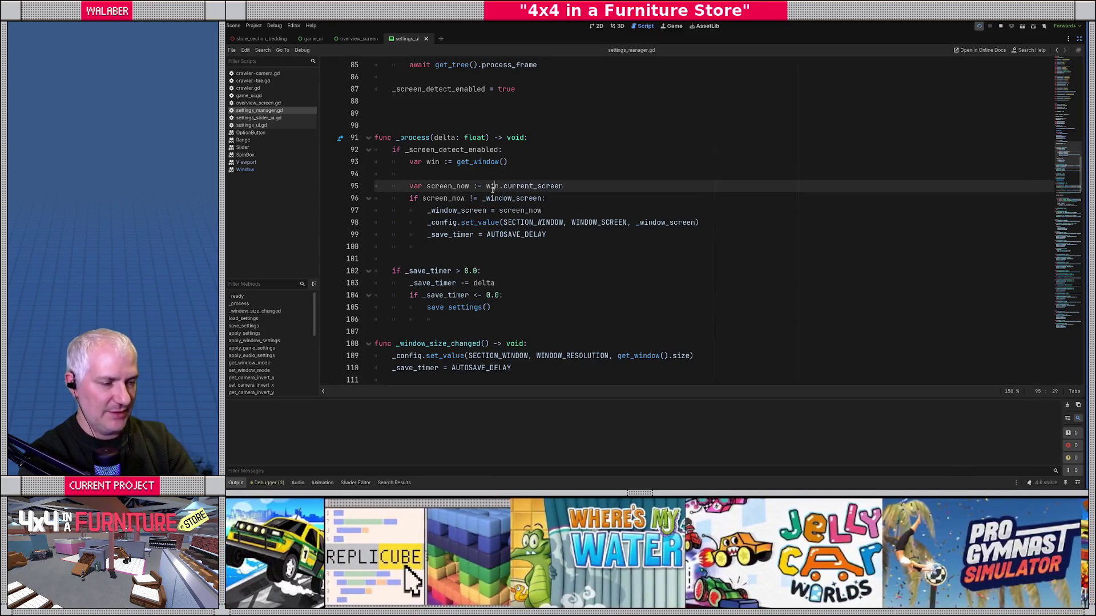
key(F5)
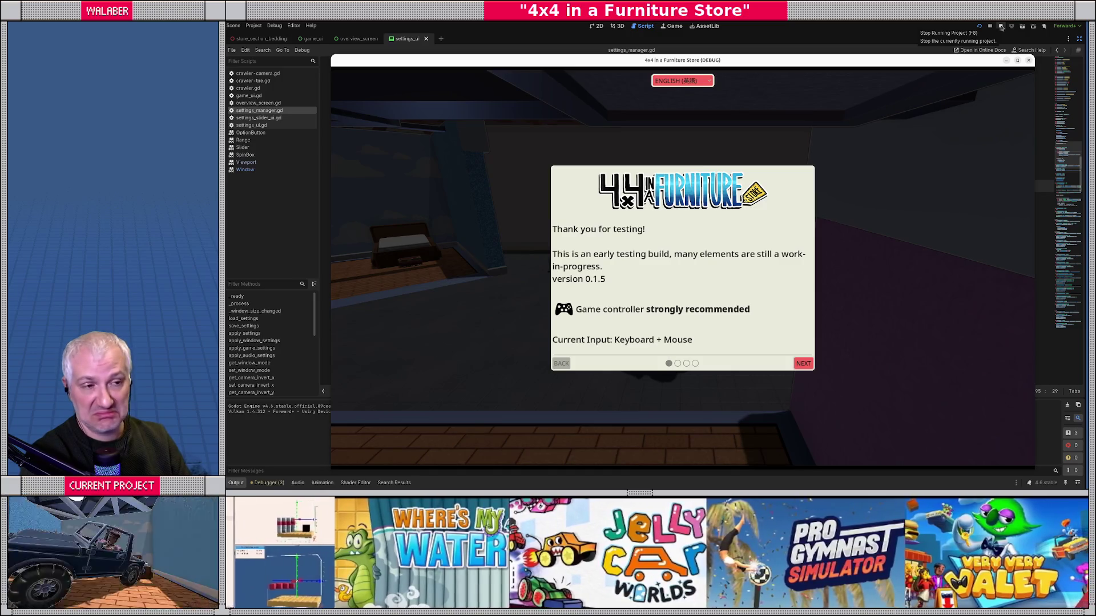
Step: Stop the game, review the windowed-resolution lines 142–145 in apply_window_settings, and relaunch it
click(1001, 27)
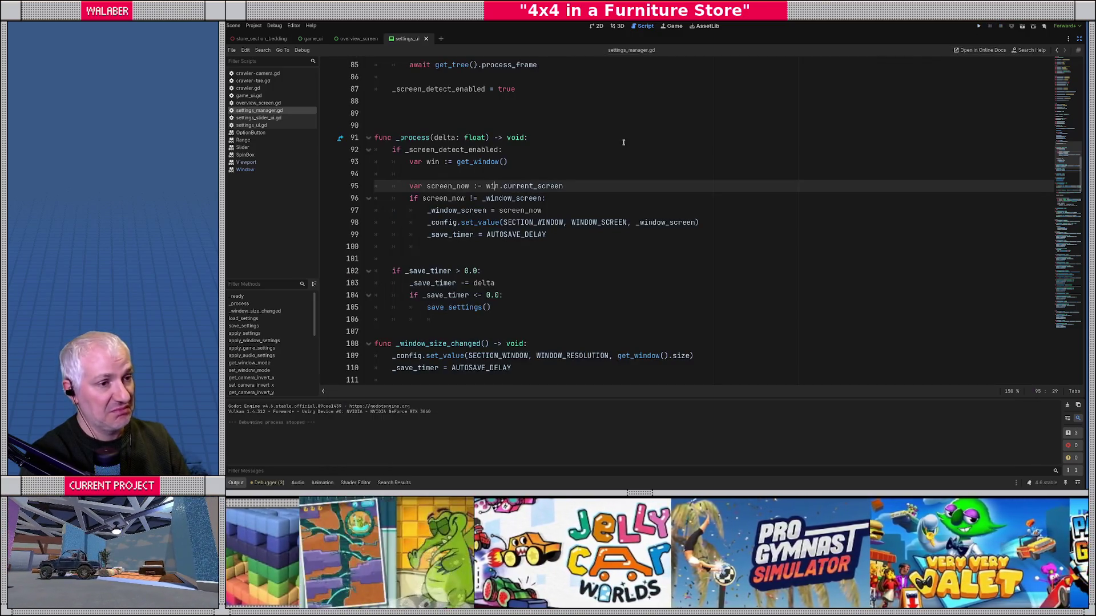
click(454, 169)
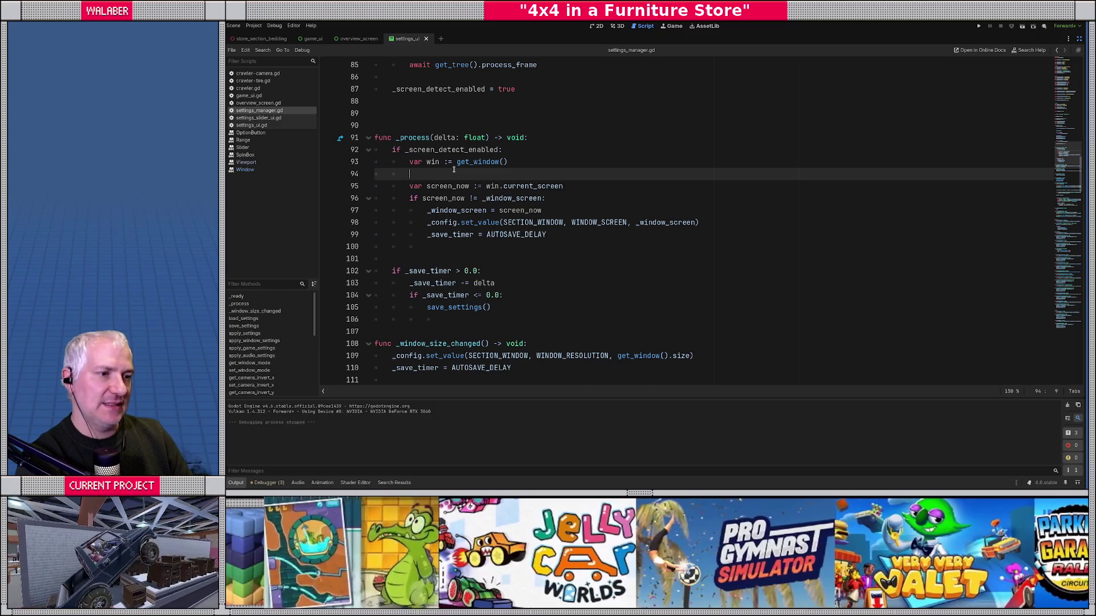
scroll(454, 170, down, 13)
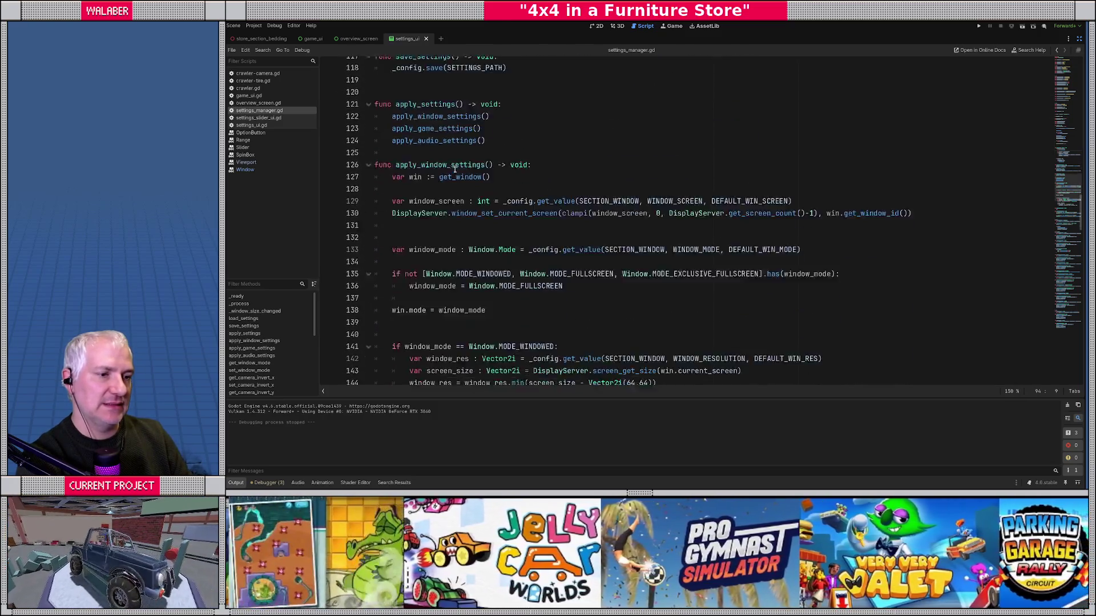
scroll(455, 170, down, 1)
scroll(420, 197, down, 2)
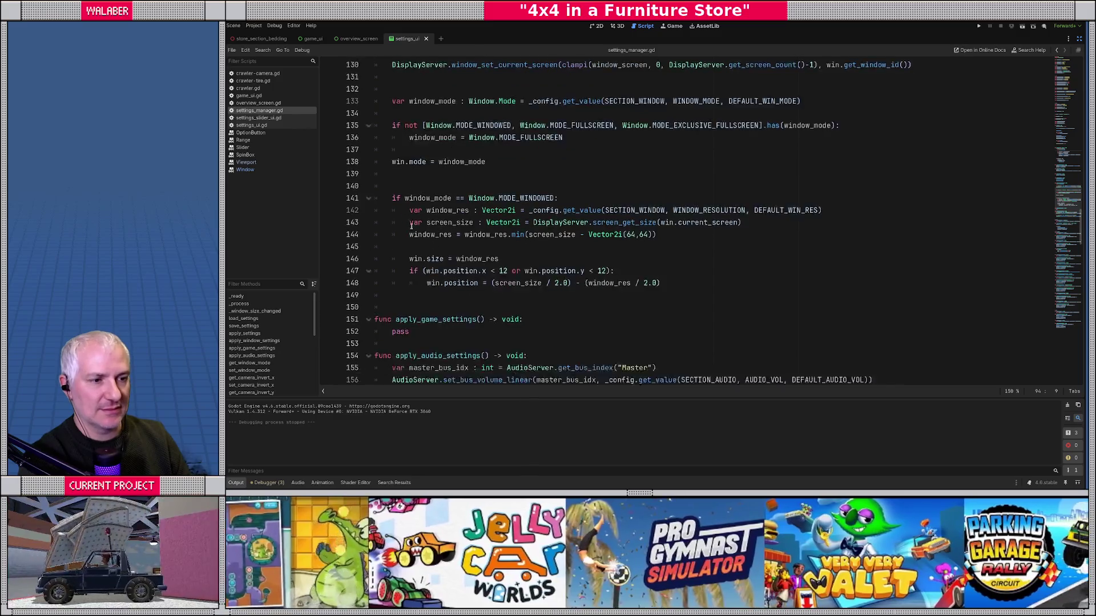
drag(392, 210, 645, 256)
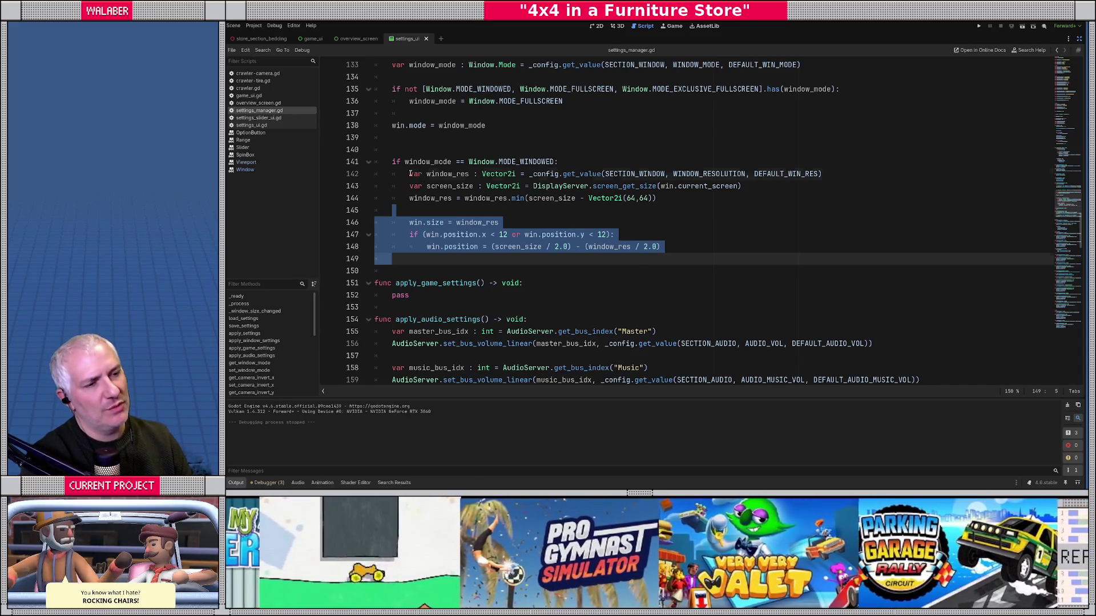
drag(410, 173, 712, 207)
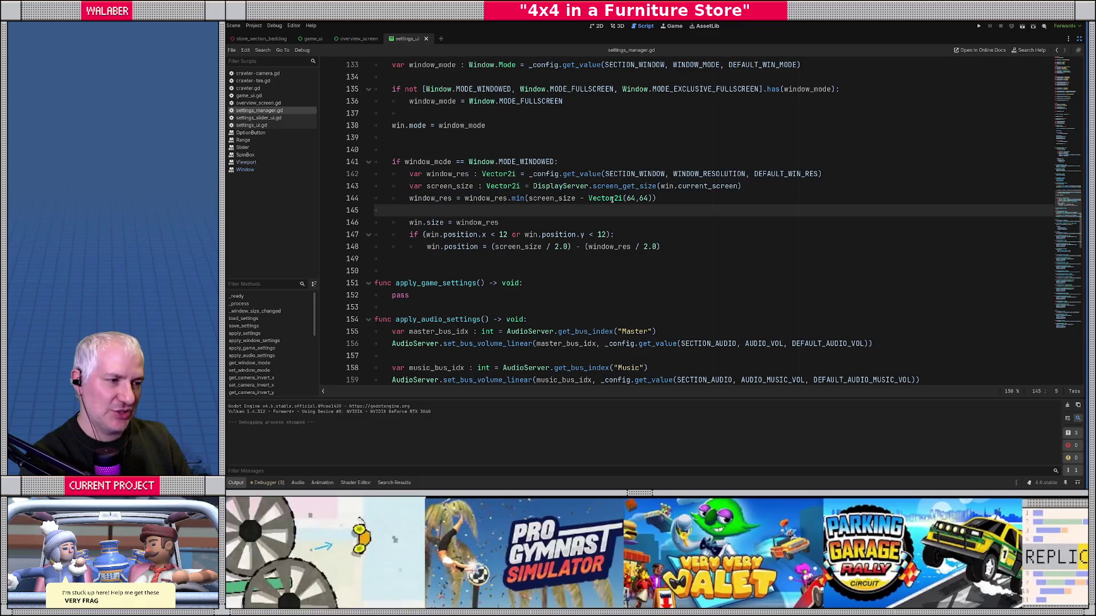
click(551, 186)
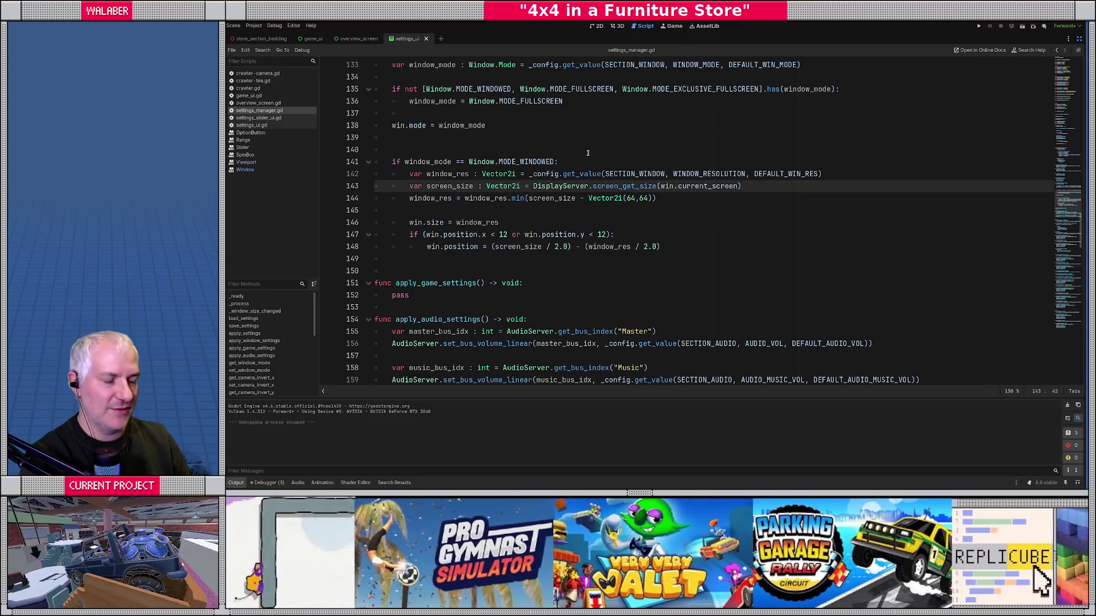
click(588, 151)
key(F5)
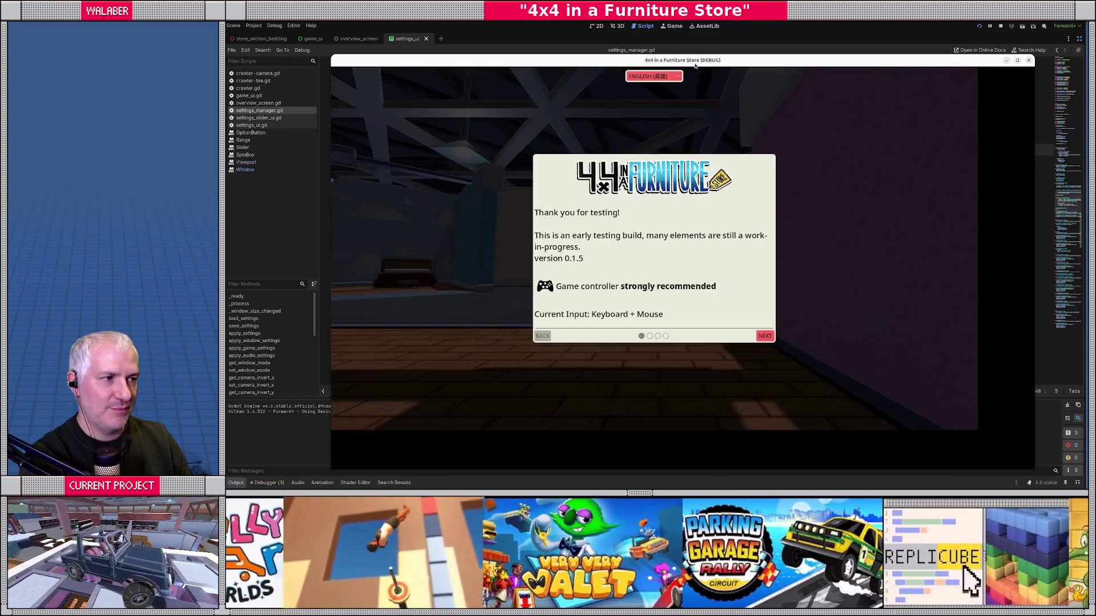
Step: Move the game window aside, stop the run, and switch to the file manager
drag(728, 66, 97, 32)
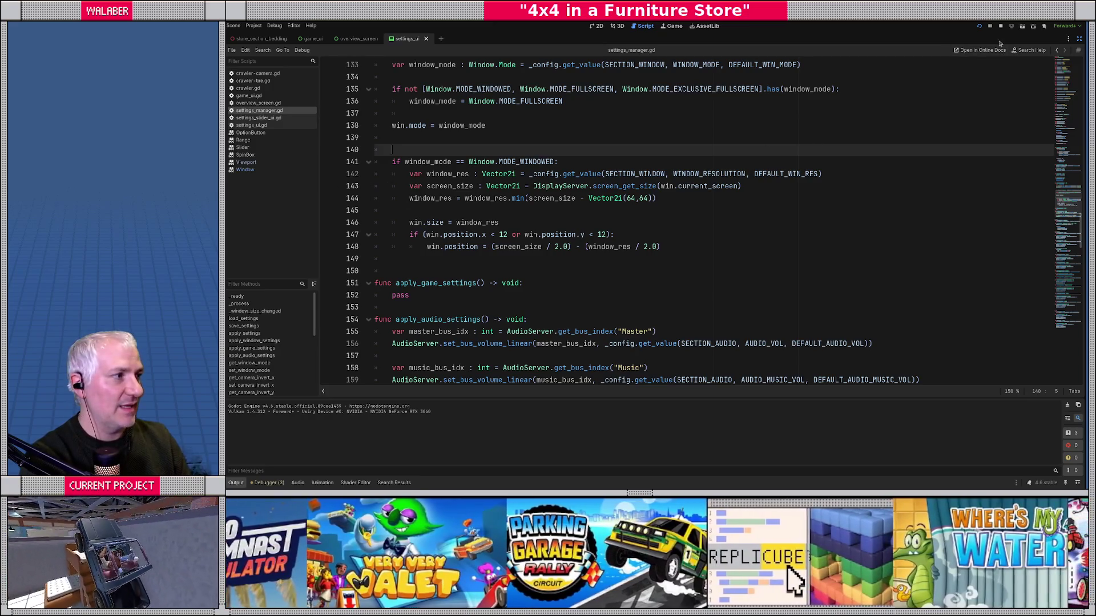
click(1000, 26)
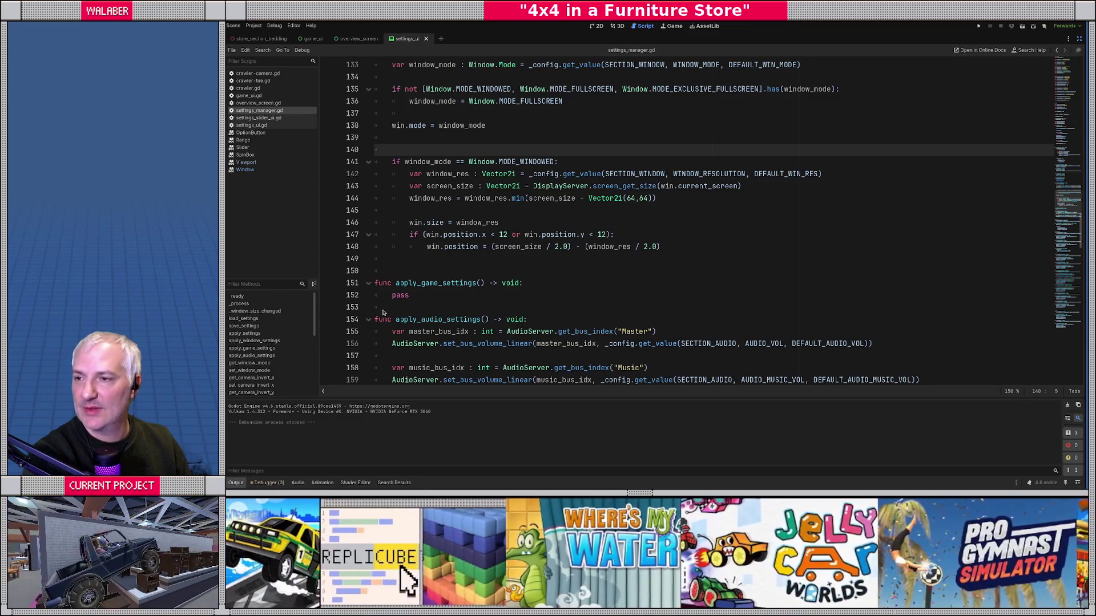
key(alt+Tab)
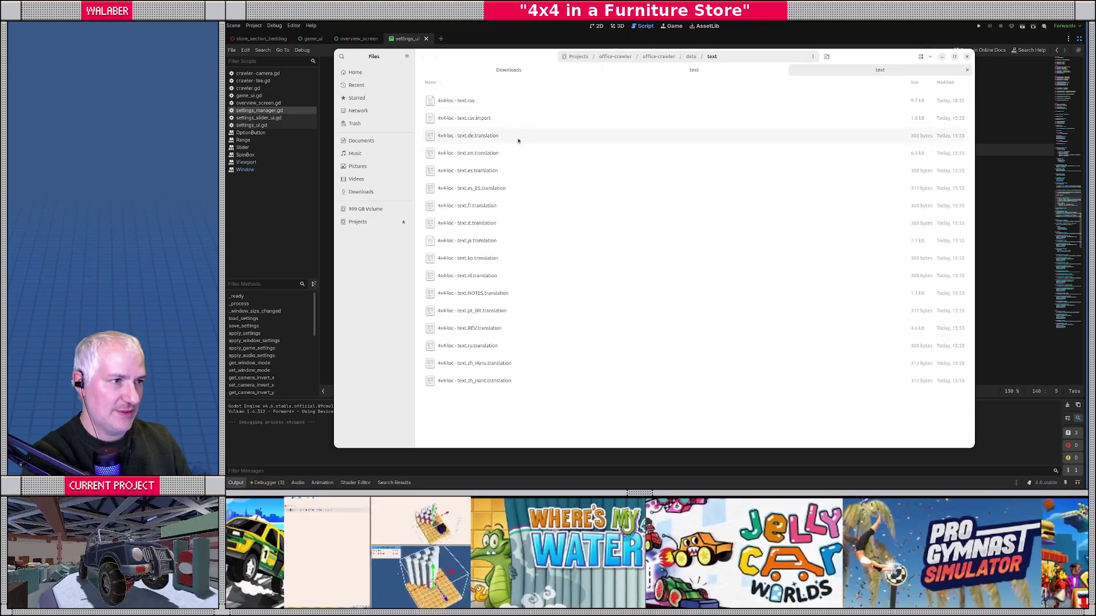
Step: Go to ~/.local/share/4X4IAFS and open settings.cfg in the Text Editor
click(750, 56)
text(~/.local/)
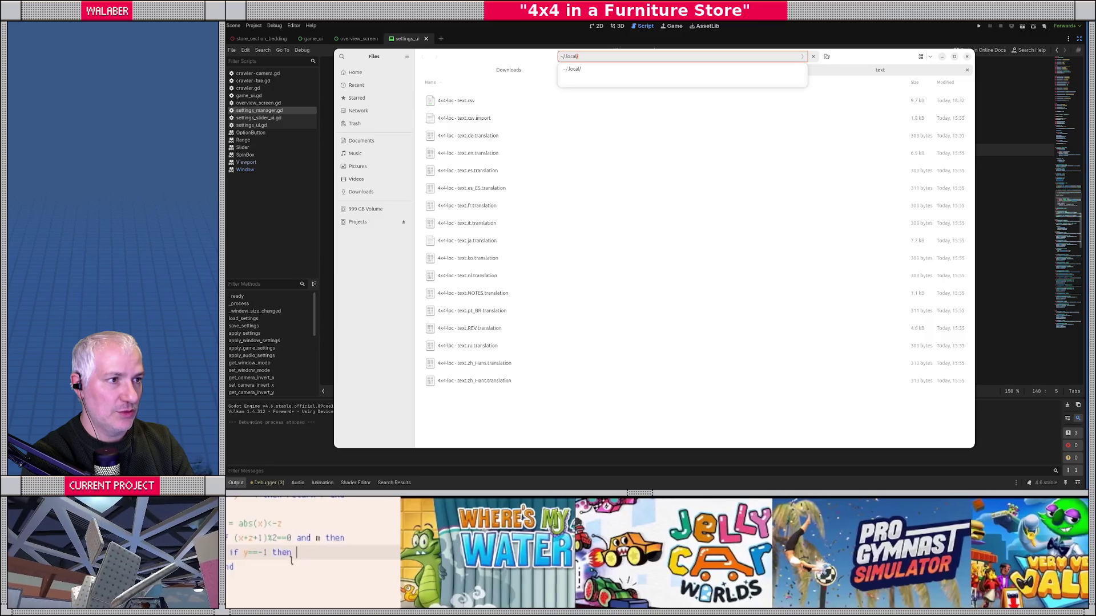
text(share/)
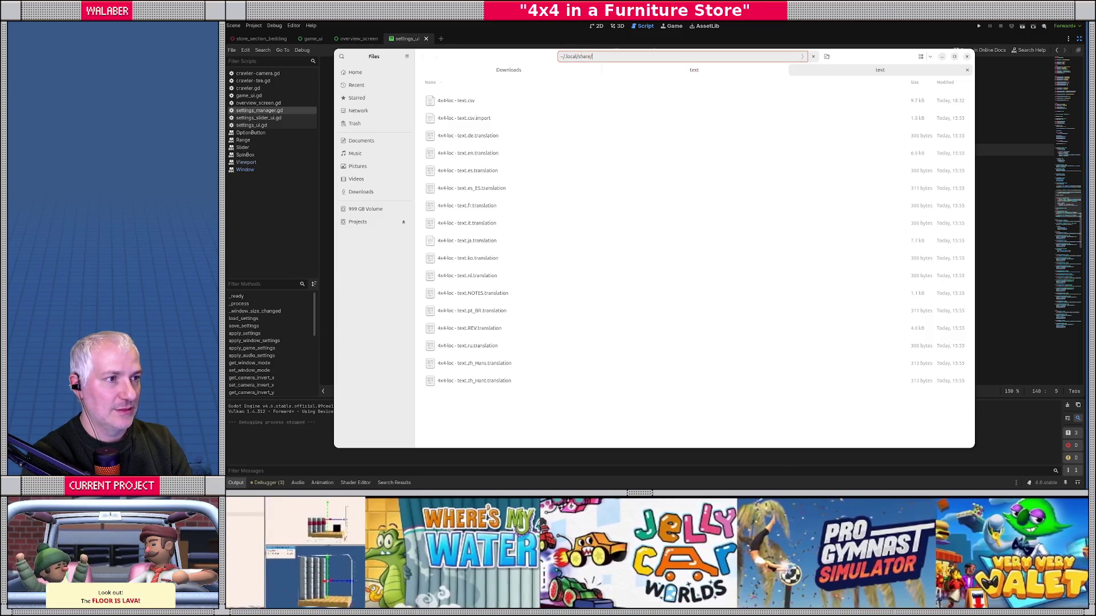
text(4)
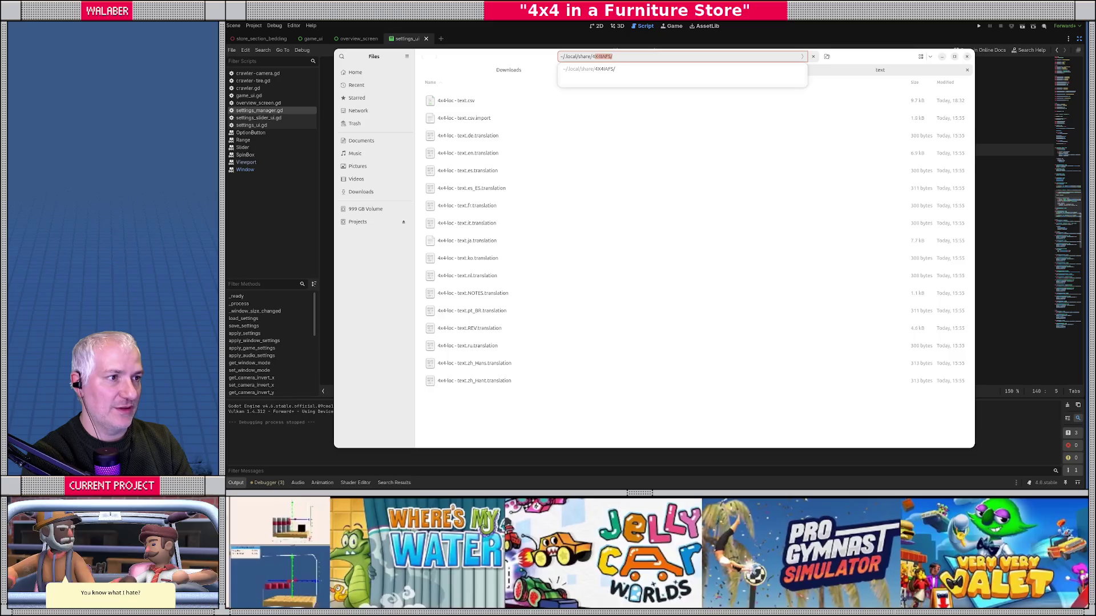
key(Return)
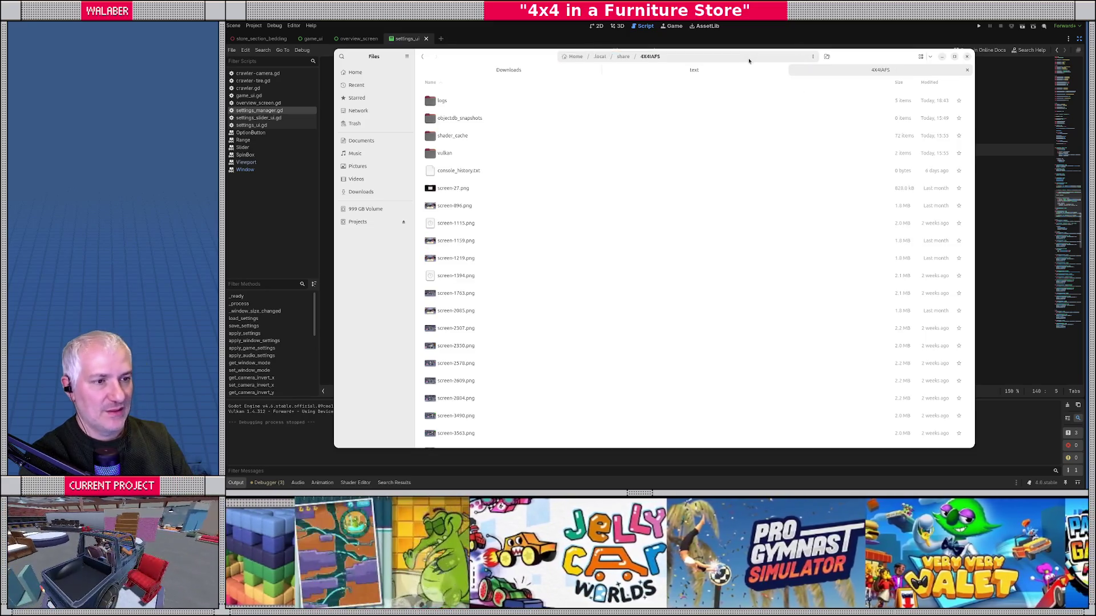
scroll(474, 240, down, 10)
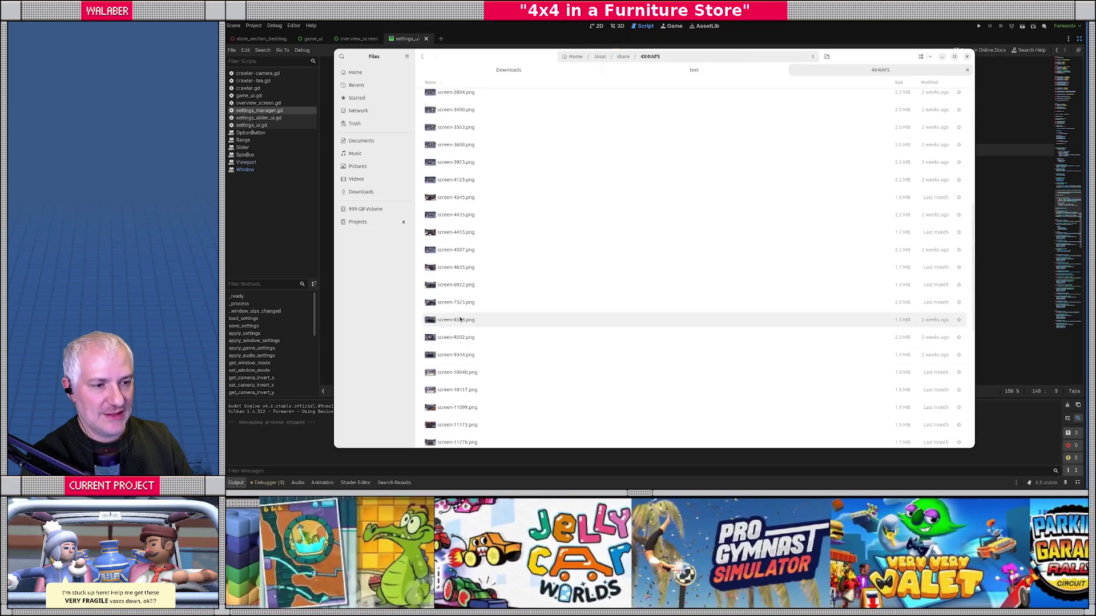
click(460, 319)
scroll(485, 259, up, 2)
scroll(485, 259, down, 10)
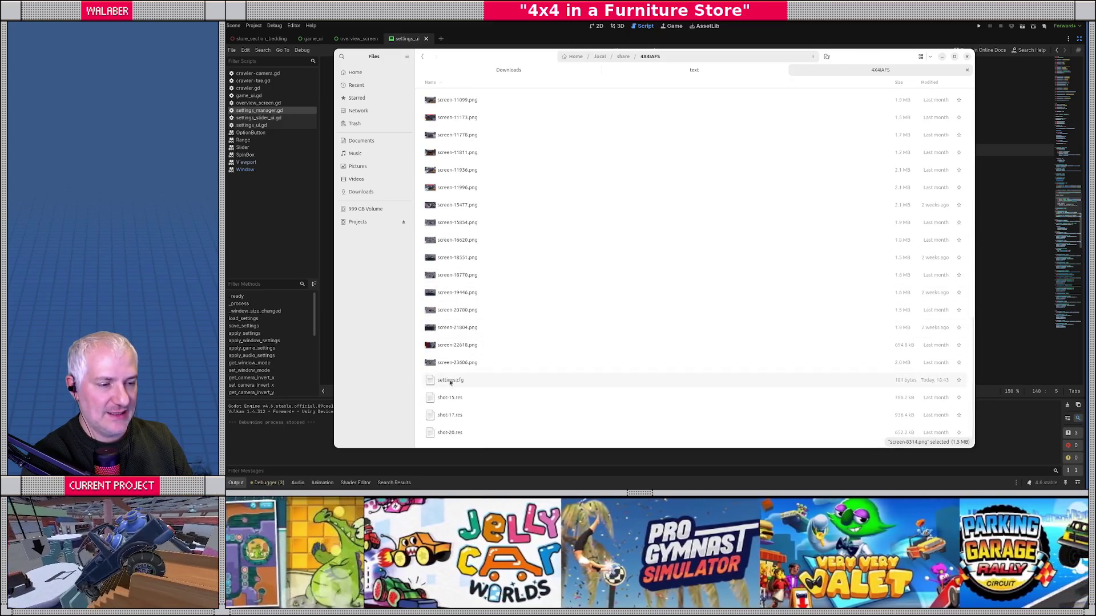
double_click(432, 382)
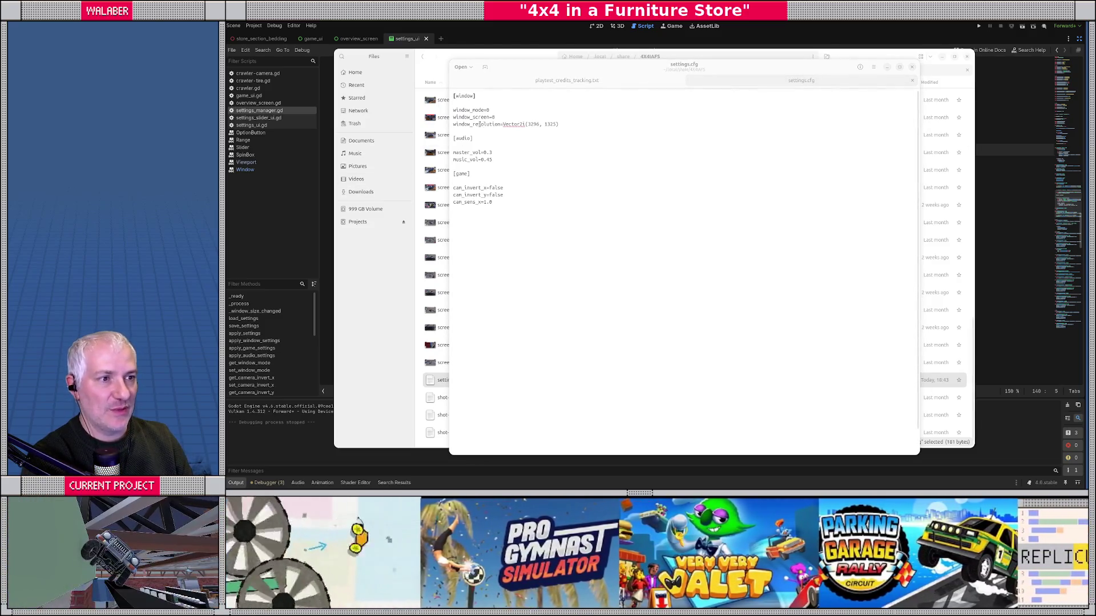
Step: Inspect the saved window_resolution value in settings.cfg, then run the Godot project with F5
click(466, 111)
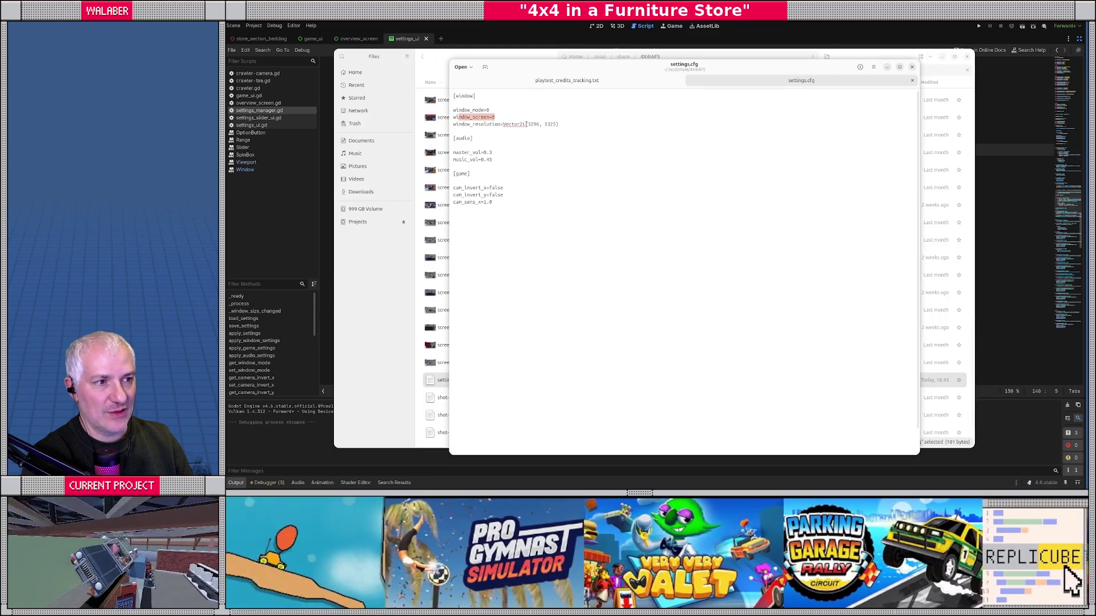
drag(519, 124, 613, 124)
click(501, 152)
text(1)
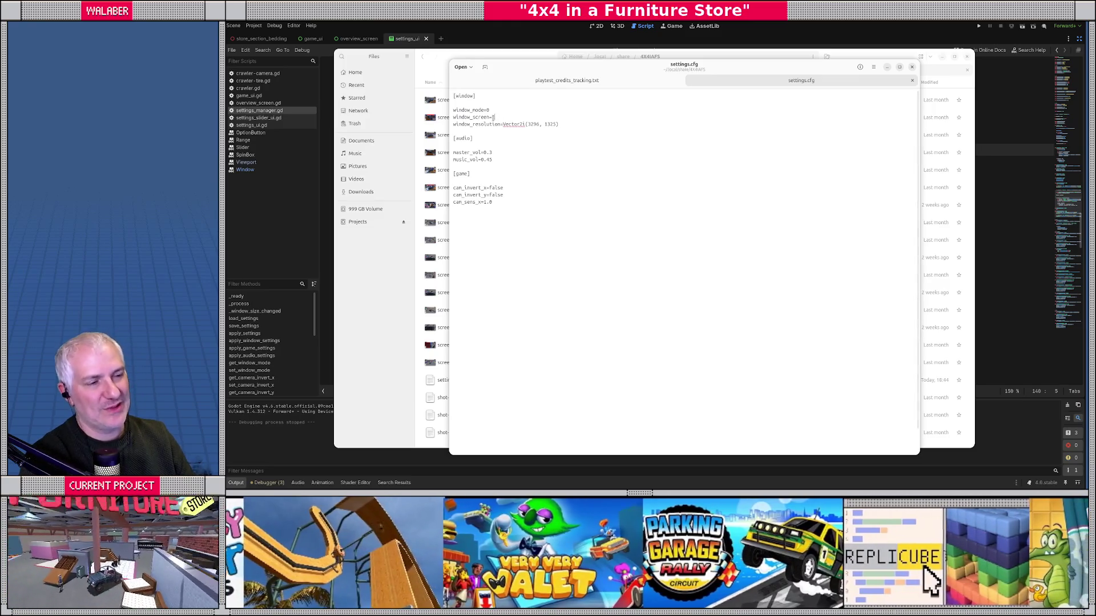
drag(500, 126, 584, 124)
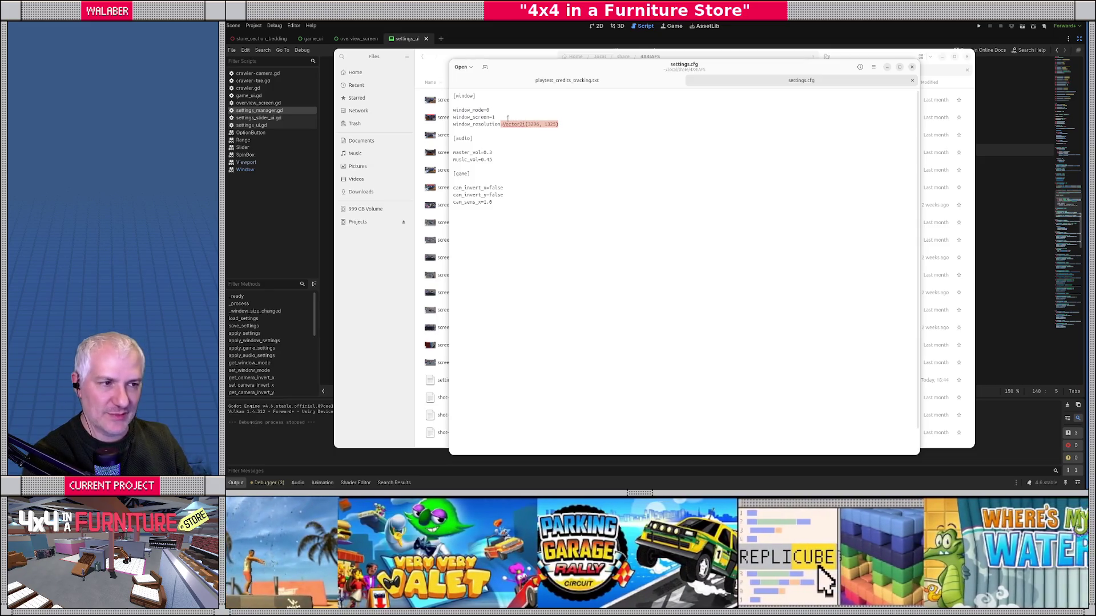
click(510, 118)
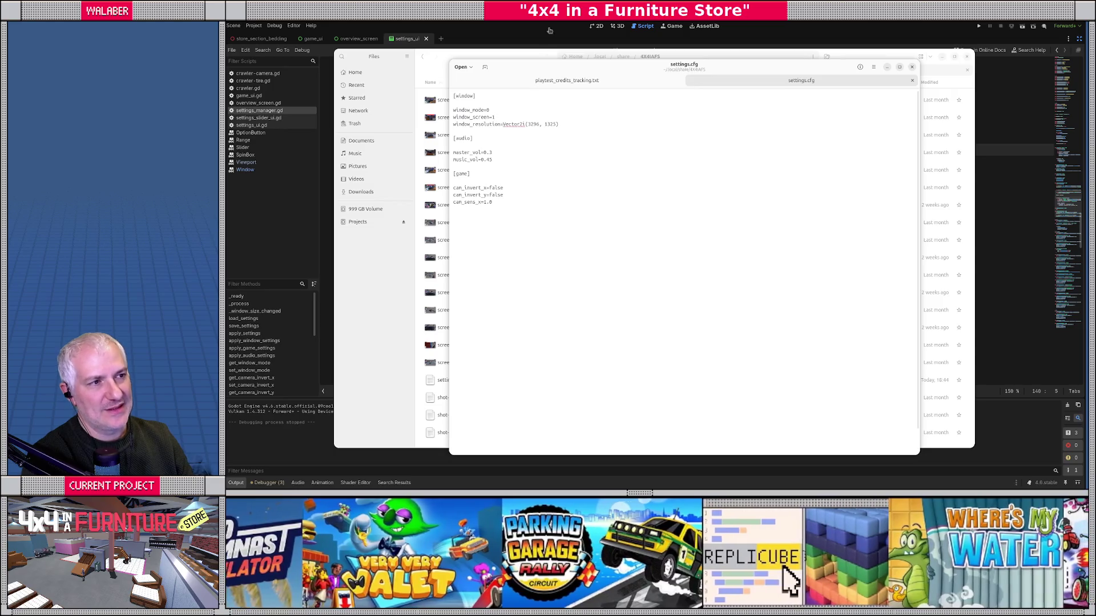
click(555, 25)
key(F5)
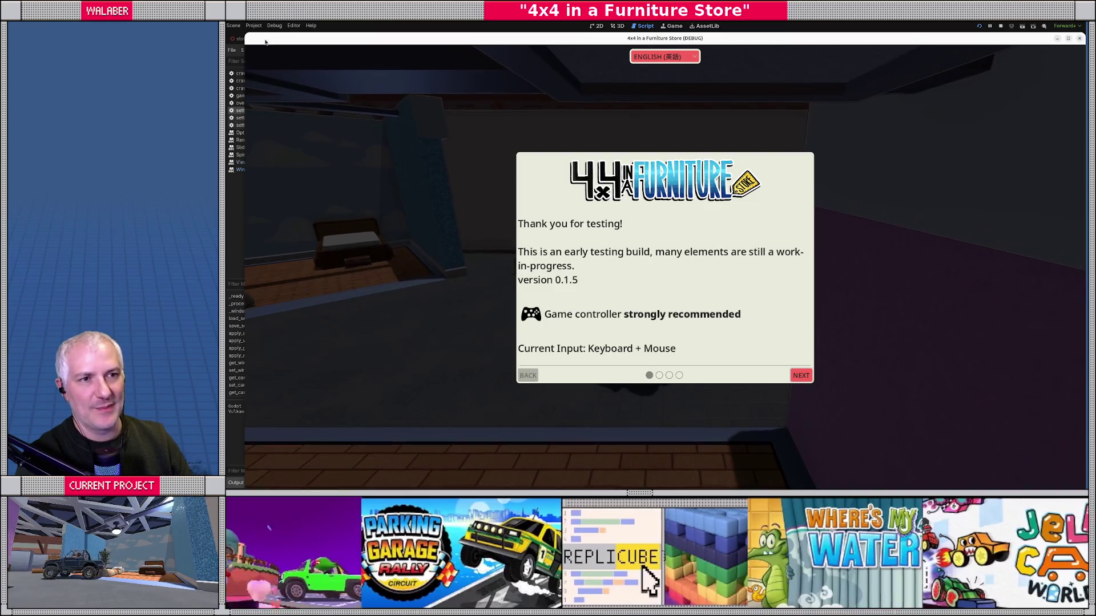
Step: Stop the running game after rechecking settings.cfg, and close the Window documentation page
drag(304, 25, 288, 29)
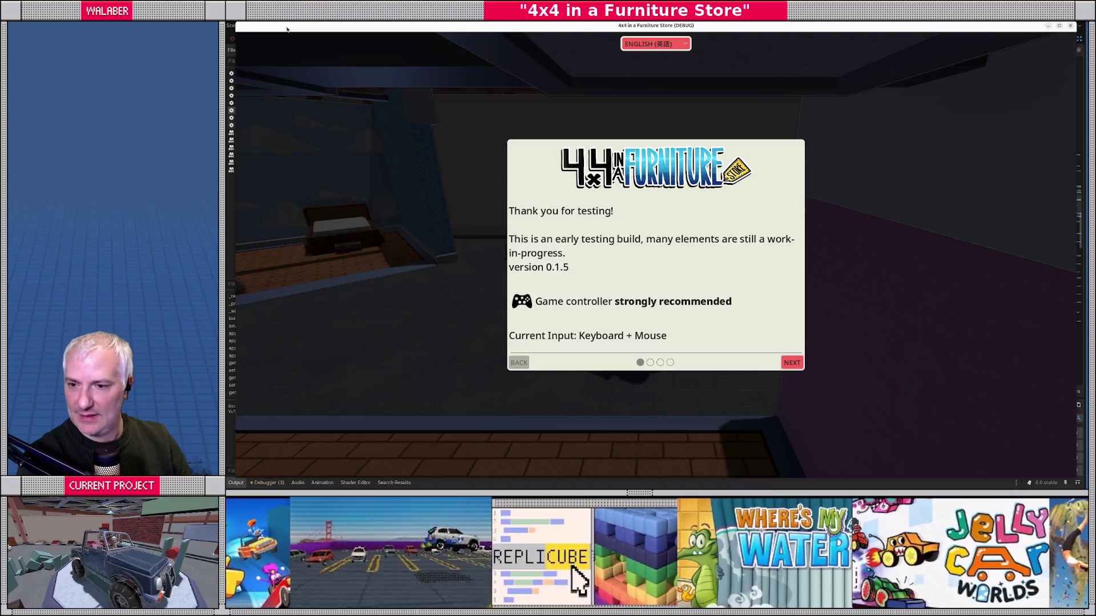
key(alt+Tab)
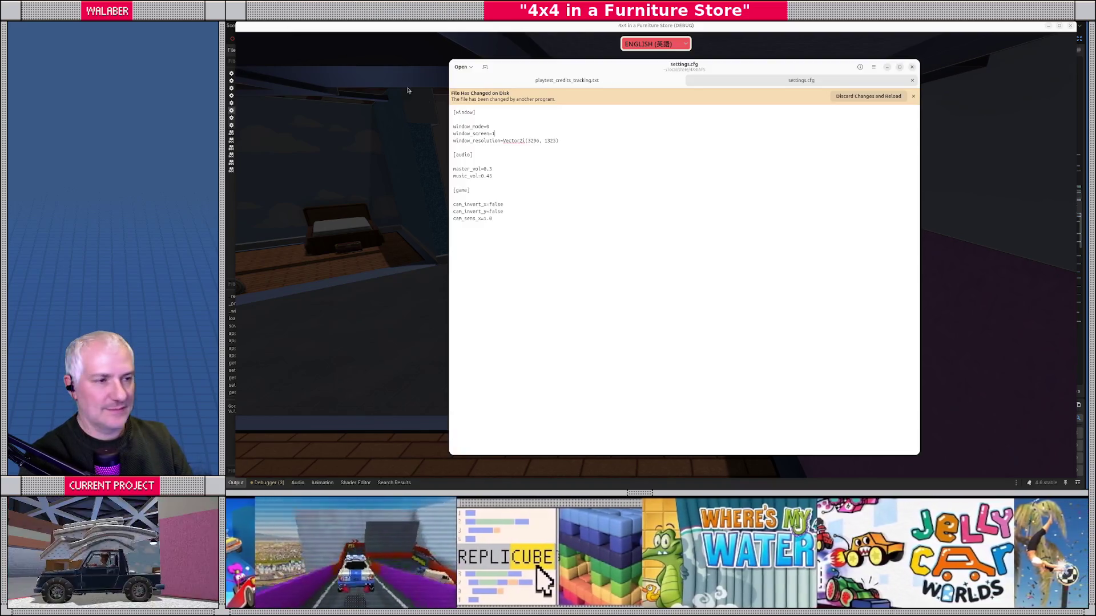
double_click(514, 141)
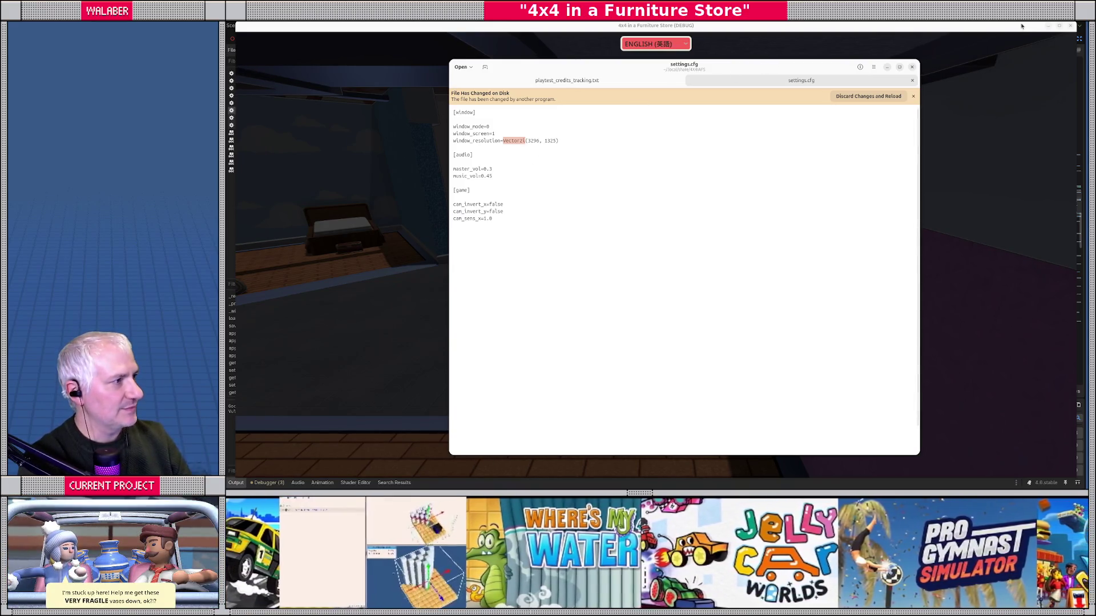
click(1070, 25)
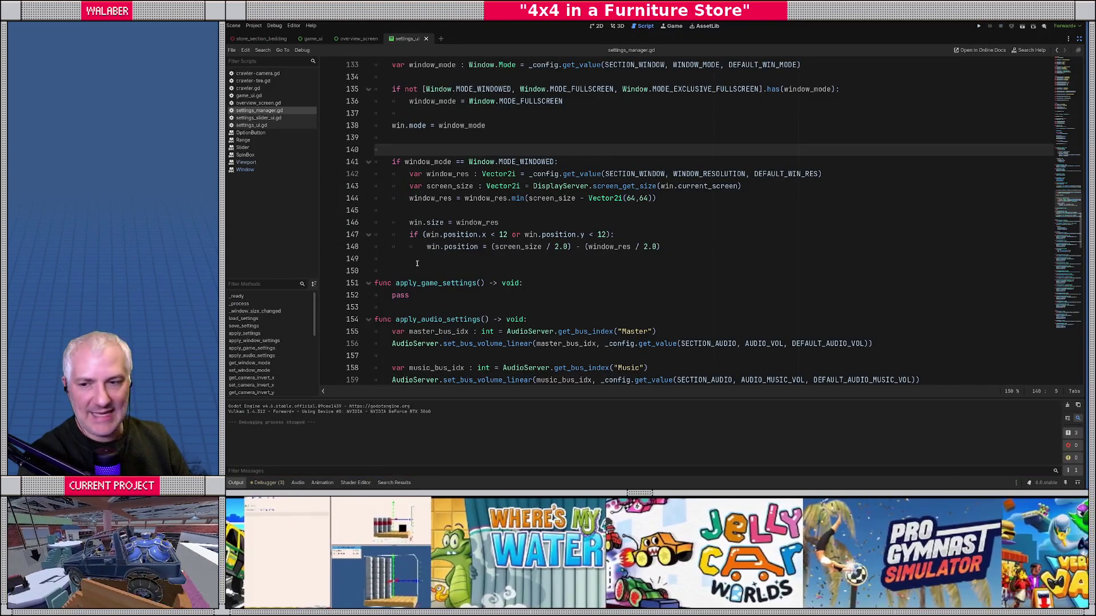
click(404, 141)
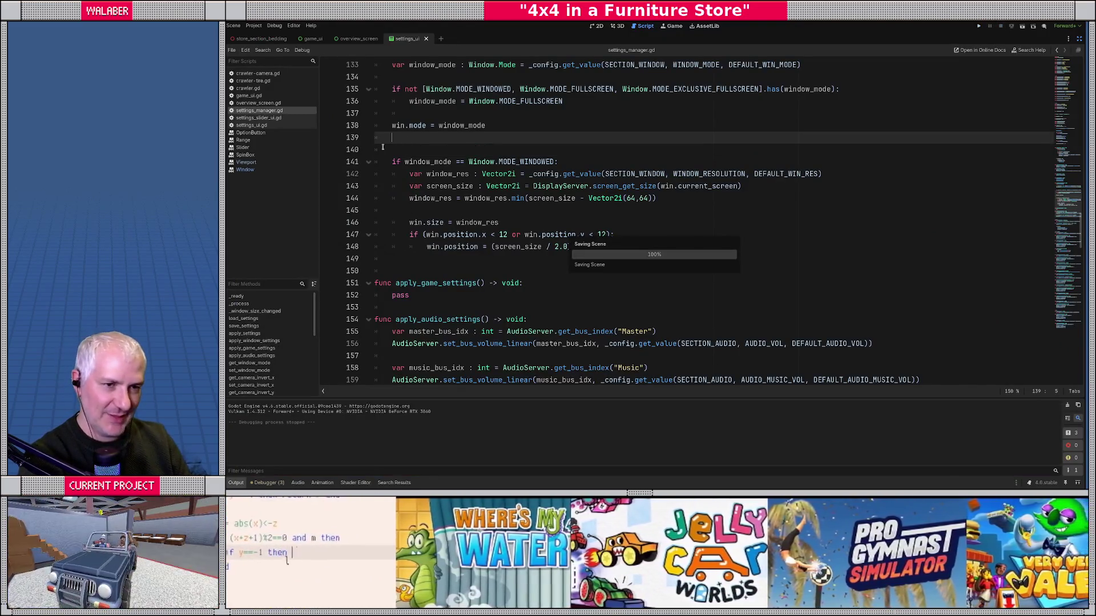
middle_click(245, 170)
Step: Close the Viewport, SpinBox, Slider, Range and OptionButton doc pages and restore the side docks
middle_click(244, 163)
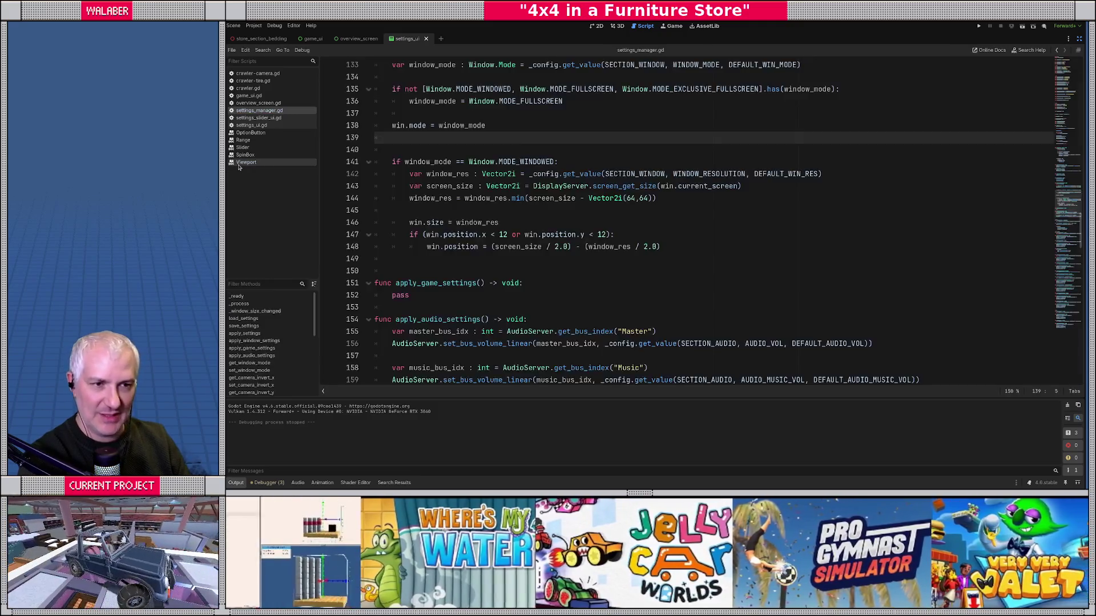
click(242, 154)
middle_click(242, 154)
middle_click(243, 147)
middle_click(245, 140)
middle_click(245, 132)
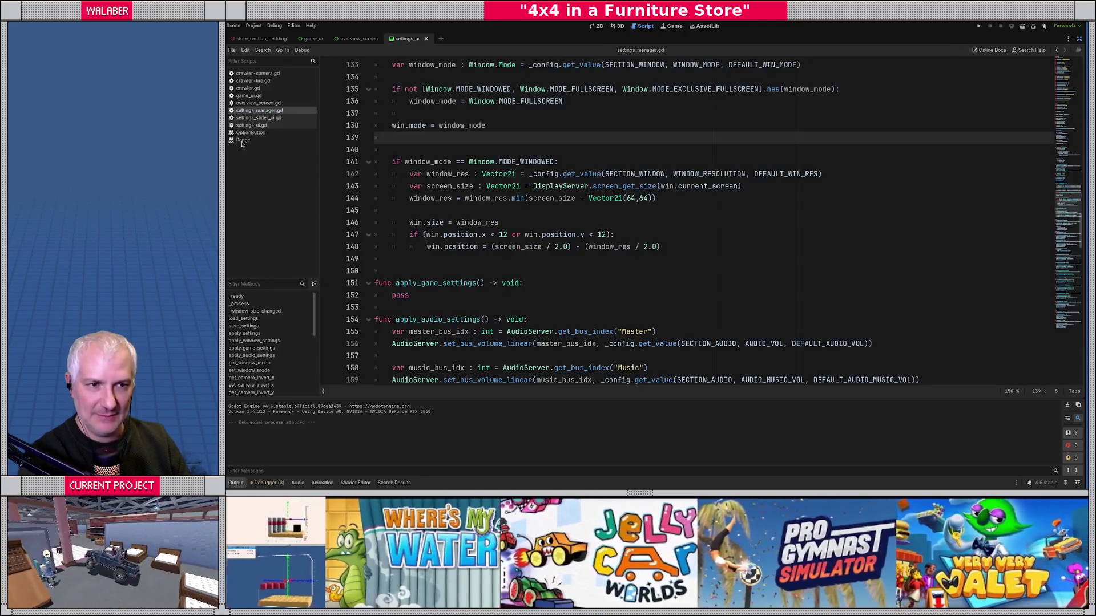
click(1078, 38)
click(552, 149)
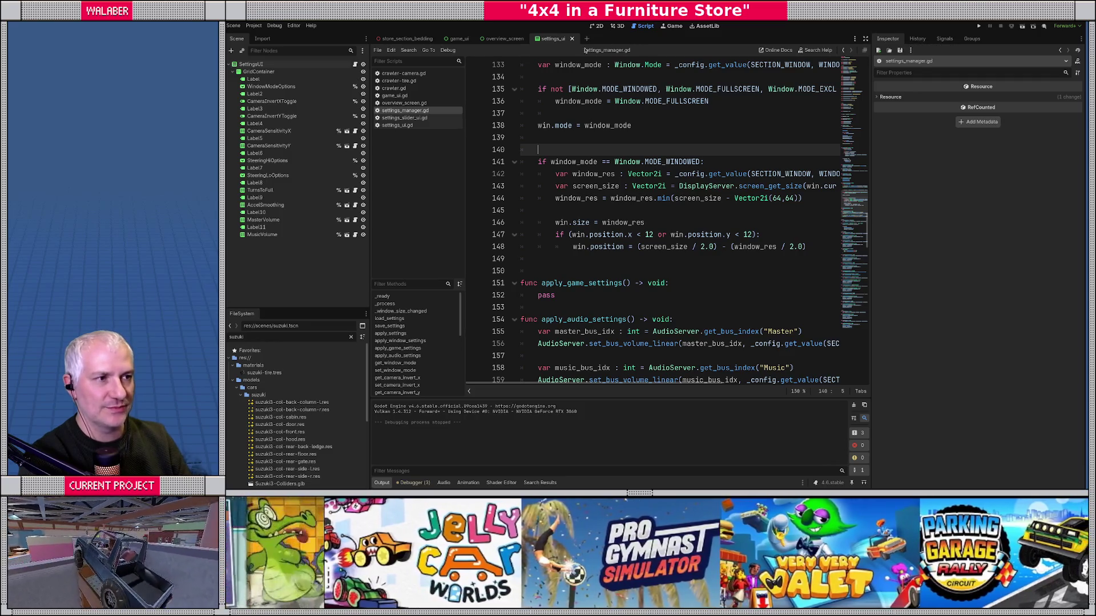
Step: Open crawler-camera.gd through Quick Open Script by searching 'camer'
click(555, 175)
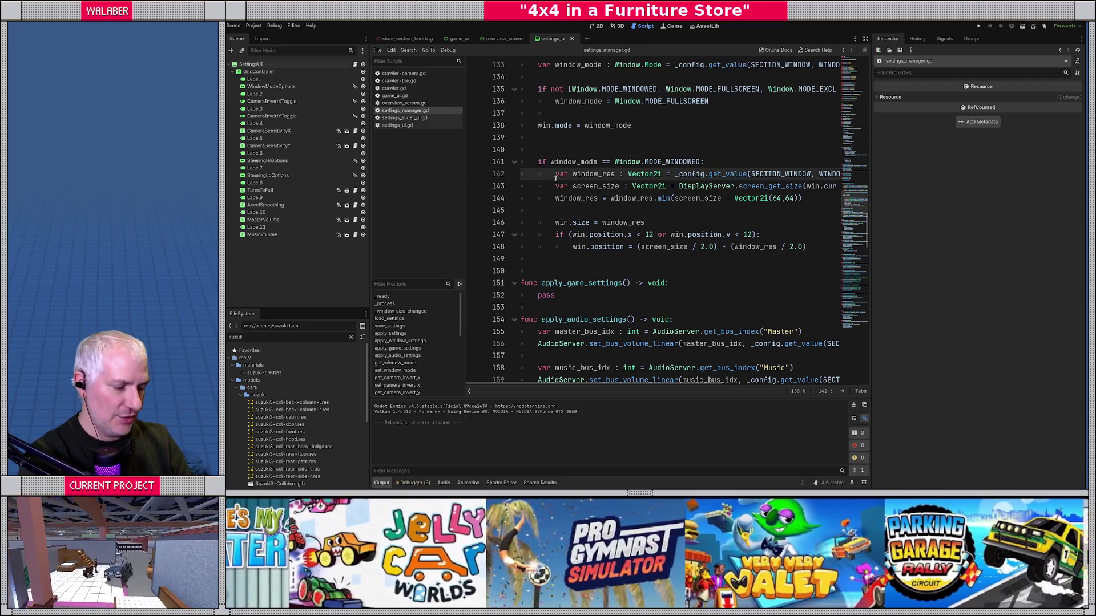
key(ctrl+shift+p)
text(camera)
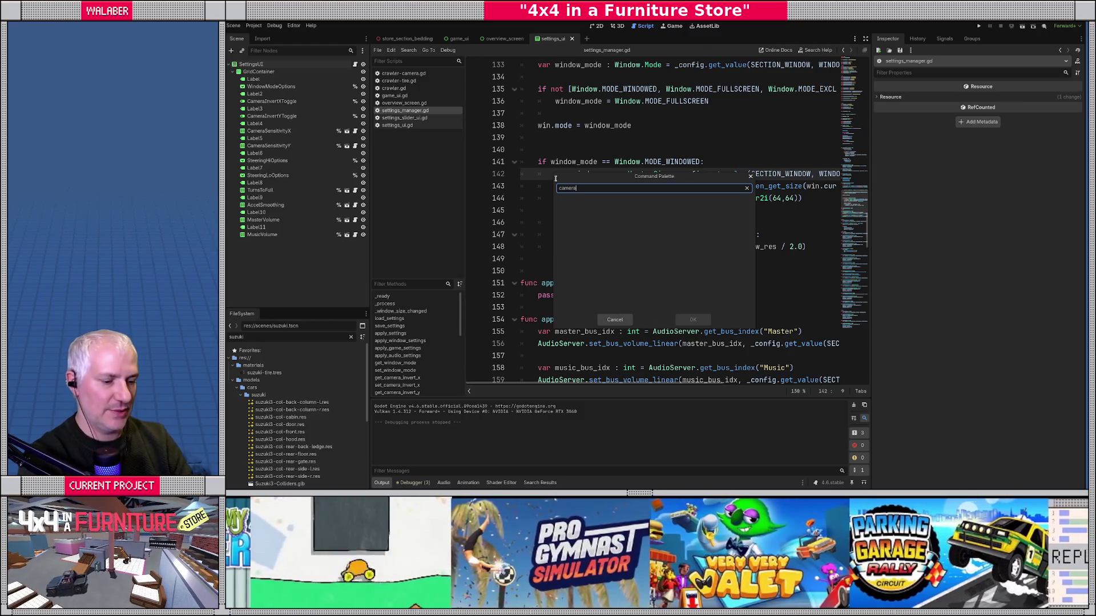
key(Escape)
key(ctrl+shift+p)
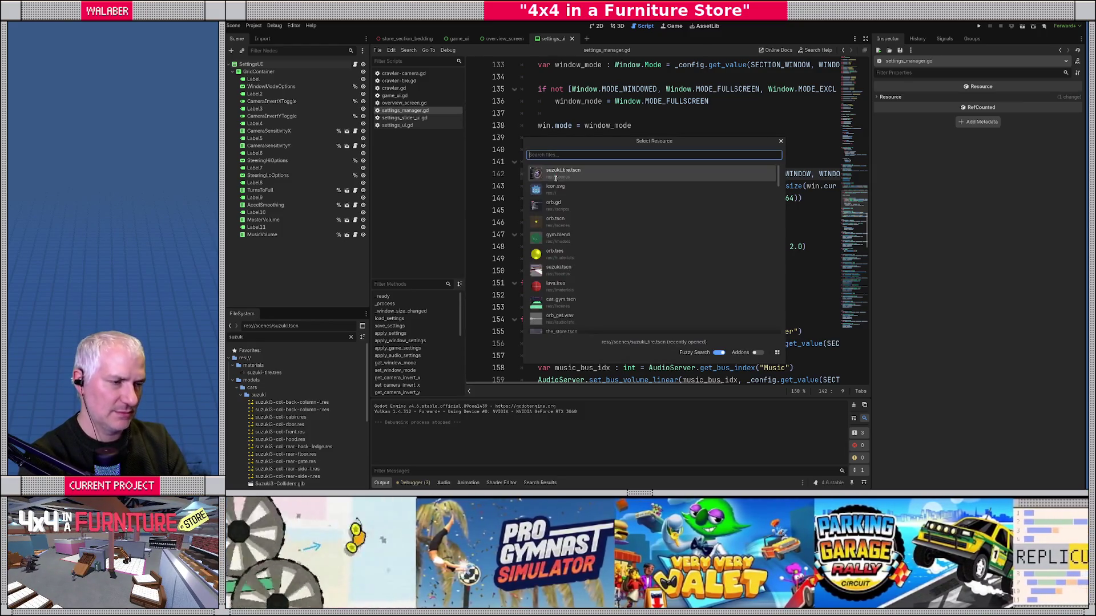
key(Escape)
key(ctrl+o)
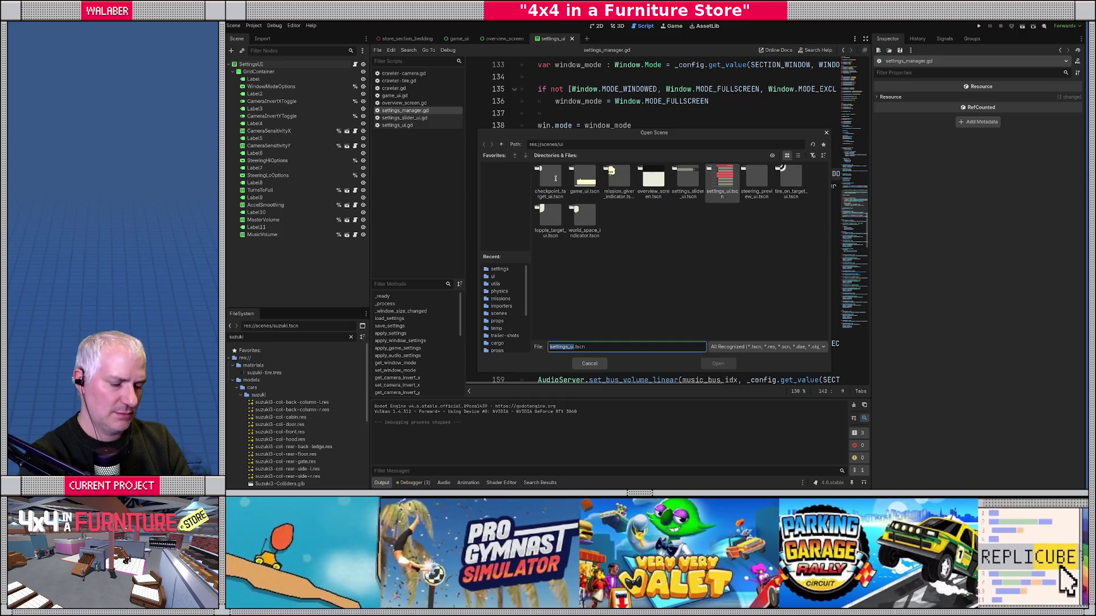
key(Escape)
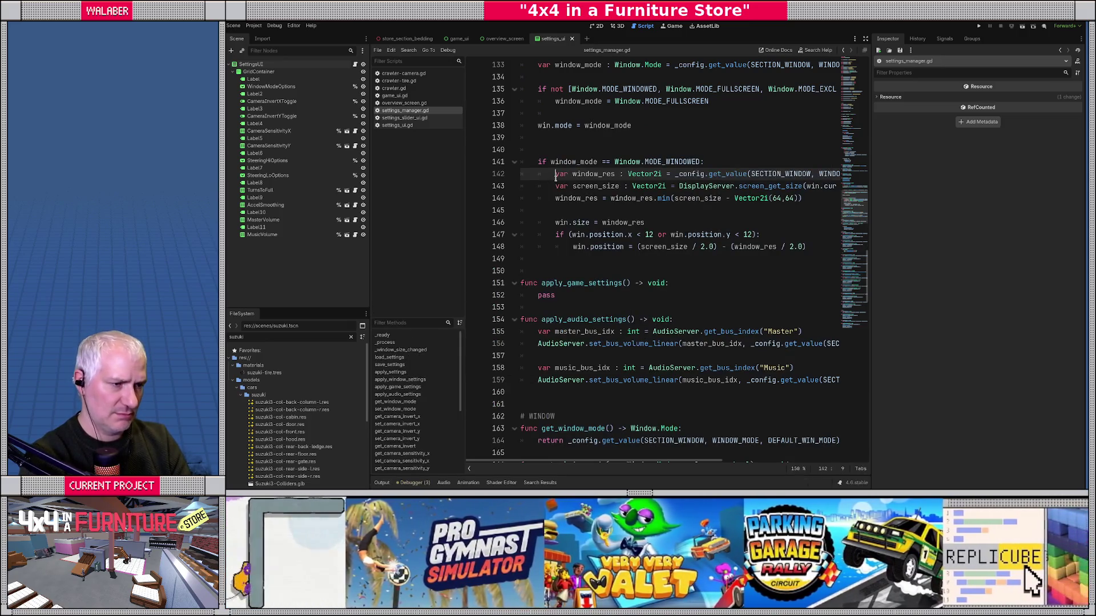
key(ctrl+alt+o)
text(camer)
key(Return)
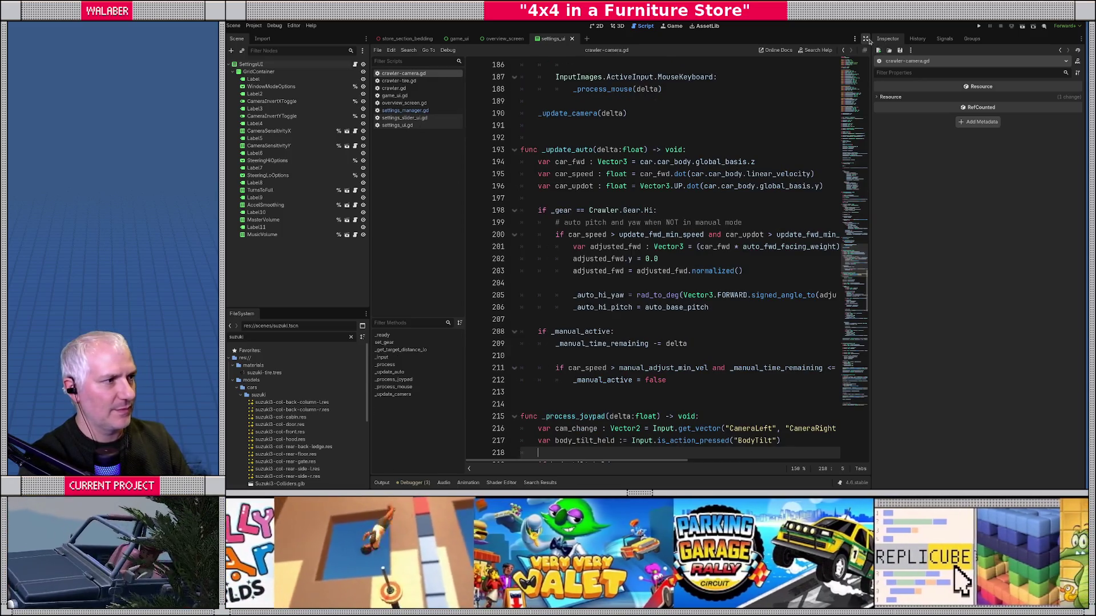
Step: In _ready, connect Settings.game_setting_changed to _game_settings_changed
click(866, 39)
scroll(586, 194, up, 15)
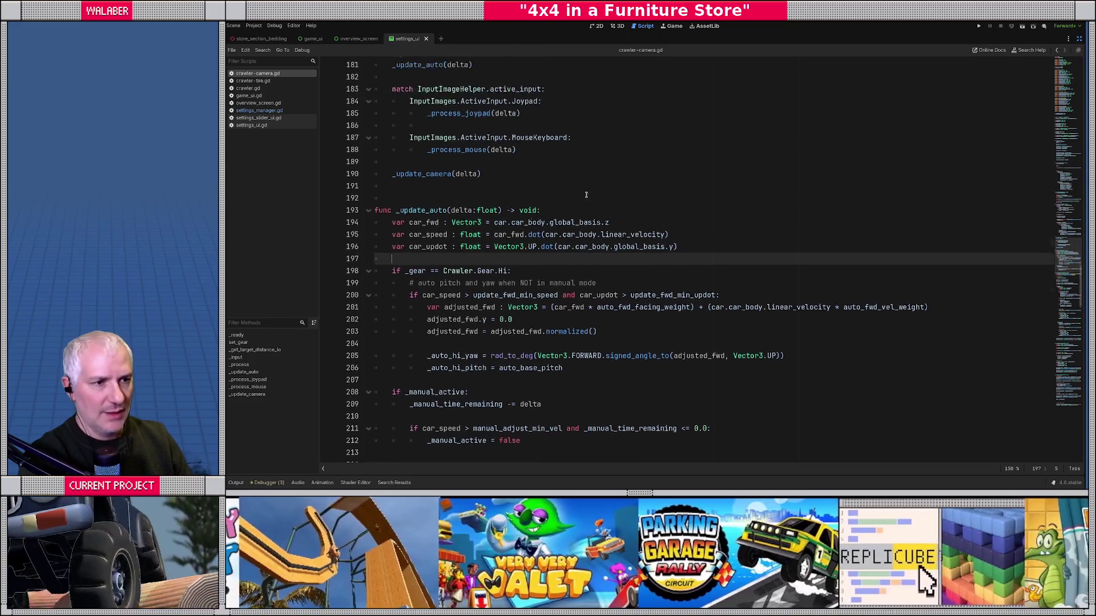
scroll(586, 195, up, 20)
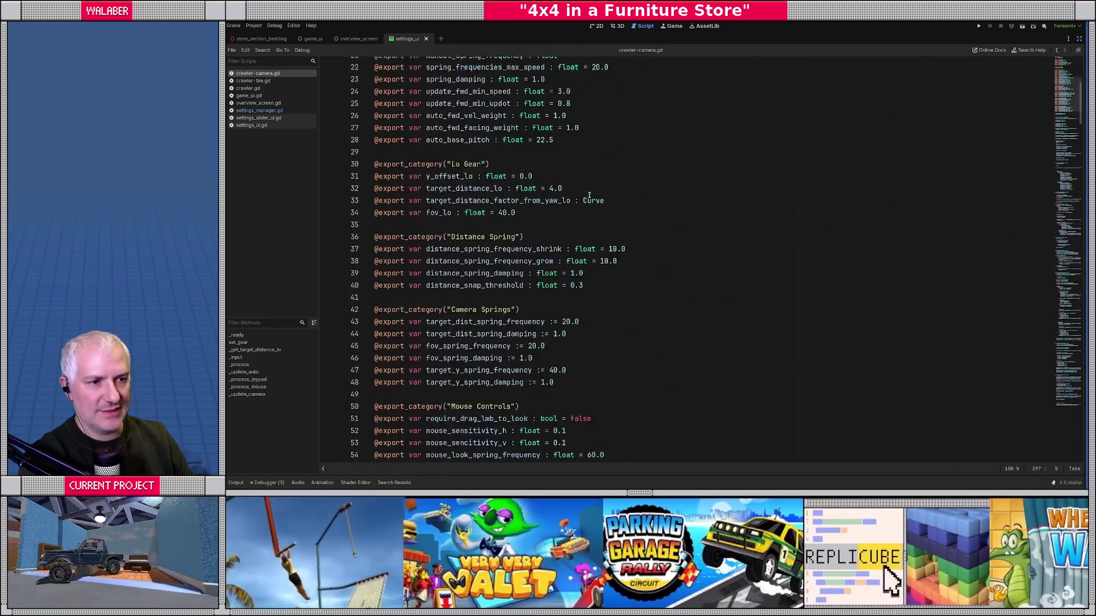
scroll(601, 203, down, 10)
click(486, 140)
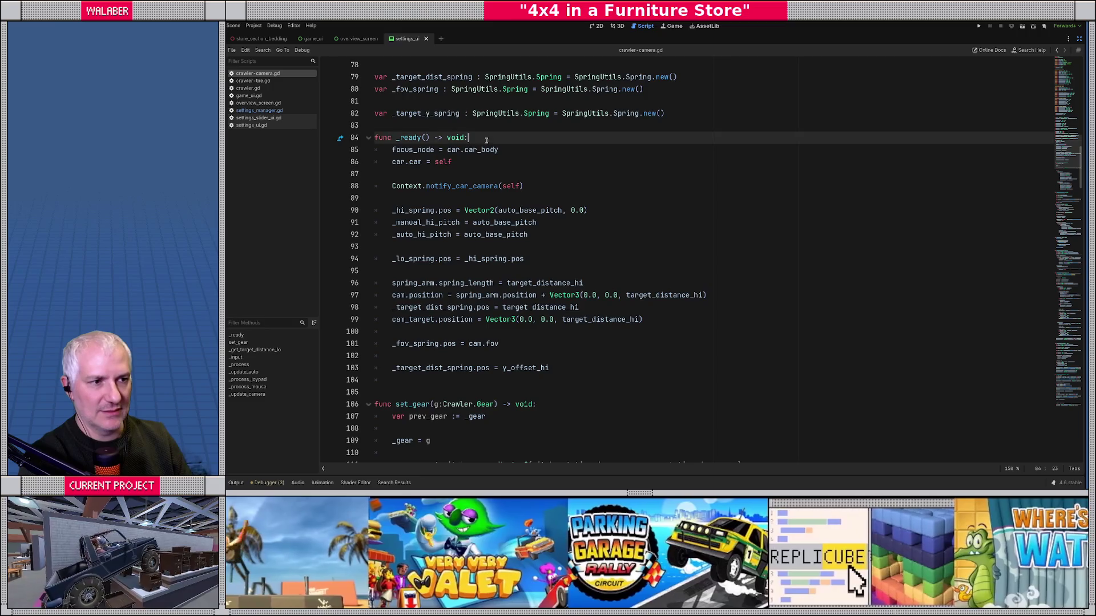
key(Return)
text(Settings.ga)
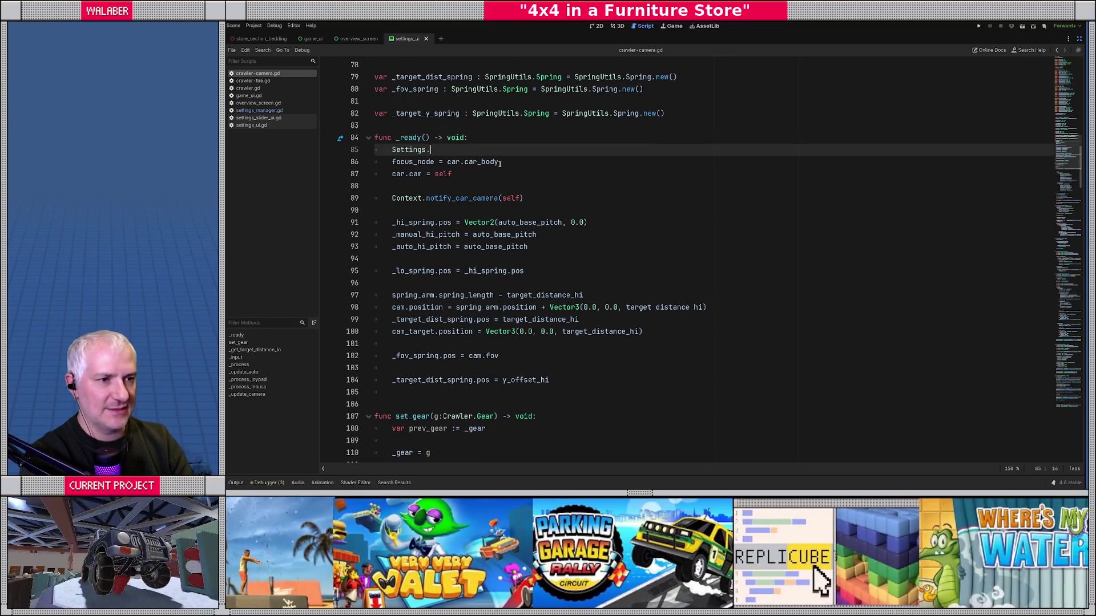
key(Return)
text(.co)
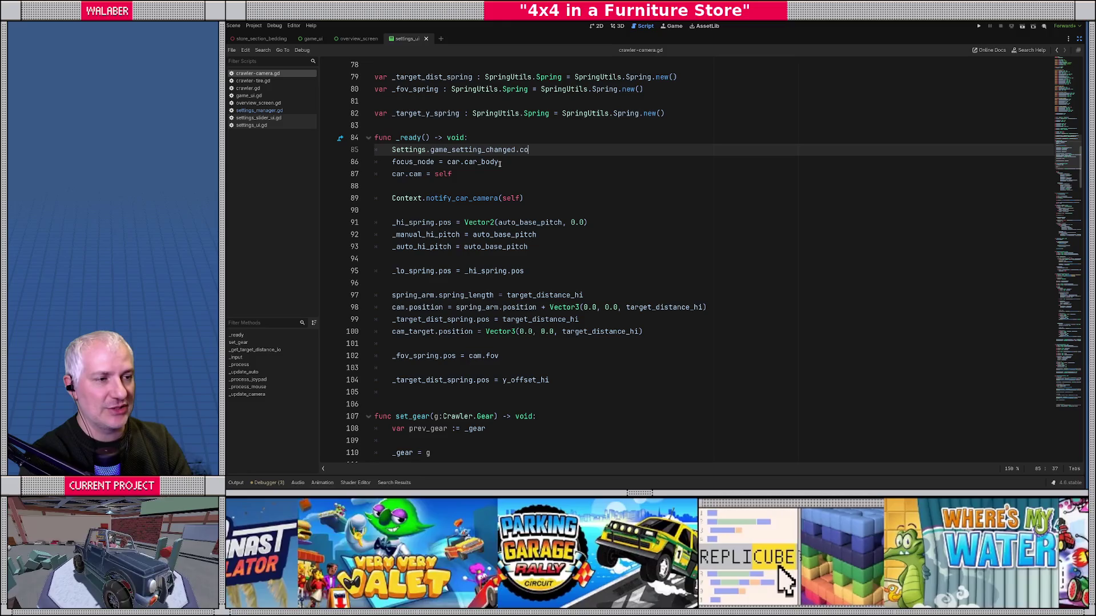
key(Return)
text(_game_Sett)
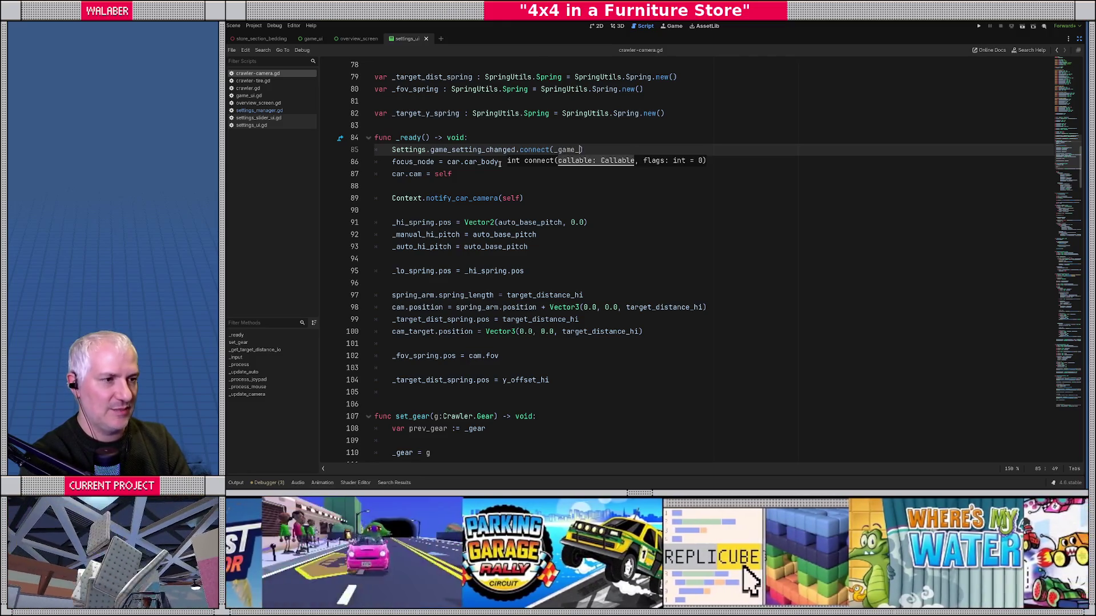
key(BackSpace)
key(BackSpace)
key(BackSpace)
text(settings_c)
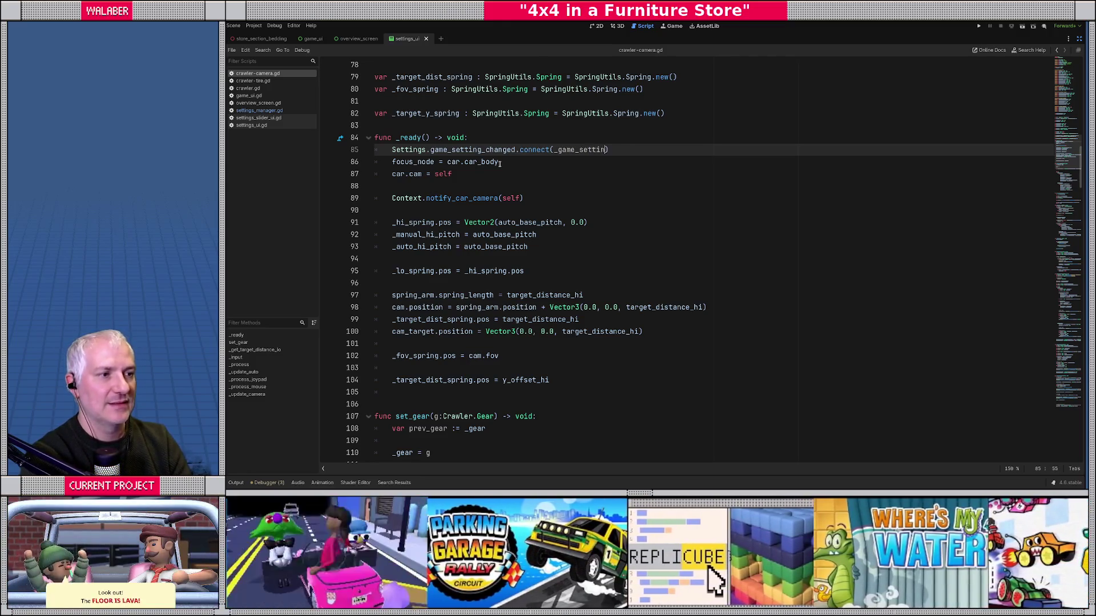
text(hanged)
key(End)
key(Return)
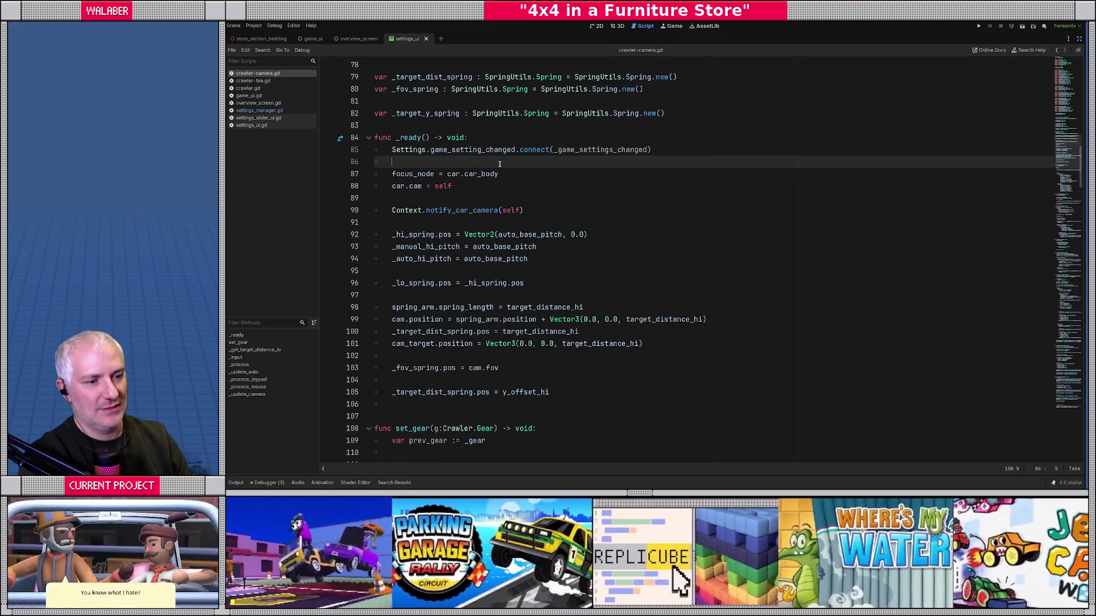
double_click(576, 150)
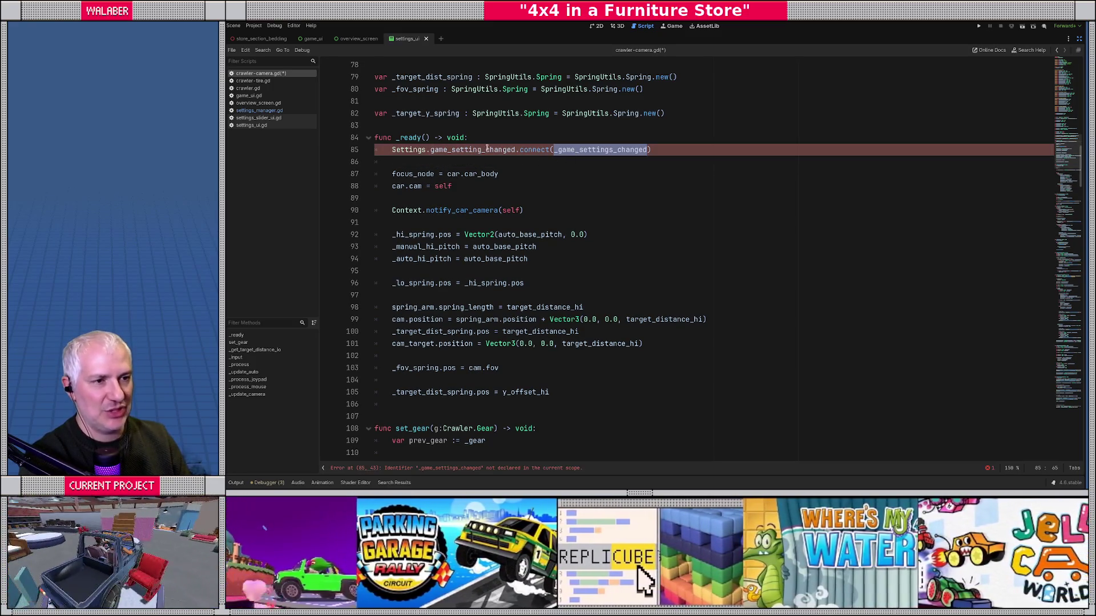
Step: Above _ready, declare var _cam_sensitivity_and_invert := Vector2(1.0, 1.0)
click(531, 125)
scroll(558, 184, up, 3)
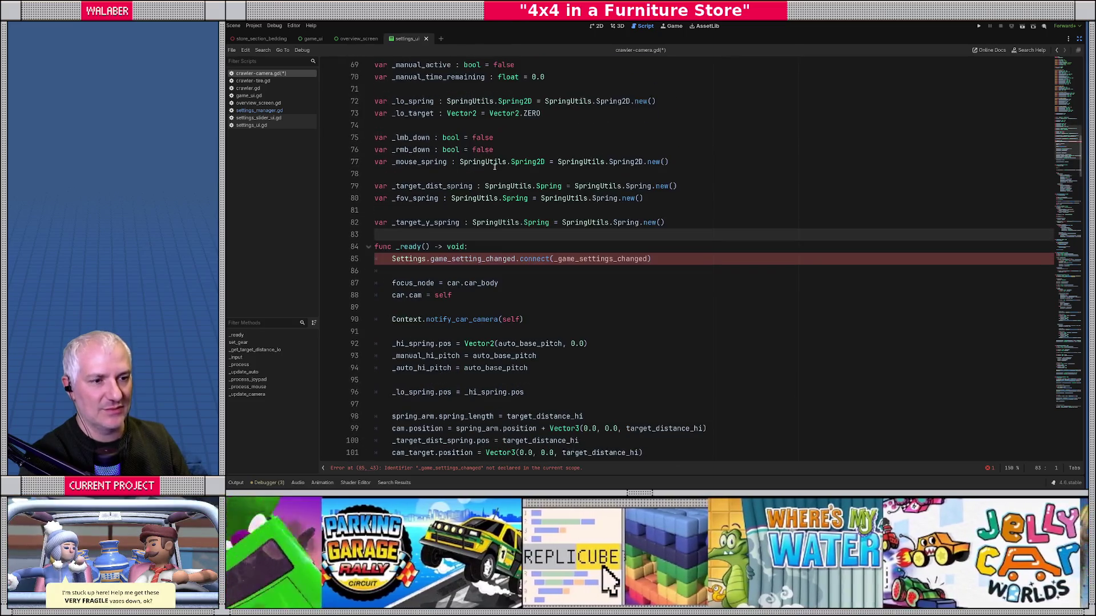
key(Return)
text(var )
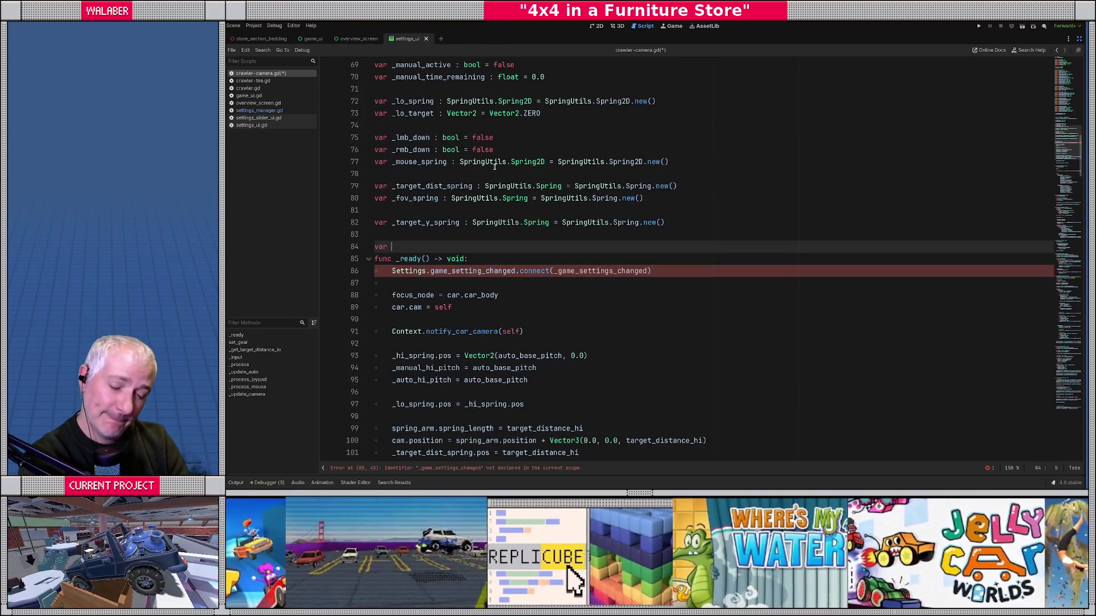
text(_cam_)
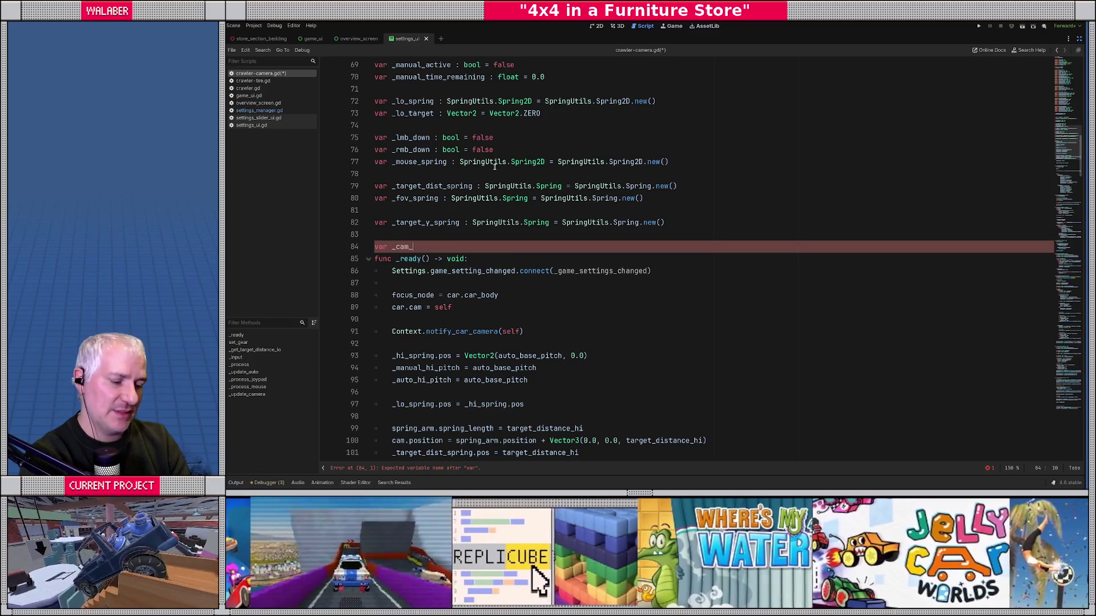
text(sen)
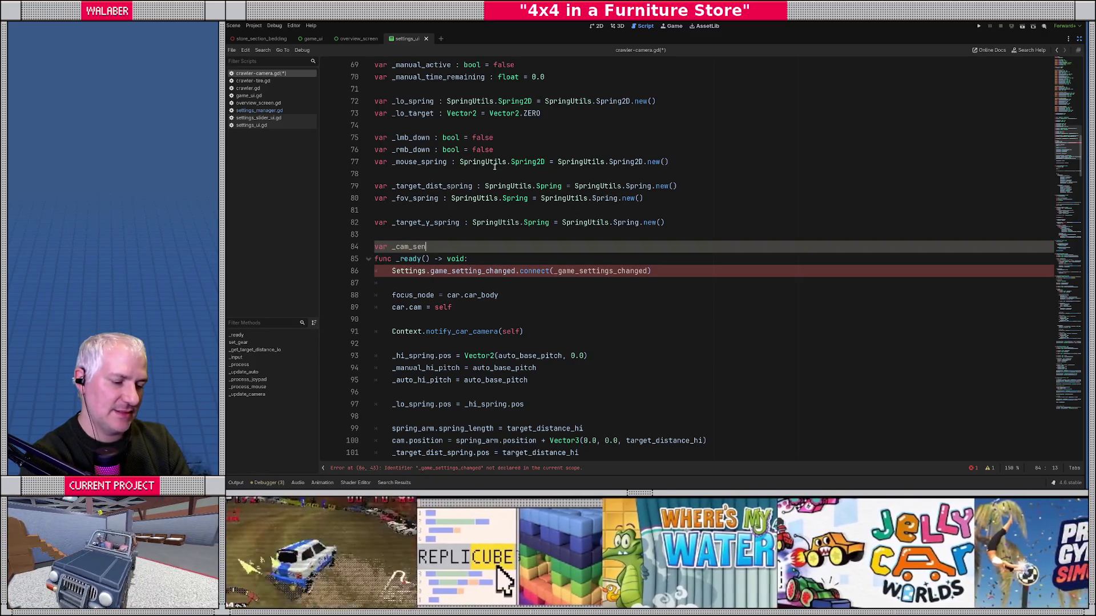
text(sitivity_and)
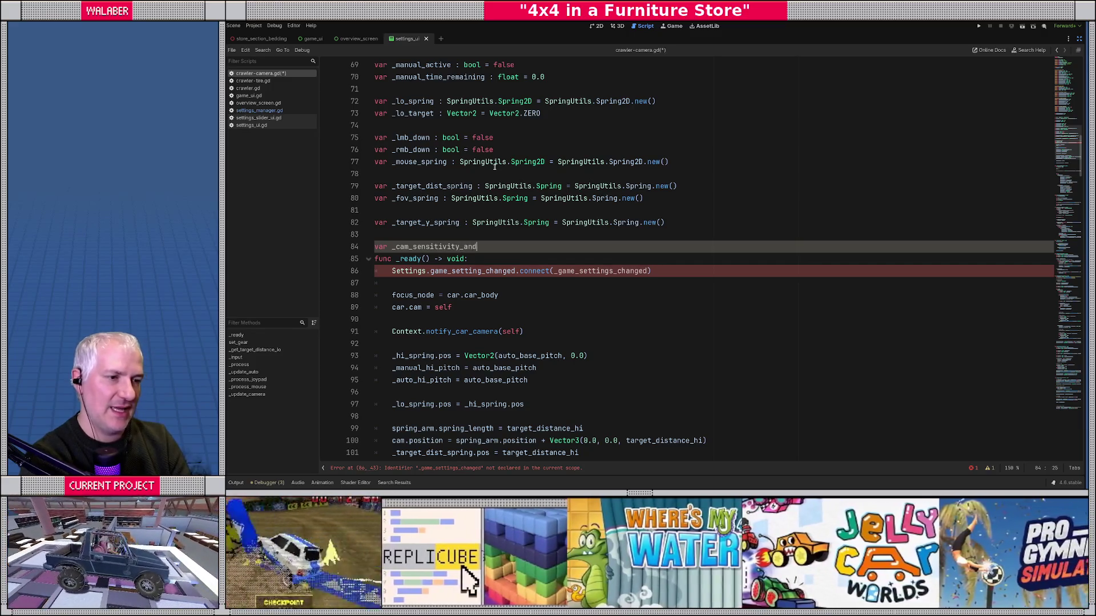
text(_invert : )
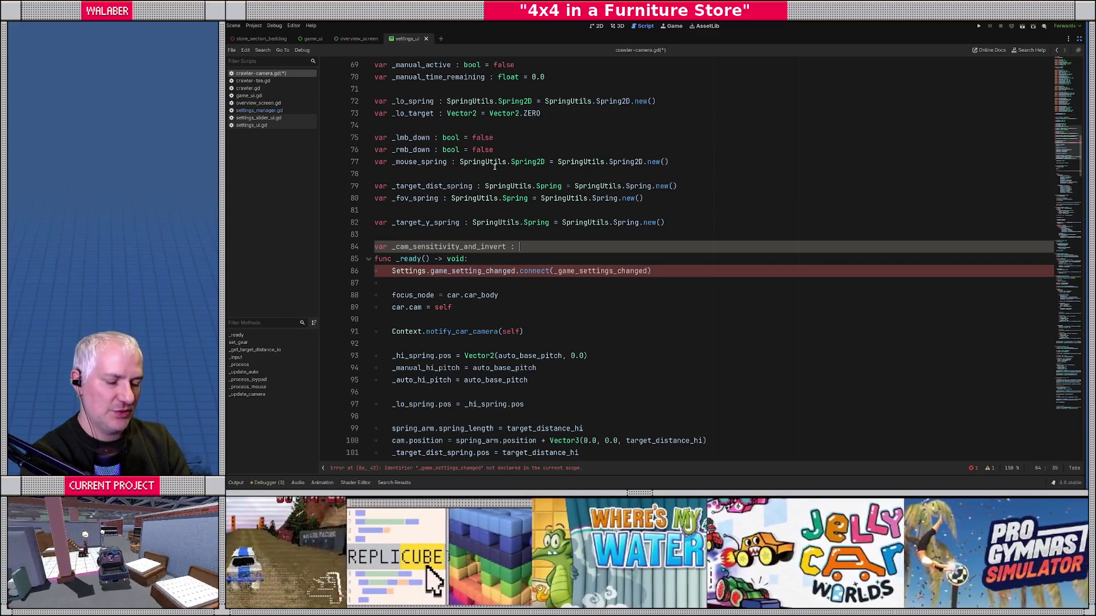
text(Vecto)
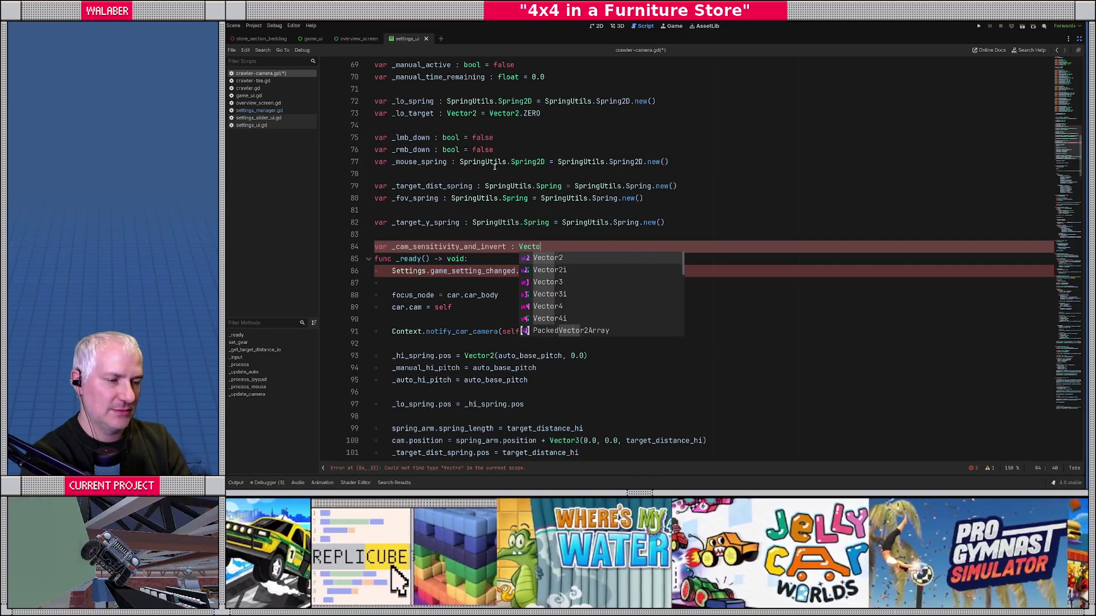
text(r2)
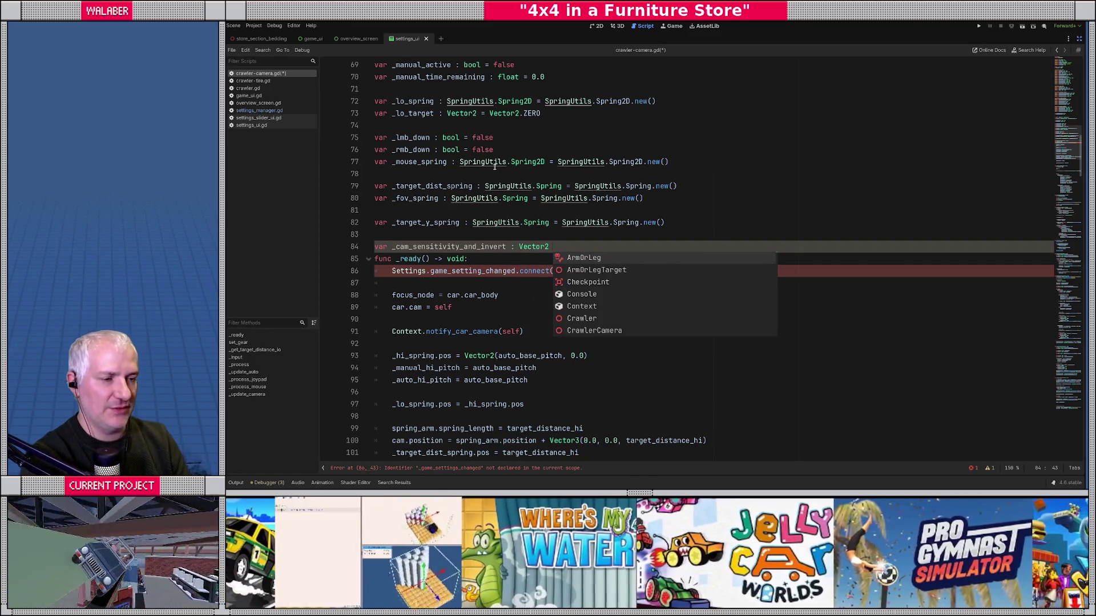
key(BackSpace)
key(Left)
key(Left)
key(Left)
text(= Vector2(1.0)
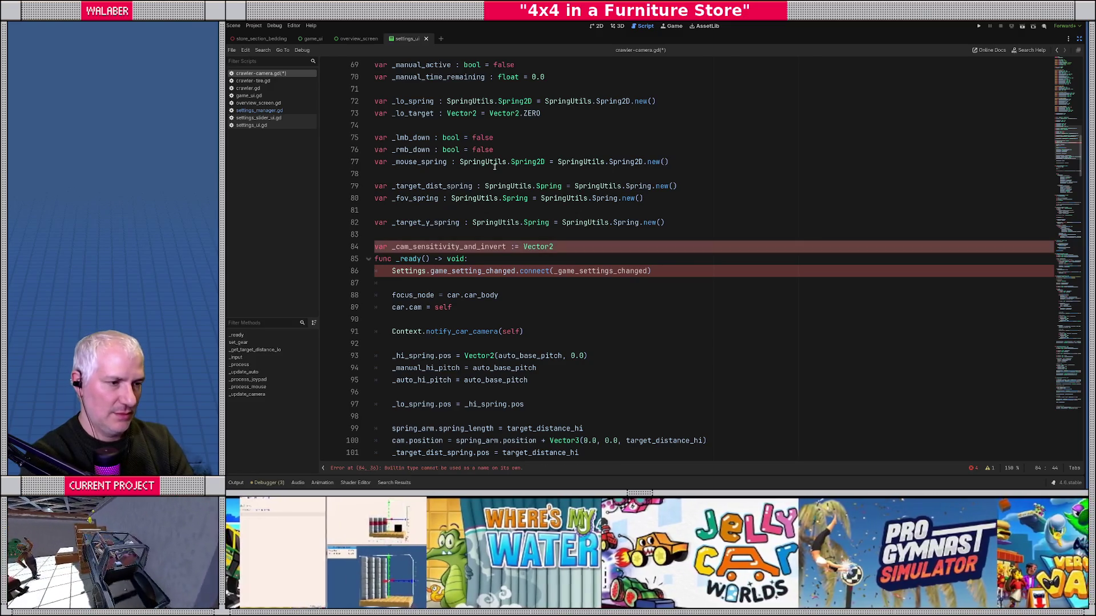
text(, 1)
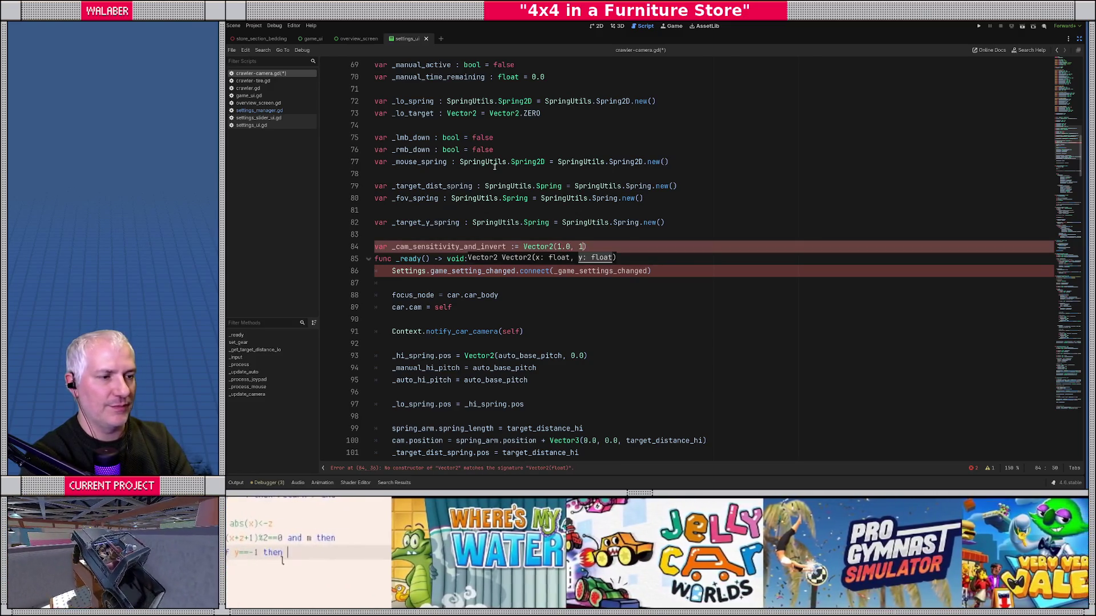
text(.0))
key(Return)
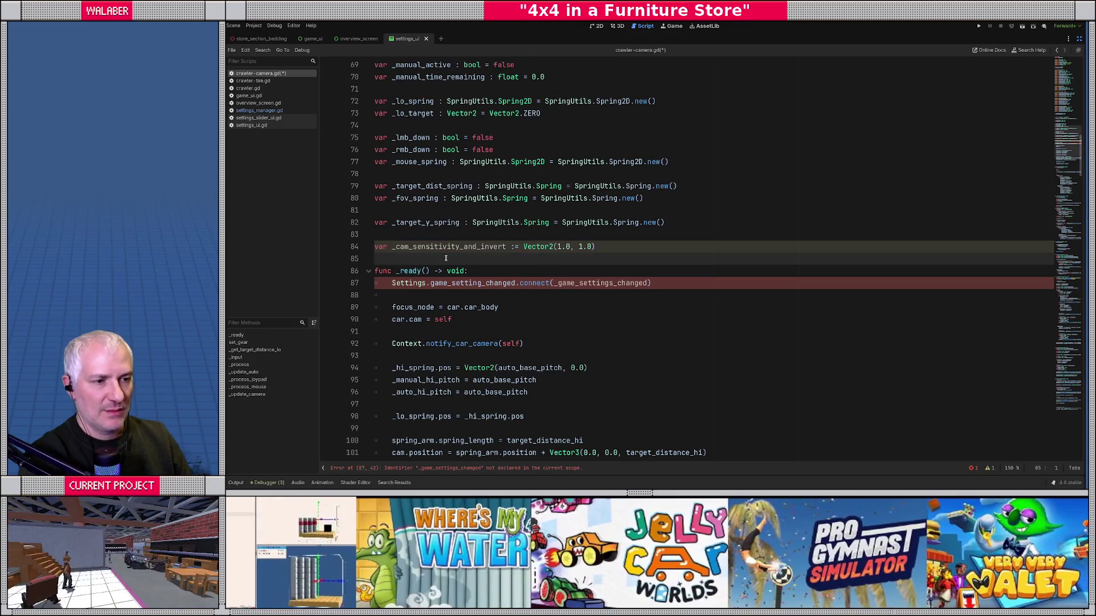
double_click(599, 283)
key(ctrl+c)
scroll(401, 294, down, 5)
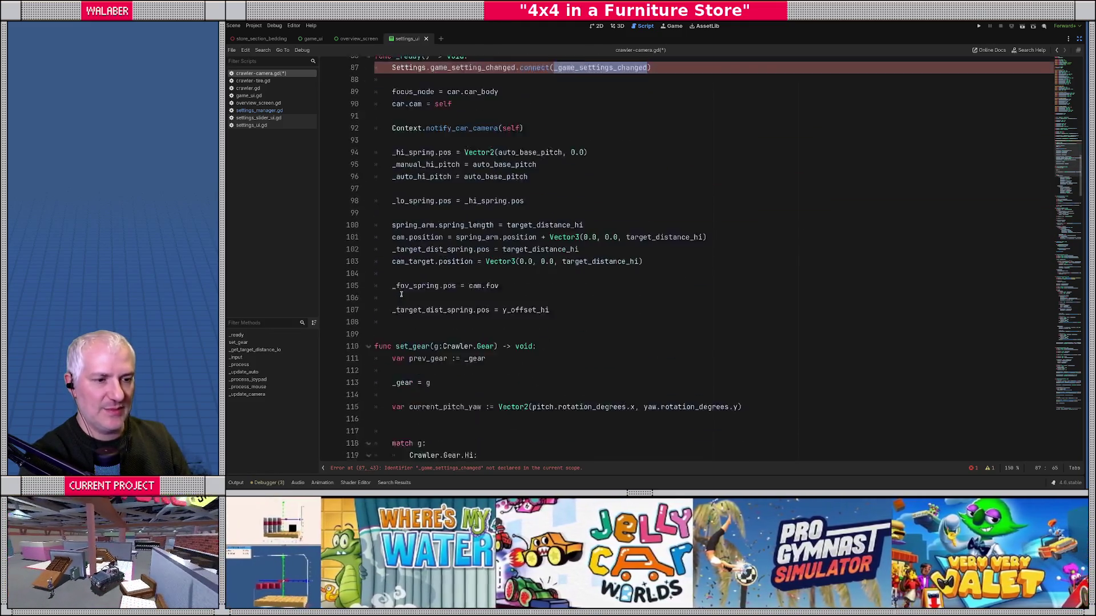
scroll(401, 294, down, 1)
Step: Add func _game_settings_changed() -> void: assigning Settings.get_camera_invert_and_sensitivity() to _cam_sensitivity_and_invert
click(389, 295)
text(func)
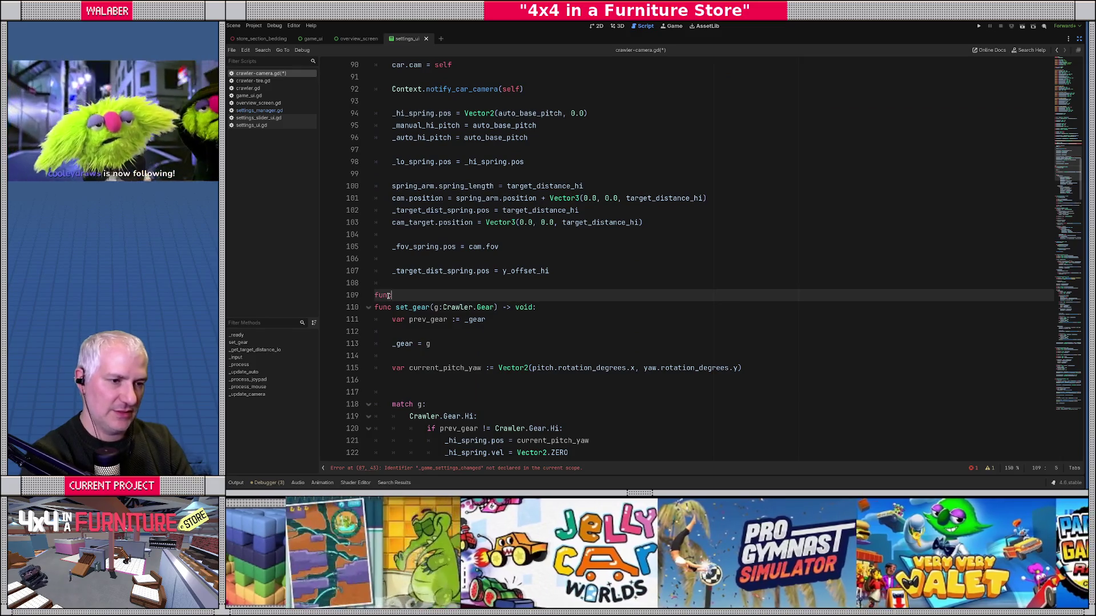
key(ctrl+v)
text(() -> void:)
key(Return)
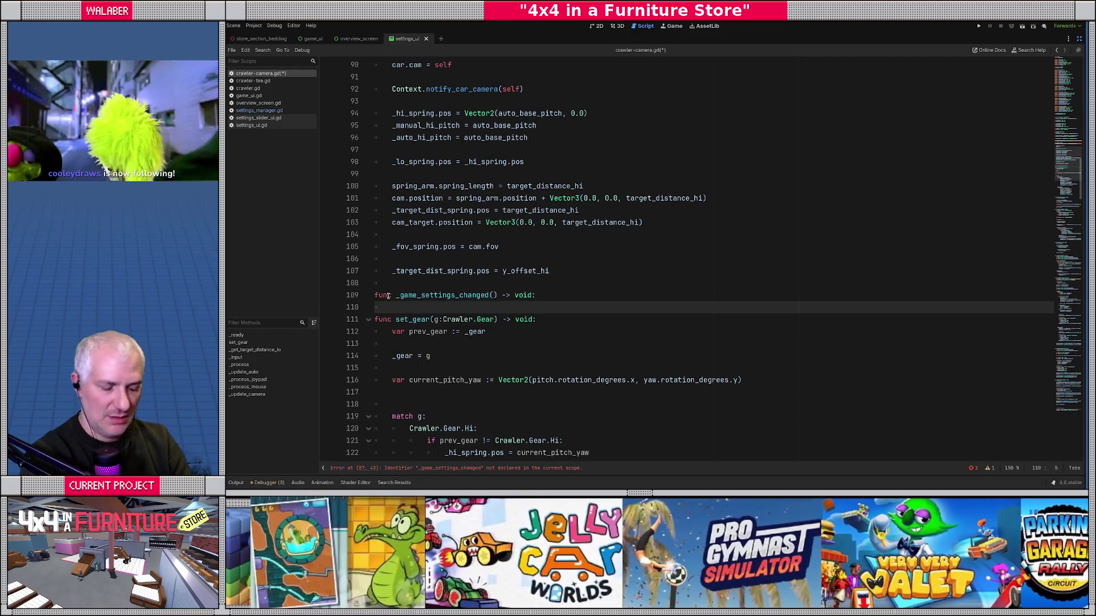
text(_cam_sensitivity_and_invert =)
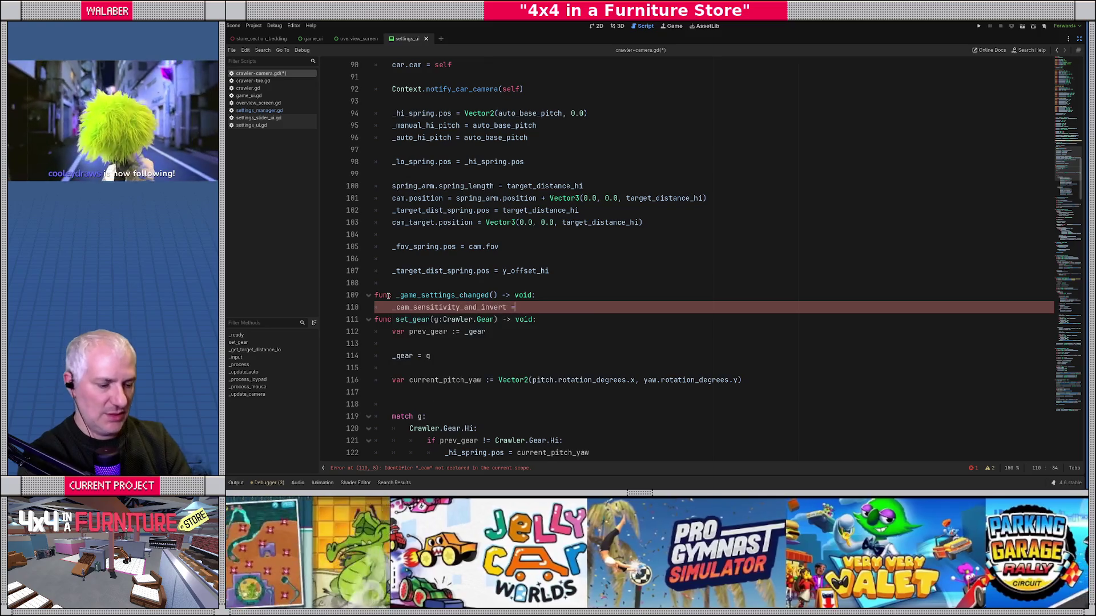
text( Settings.get_)
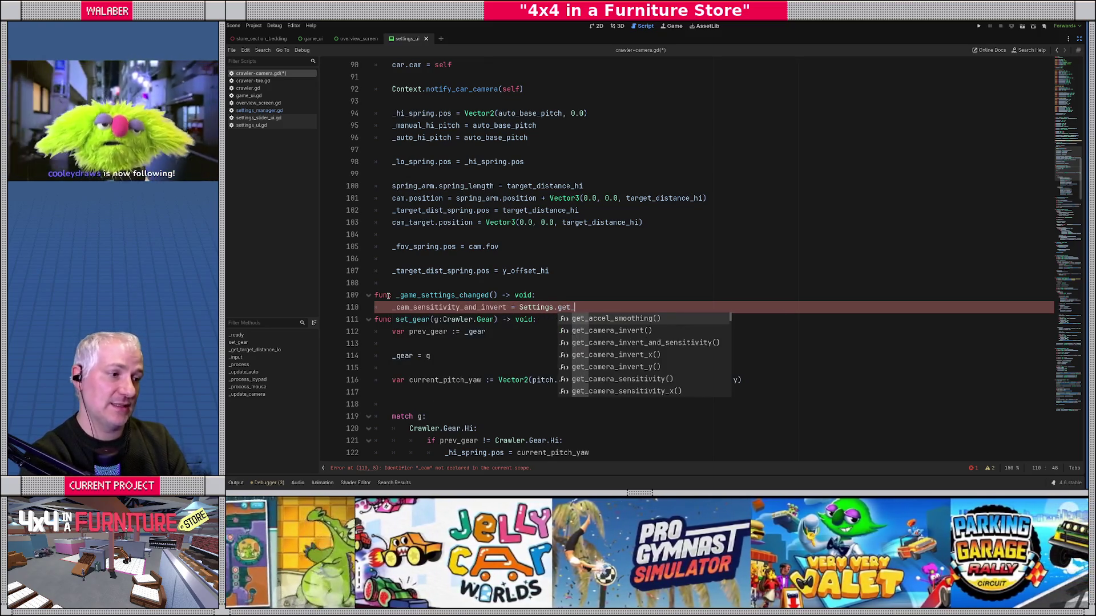
key(Down)
key(Down)
key(Return)
key(Return)
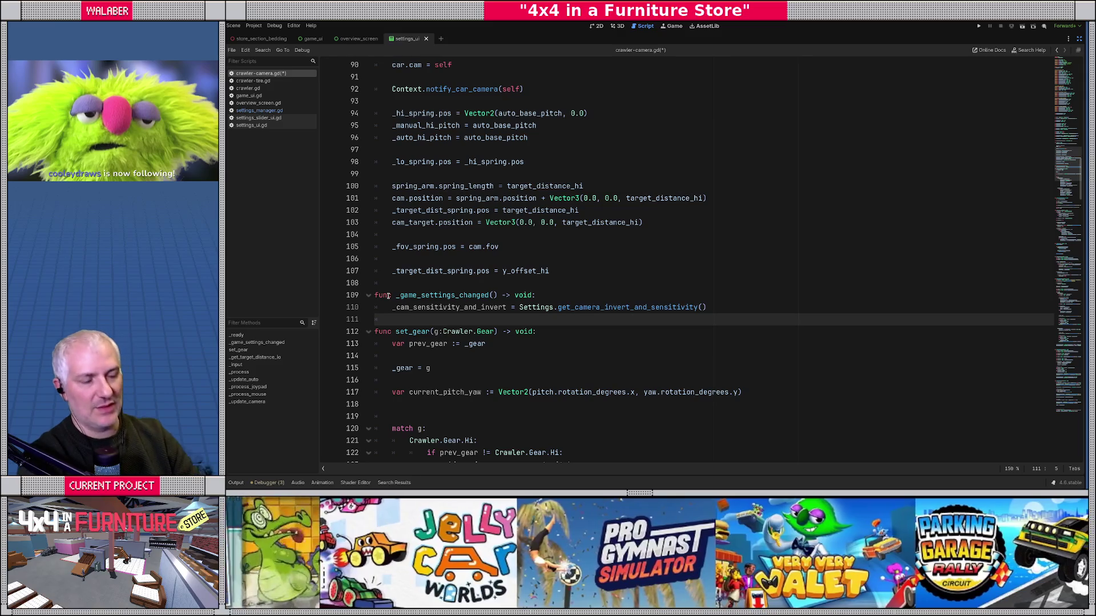
key(Return)
Step: Scroll down through the set_gear and match g code below the new handler
scroll(387, 296, down, 3)
double_click(467, 198)
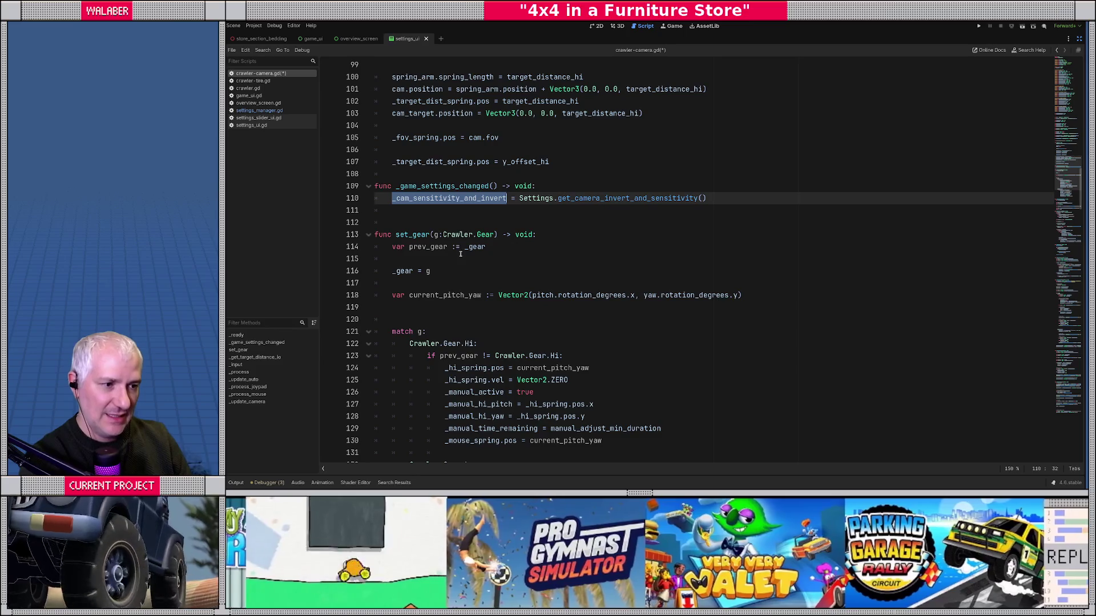
click(405, 284)
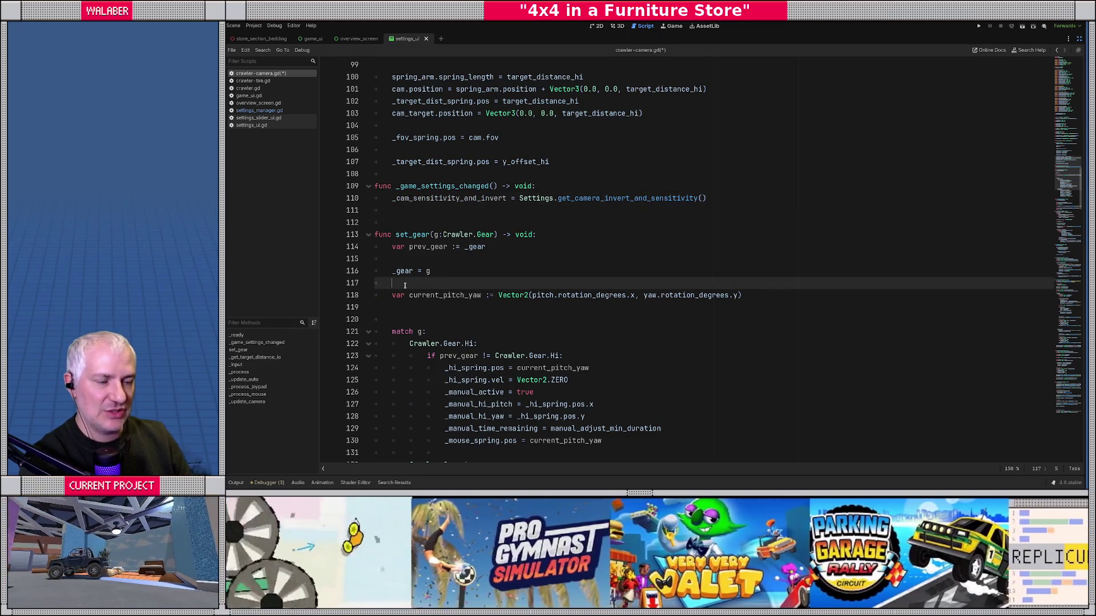
scroll(406, 286, down, 3)
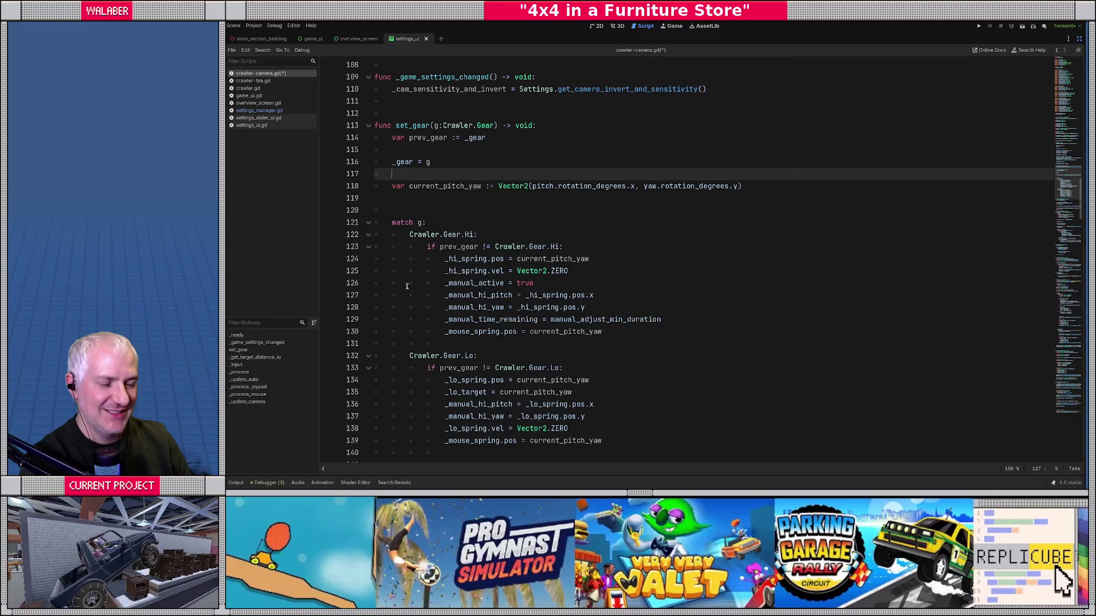
click(414, 212)
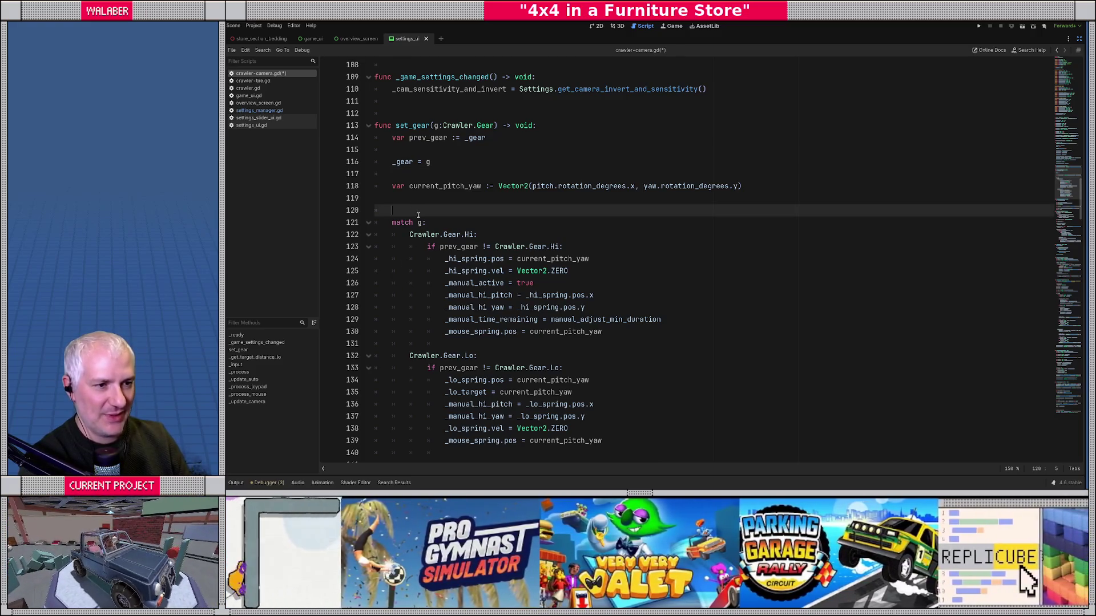
scroll(413, 214, down, 3)
scroll(414, 215, down, 10)
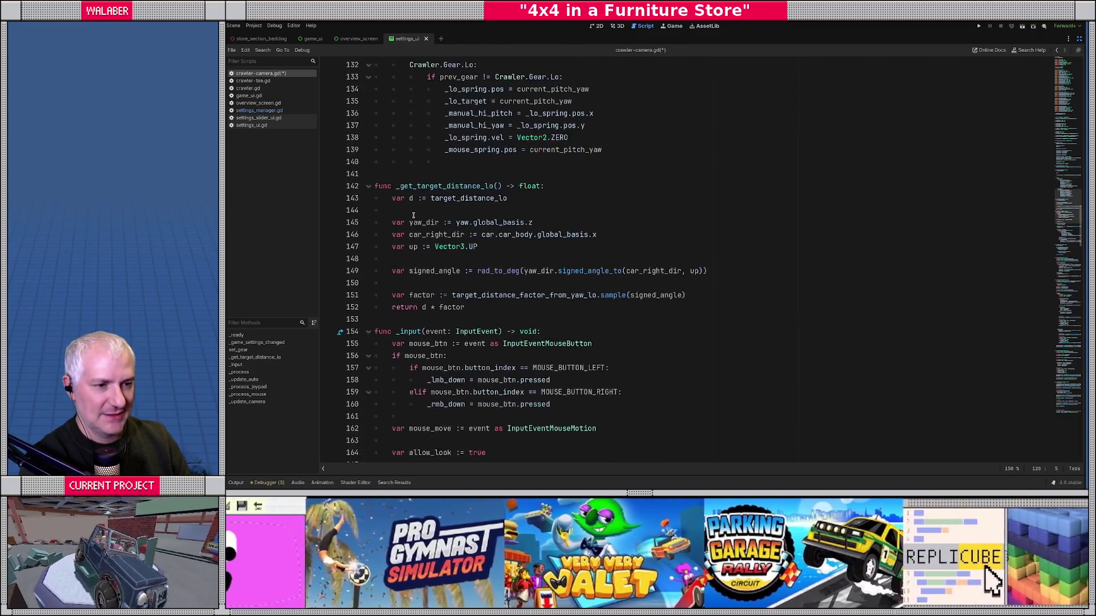
scroll(415, 216, down, 4)
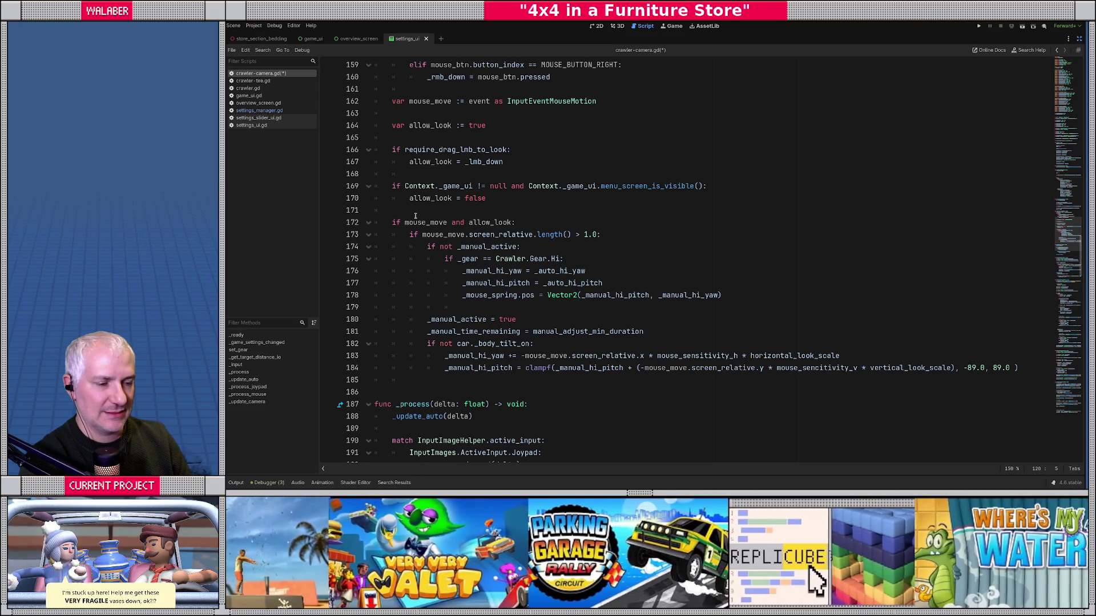
Step: Locate the mouse-look yaw and pitch lines that use the look-scale variables
scroll(415, 216, down, 2)
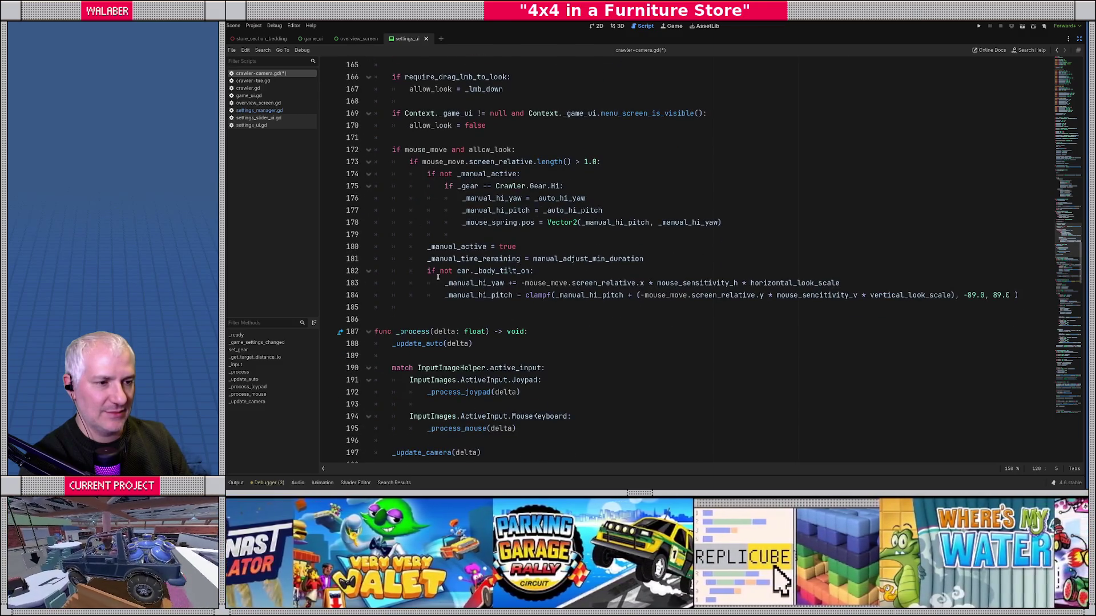
drag(445, 283, 663, 295)
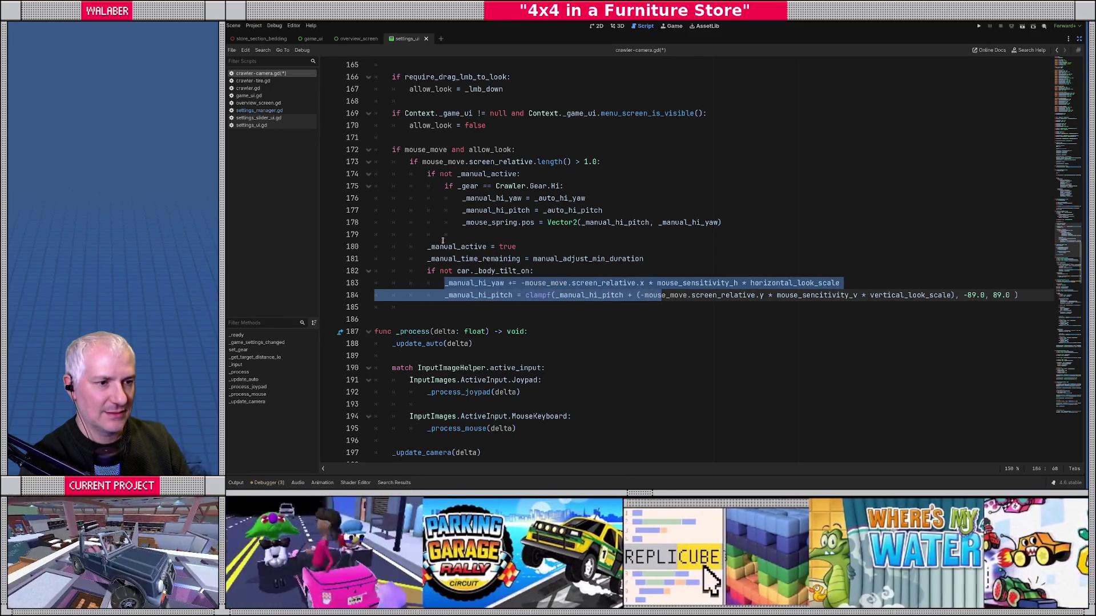
click(443, 236)
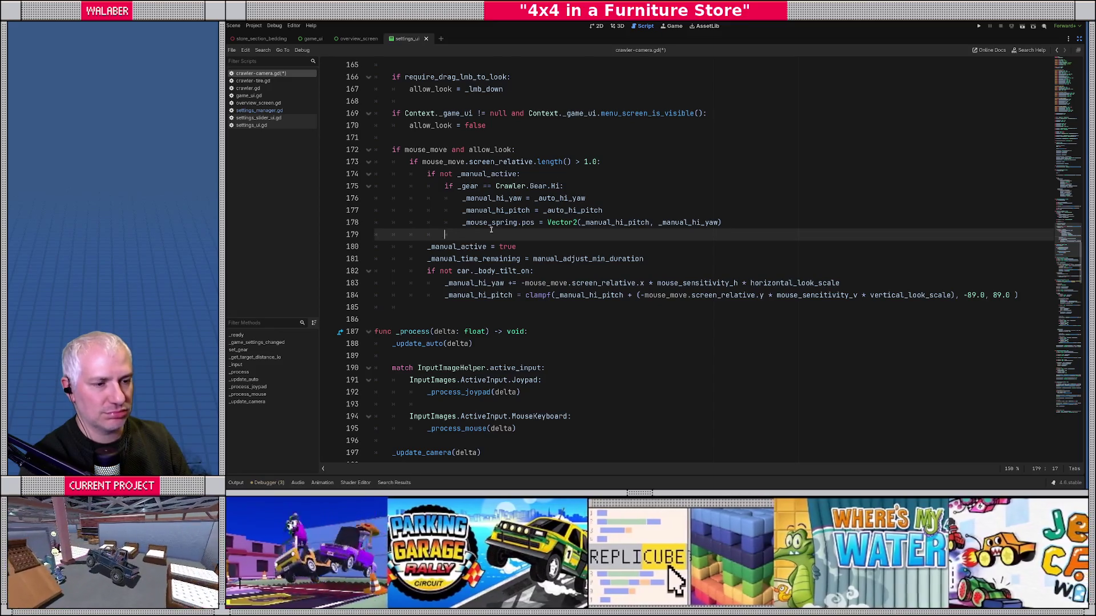
scroll(491, 230, down, 3)
scroll(491, 234, up, 5)
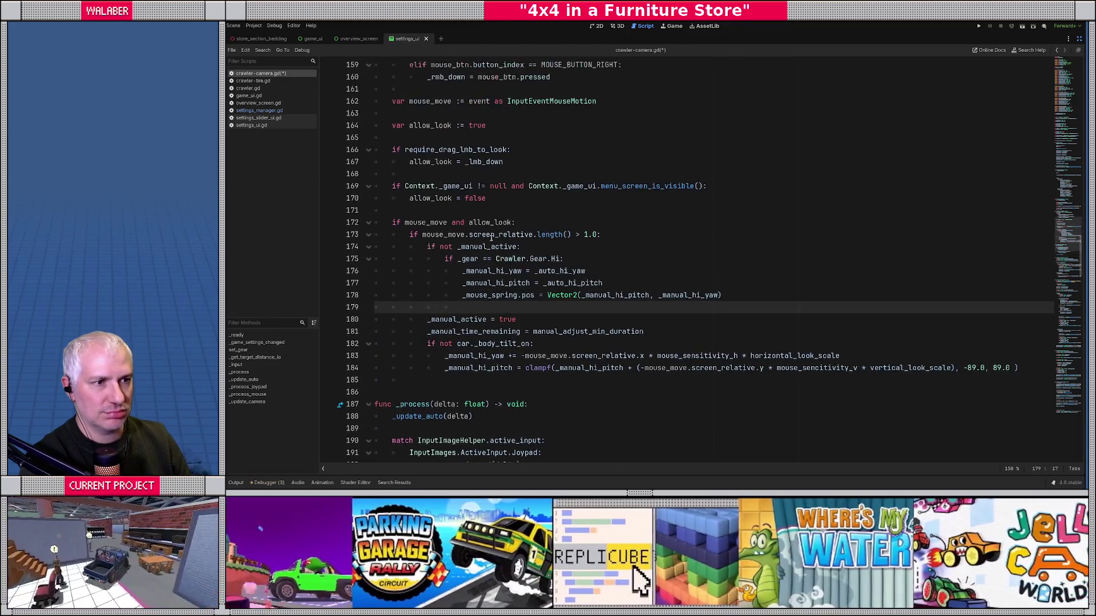
scroll(491, 238, up, 3)
scroll(494, 246, down, 6)
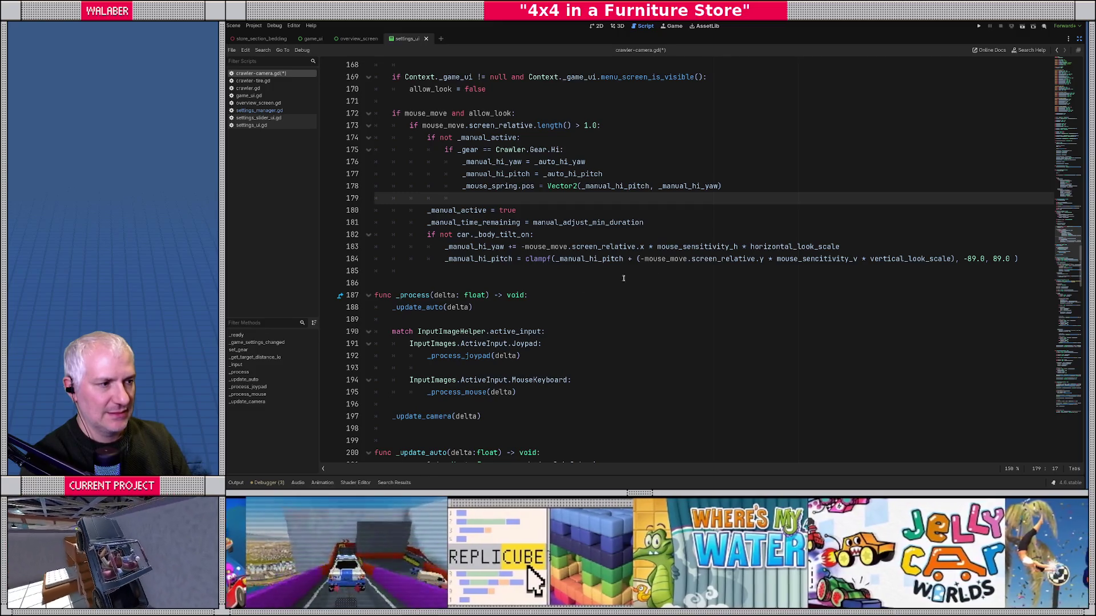
click(846, 247)
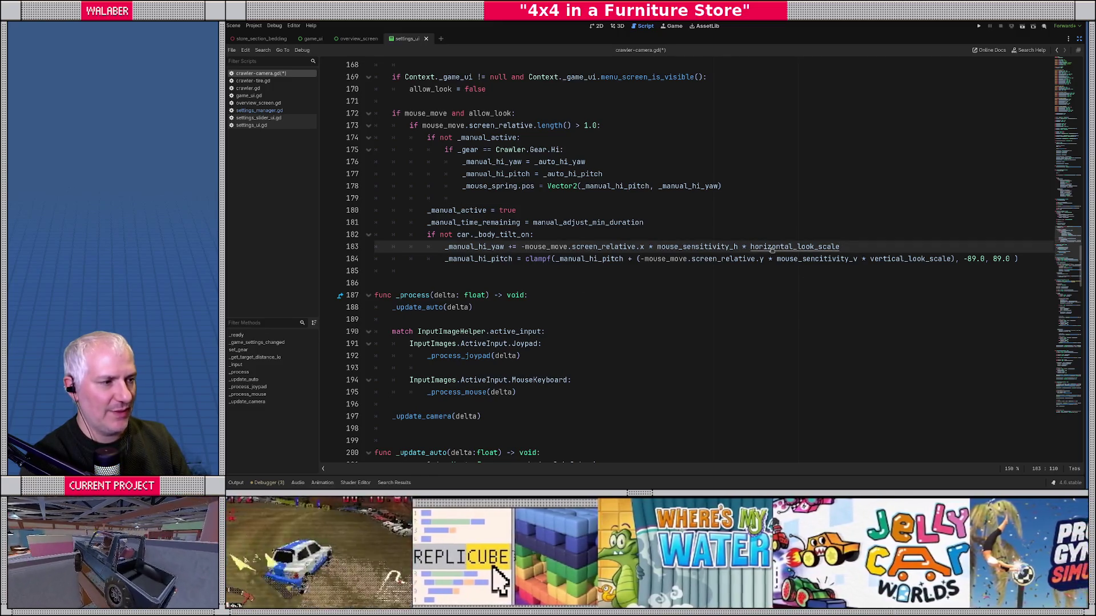
Step: Delete the horizontal_look_scale and vertical_look_scale declarations and save the script
ctrl+click(770, 250)
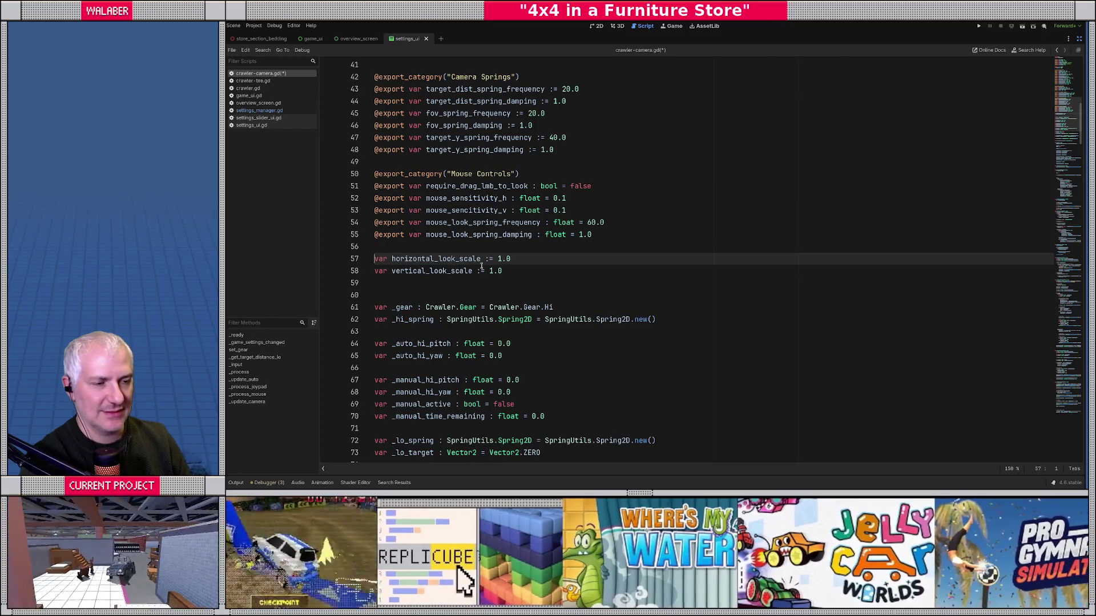
double_click(455, 259)
key(ctrl+f)
key(Return)
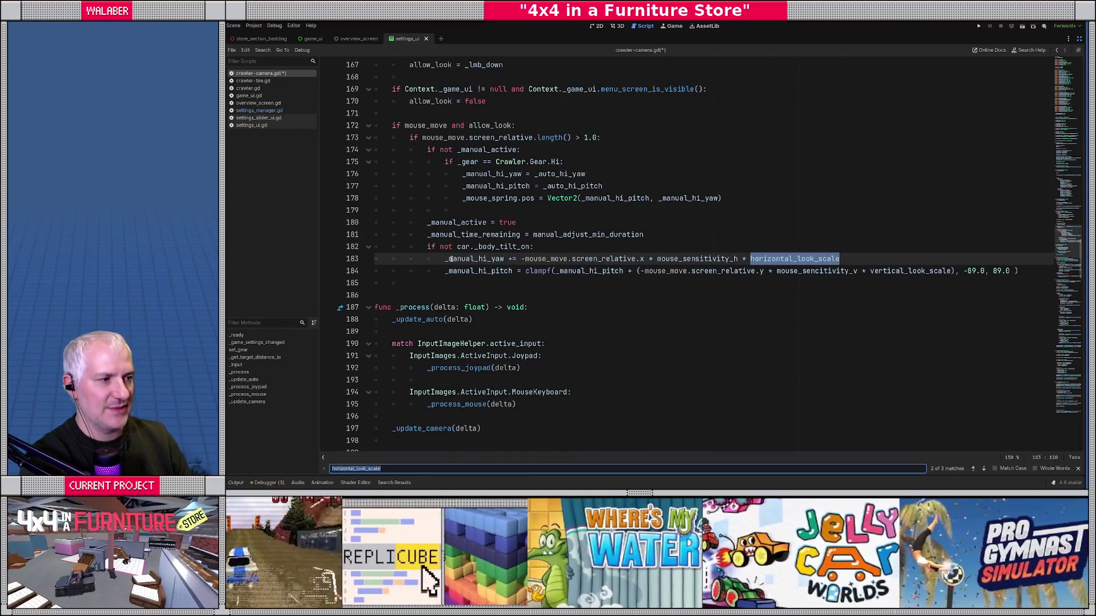
key(shift+Return)
key(Return)
key(Return)
key(Return)
key(Return)
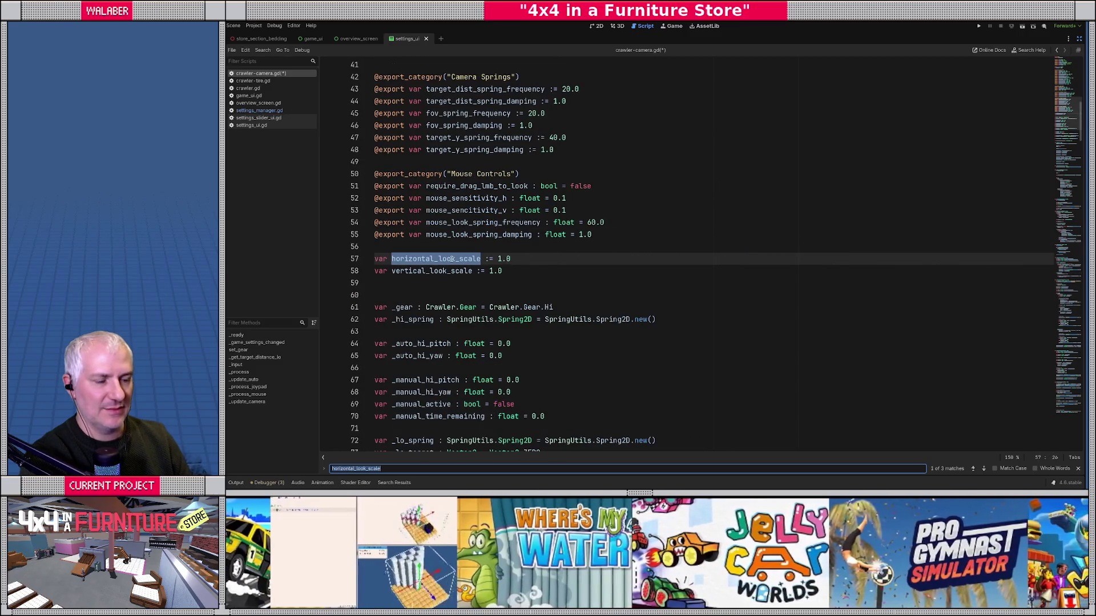
click(519, 274)
key(Escape)
key(shift+Up)
key(shift+Up)
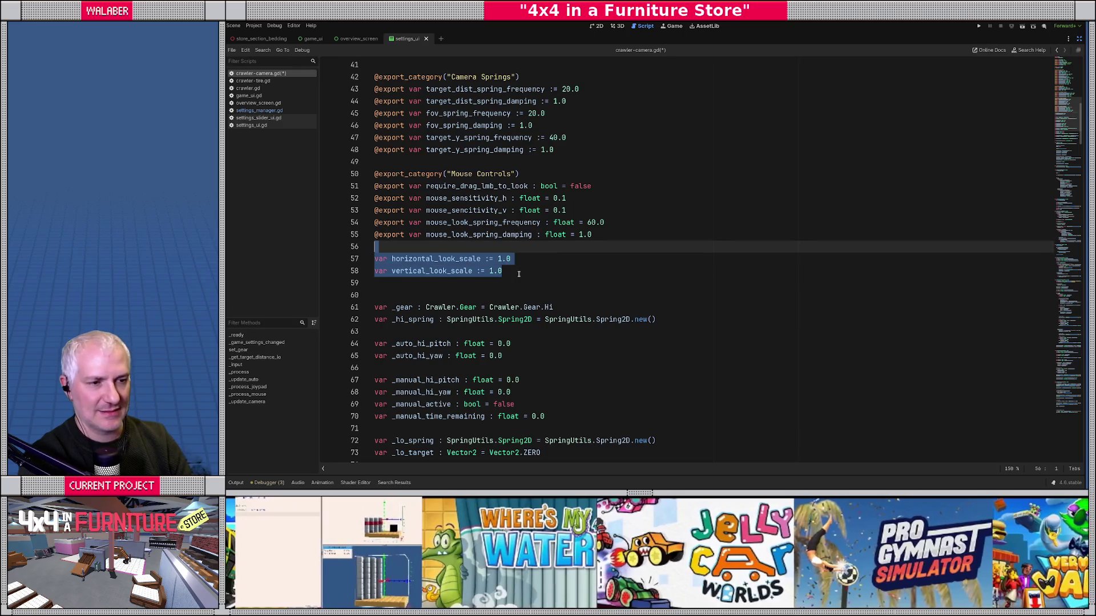
key(Delete)
key(Delete)
key(Delete)
key(ctrl+s)
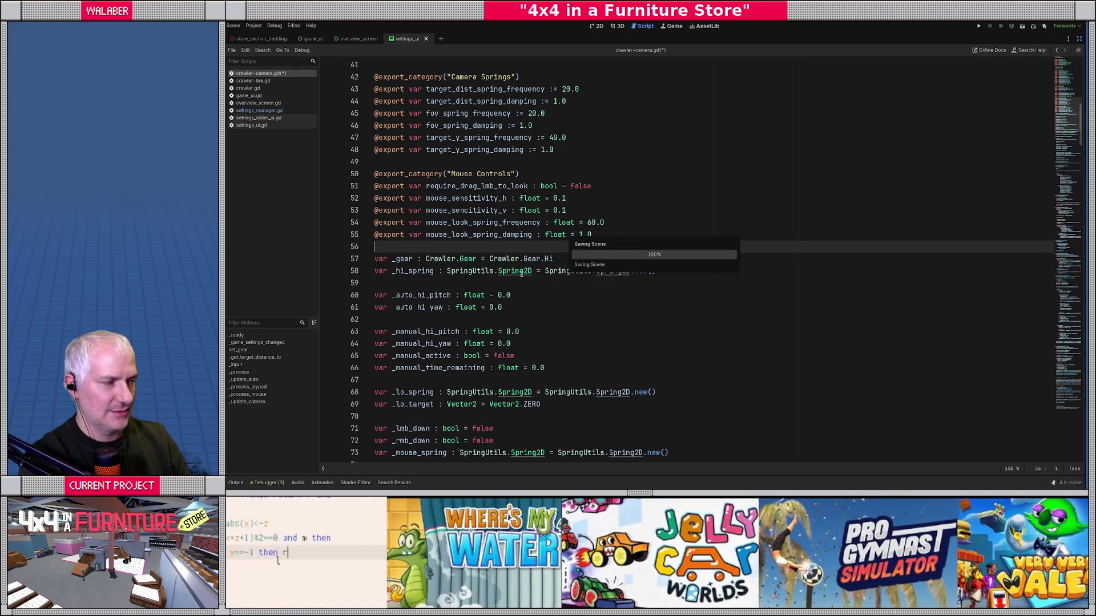
Step: On lines 179–180, replace the look-scale terms with _cam_sensitivity_and_invert.x and .y
click(1063, 248)
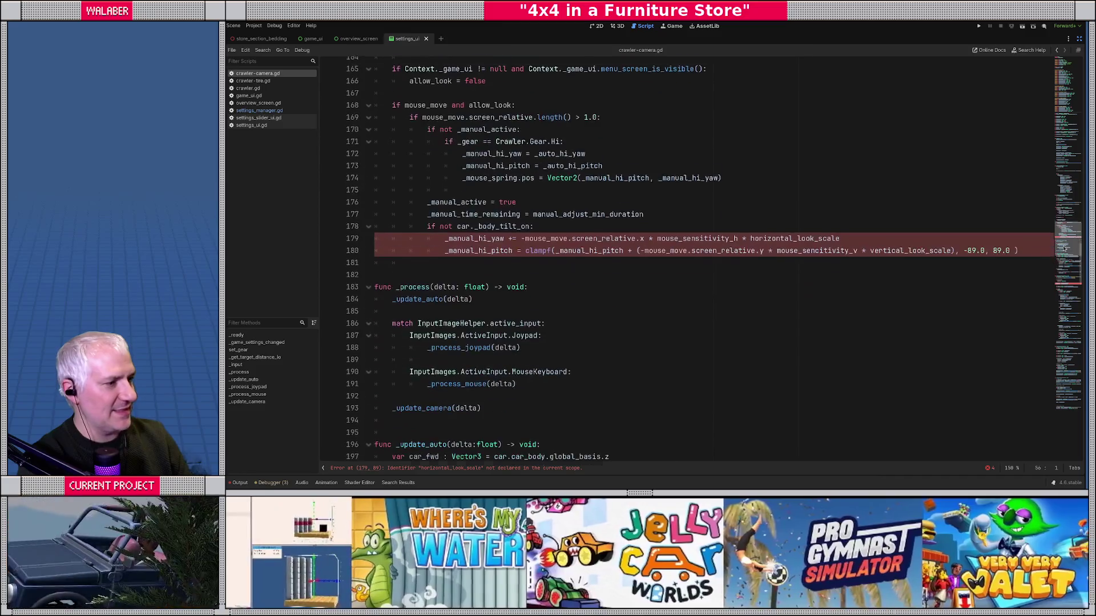
click(770, 233)
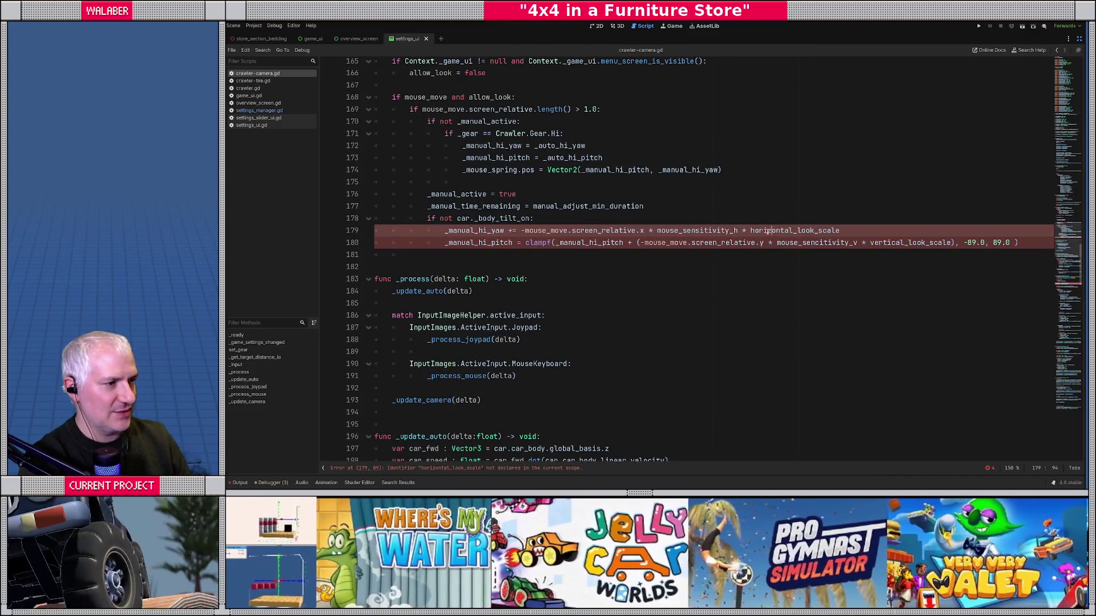
double_click(770, 233)
text(_cam)
key(Return)
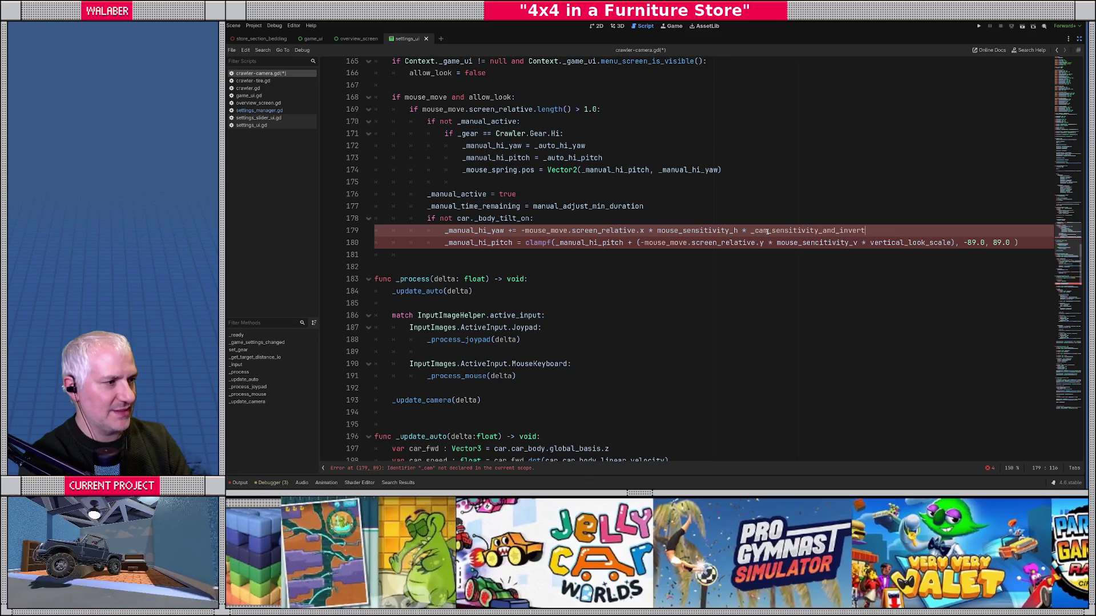
text(.x)
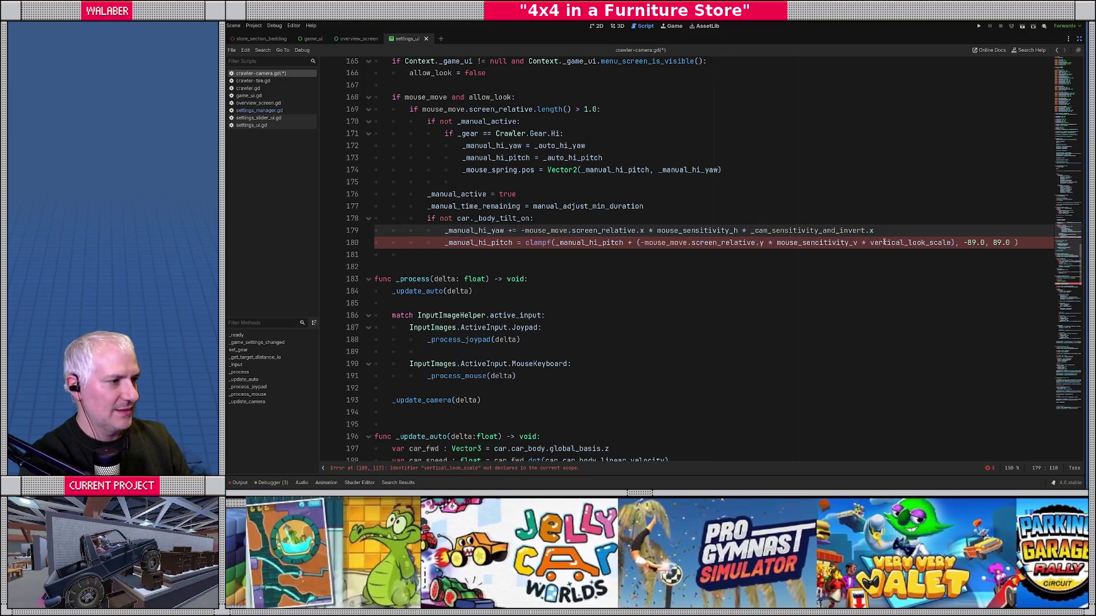
double_click(885, 242)
text(_cam)
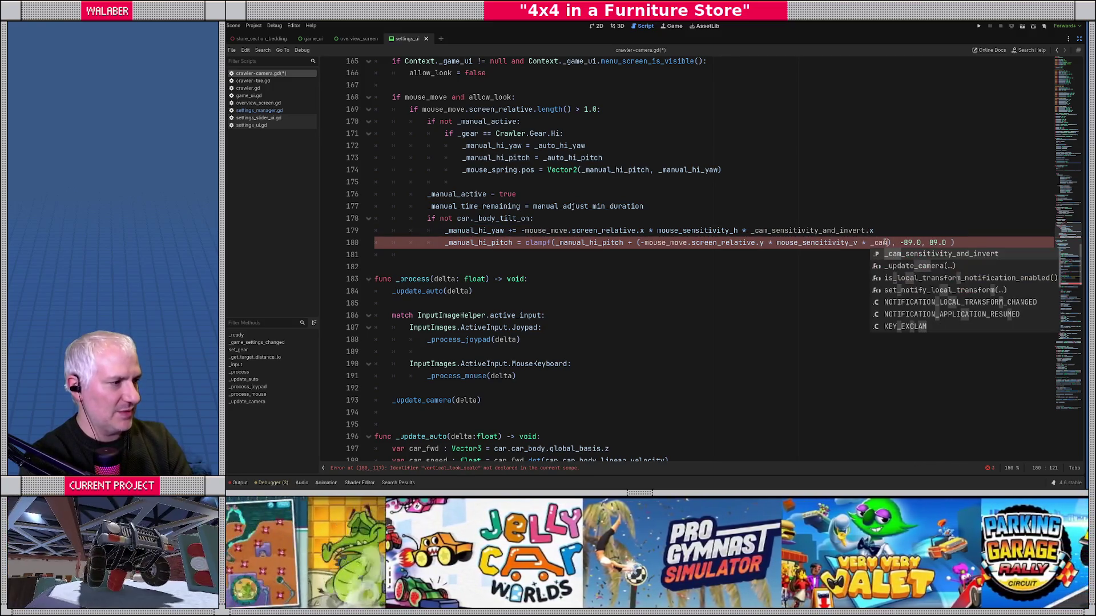
key(Return)
text(.y)
key(Up)
key(Up)
key(Up)
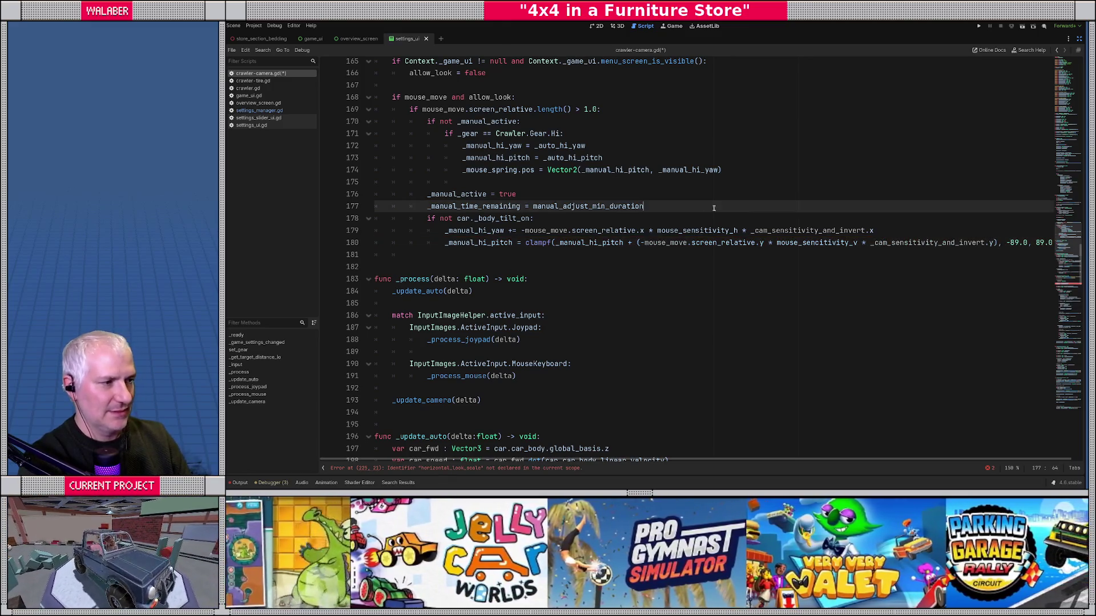
scroll(976, 296, down, 8)
Step: In _process_joypad, replace per-axis scaling with cam_change *= _cam_sensitivity_and_invert, save, and run
scroll(976, 296, down, 5)
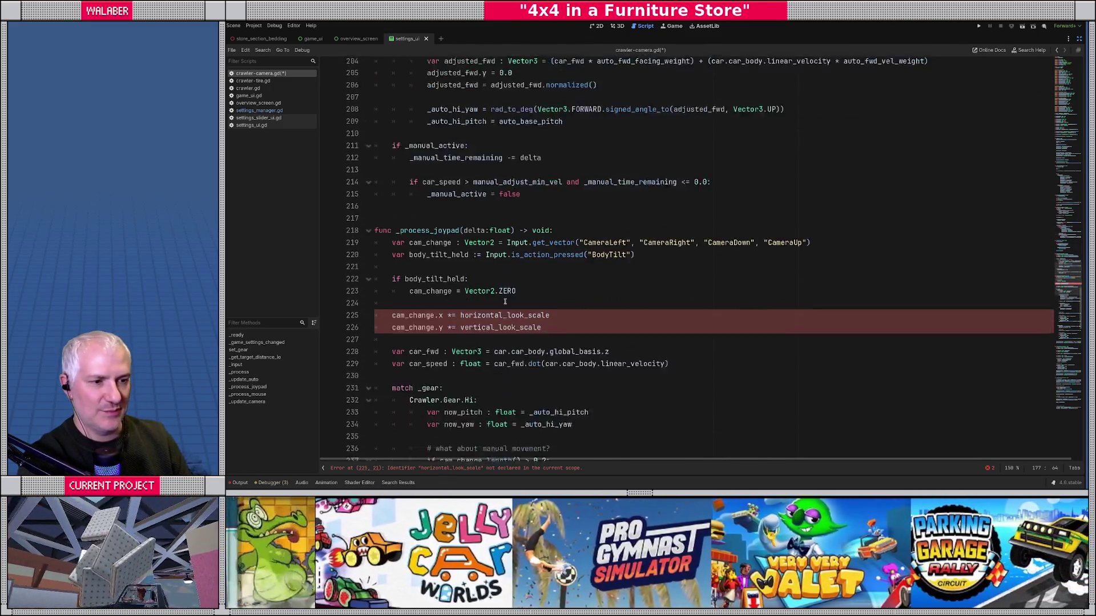
double_click(484, 280)
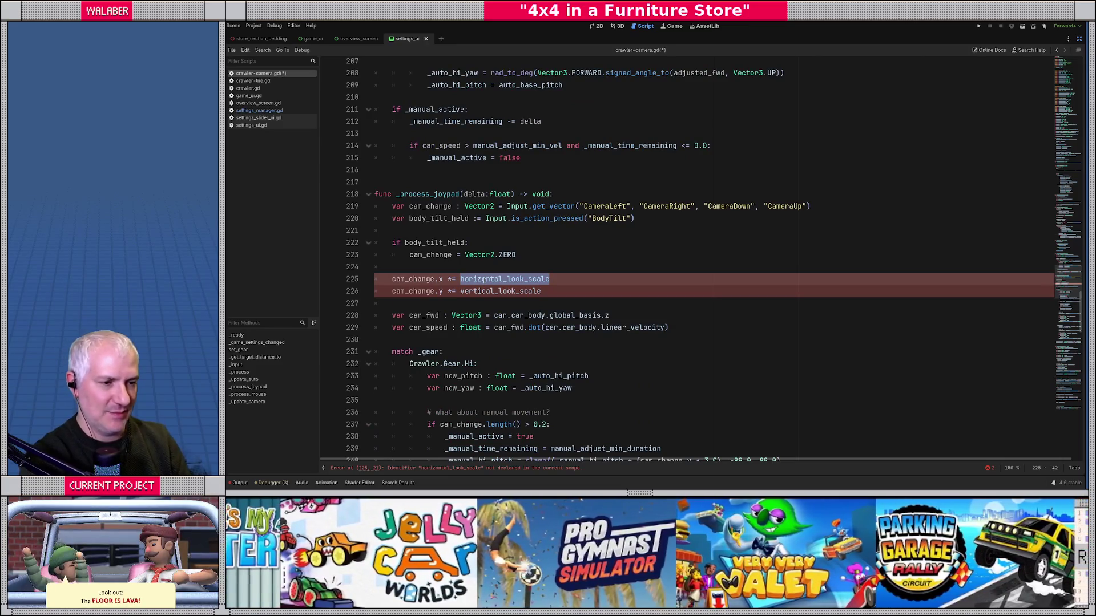
key(Up)
key(Return)
text(cam_change *= _)
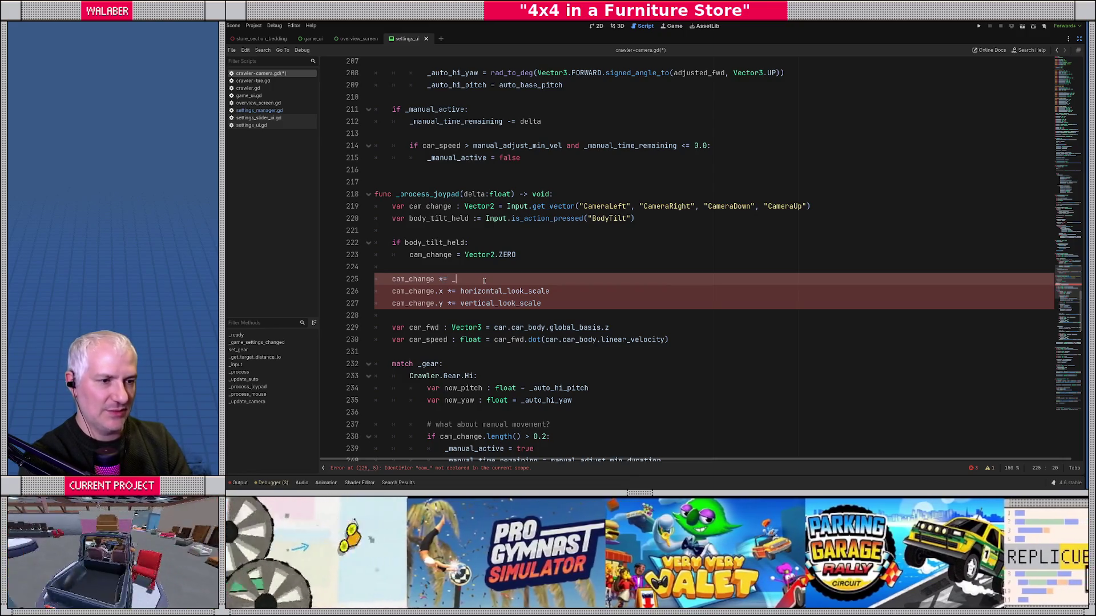
text(cam_s)
key(Return)
key(shift+Down)
key(shift+Down)
key(Delete)
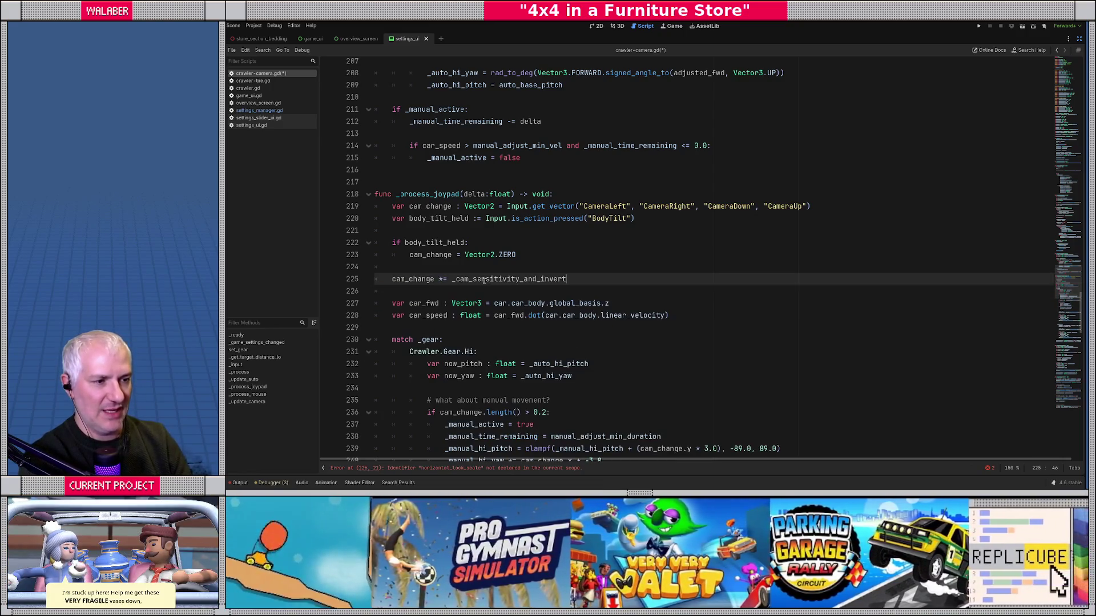
key(ctrl+s)
click(481, 191)
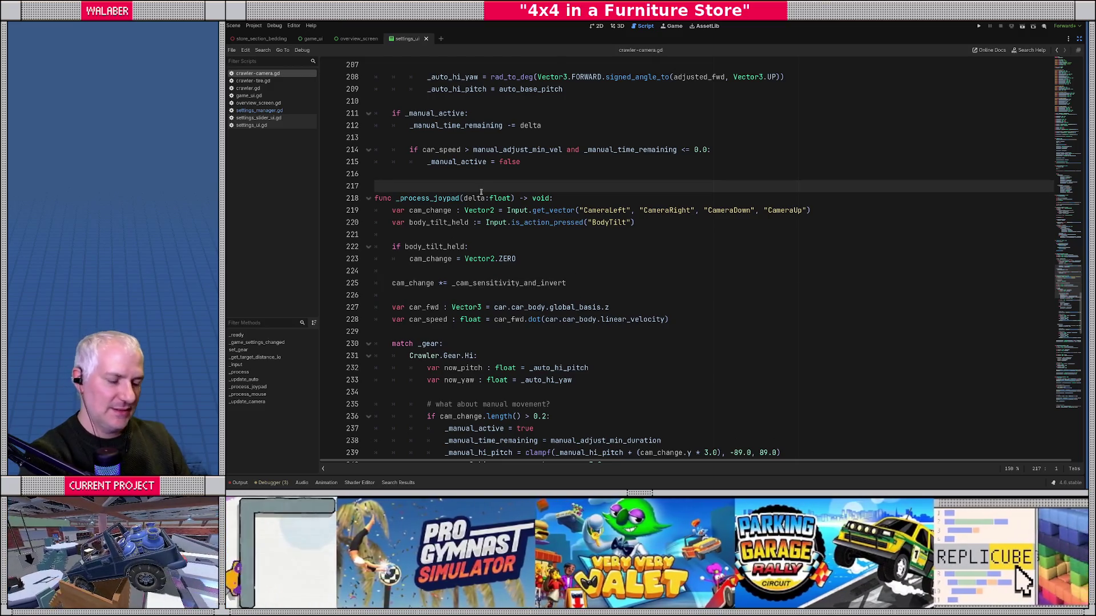
key(F5)
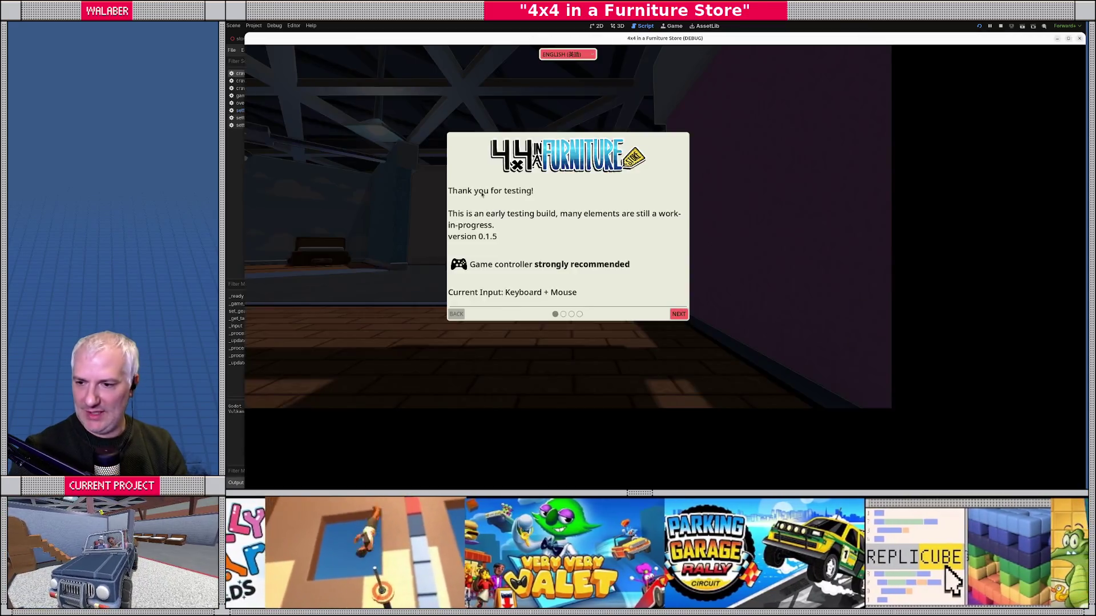
Step: Page through the intro dialog to the Settings page and back, then stop the game
key(Return)
key(Return)
key(Return)
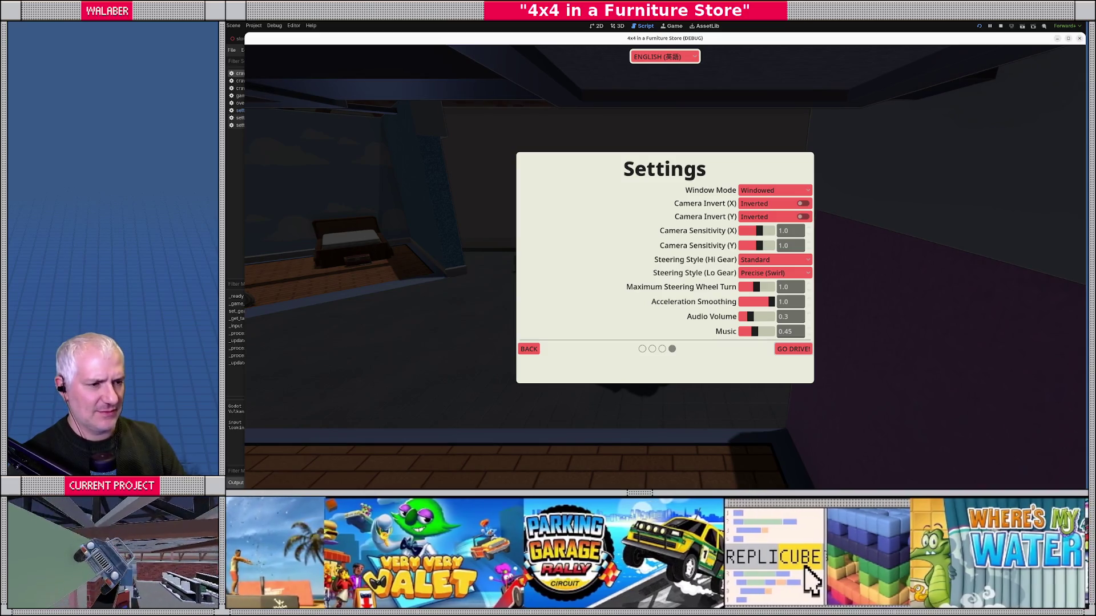
click(529, 349)
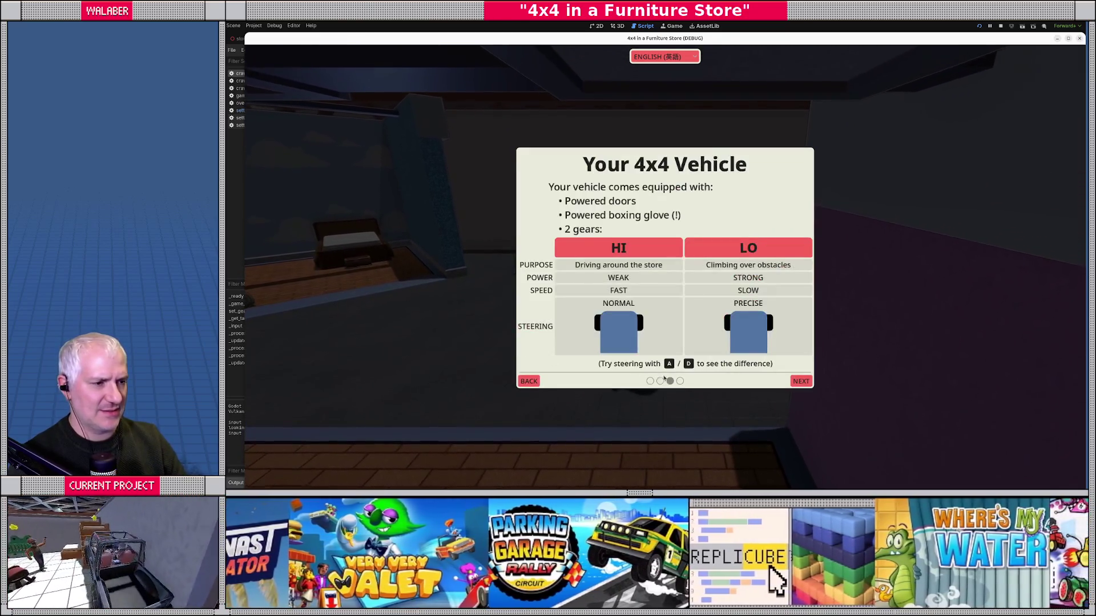
click(801, 381)
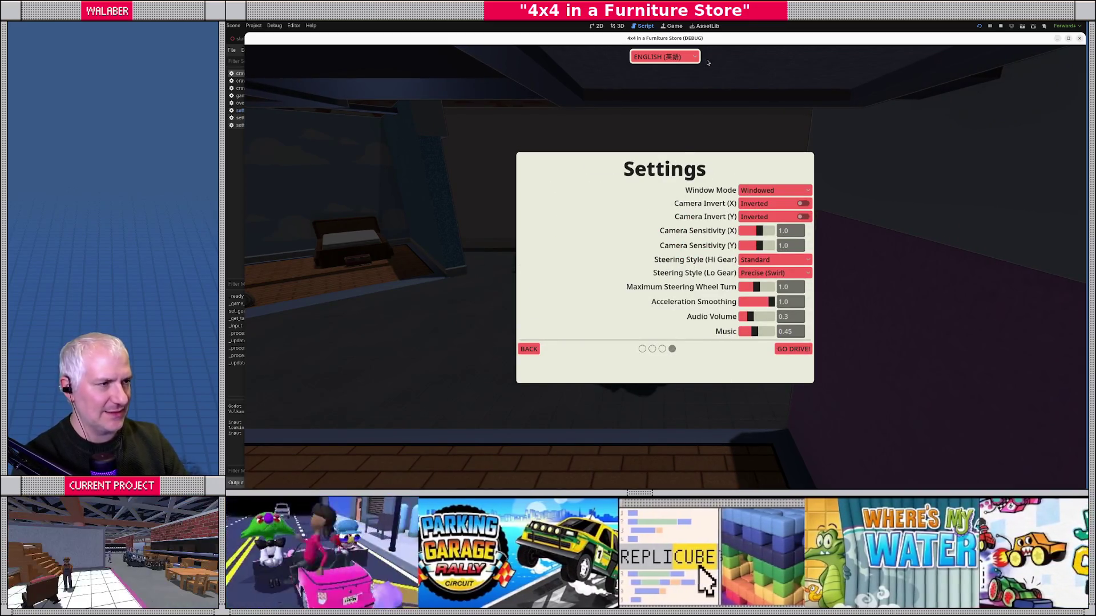
click(537, 350)
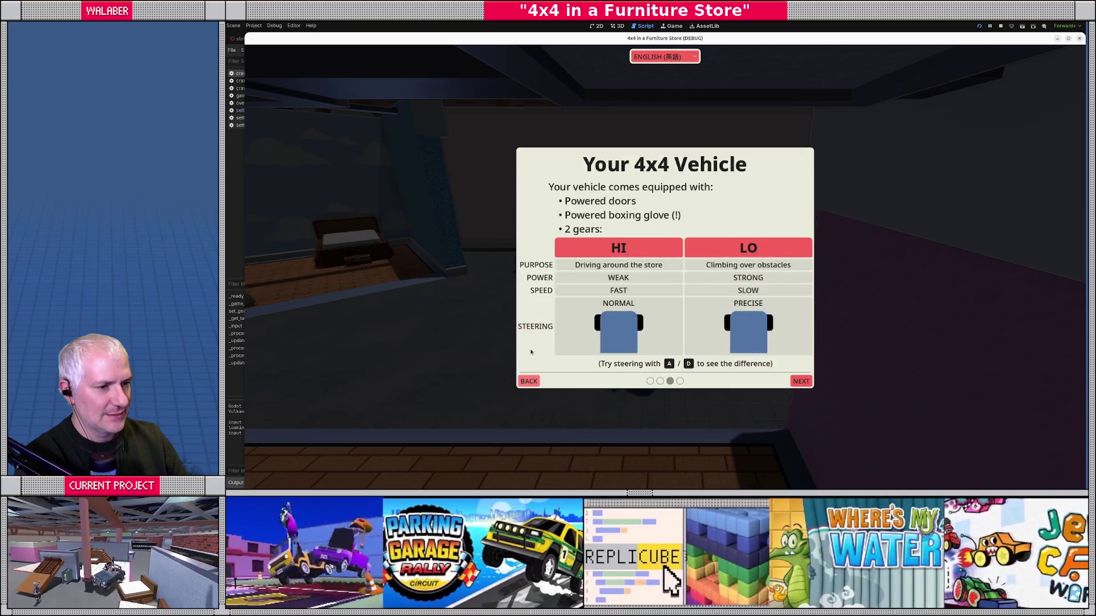
click(533, 376)
click(535, 374)
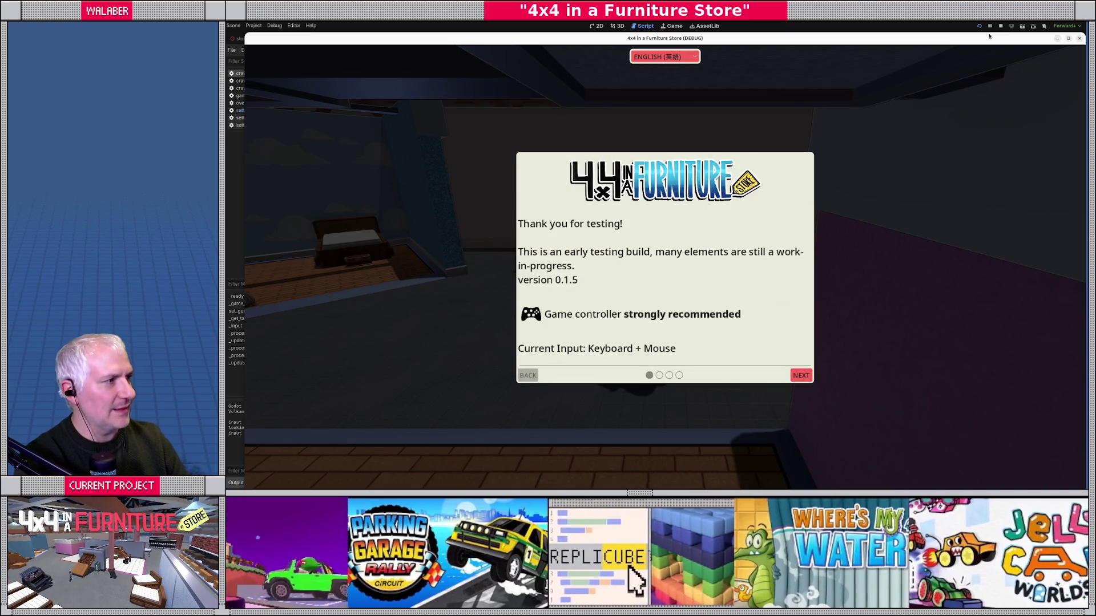
click(1001, 27)
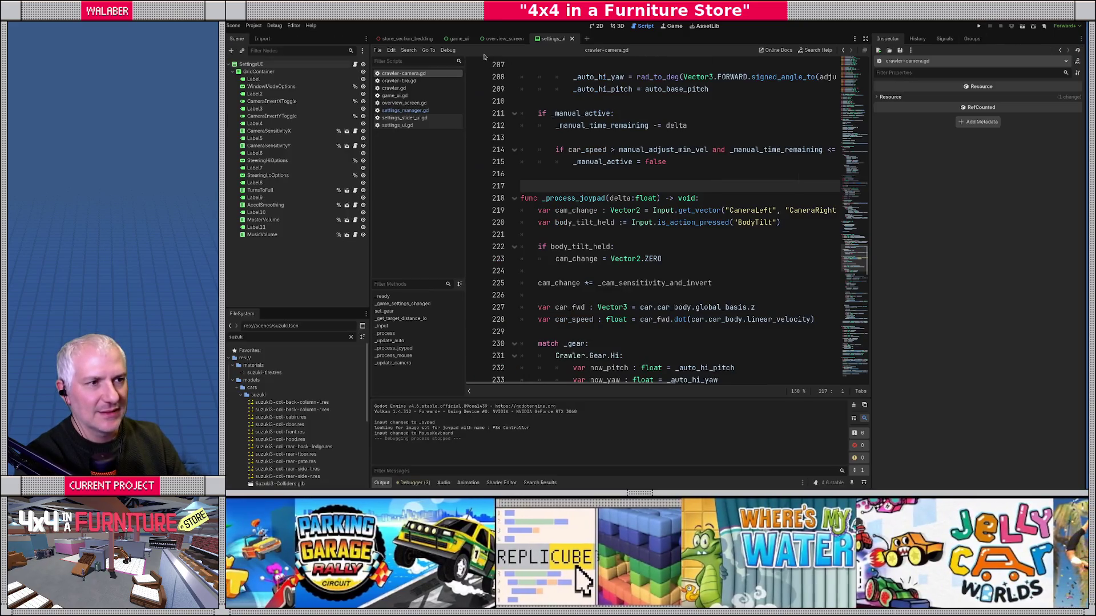
Step: In the overview_screen 2D view, give PanelContainer a 600 minimum height and show Page4
click(502, 38)
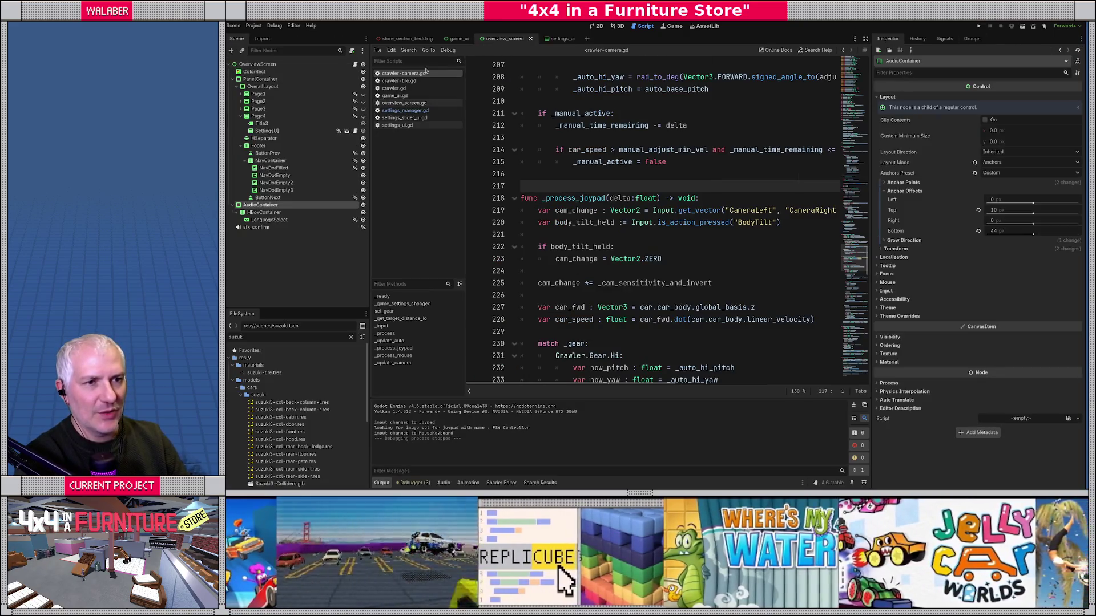
click(257, 63)
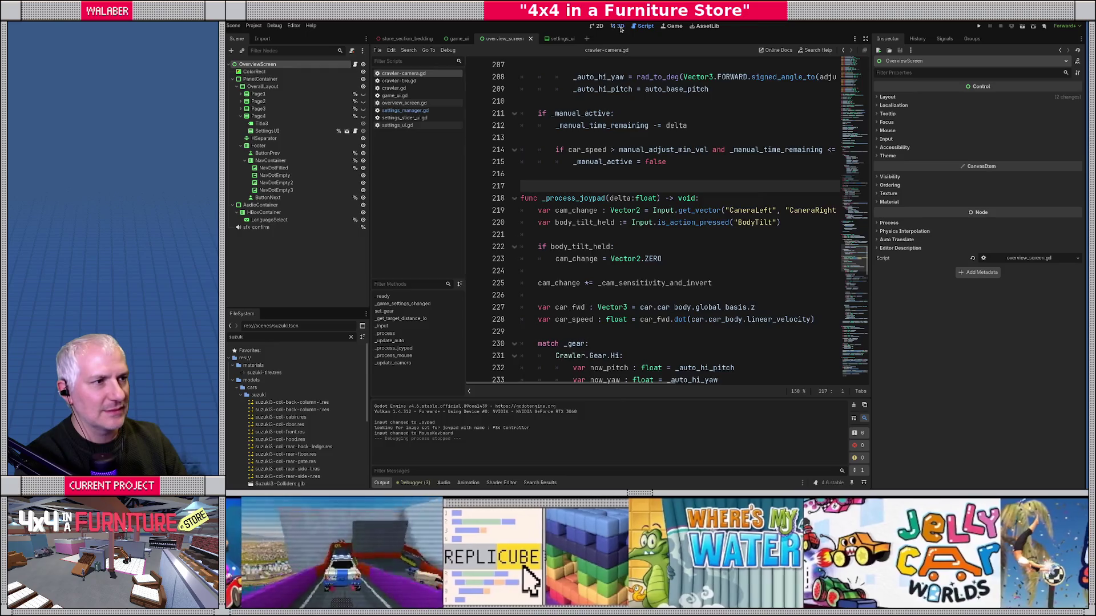
click(618, 26)
click(598, 26)
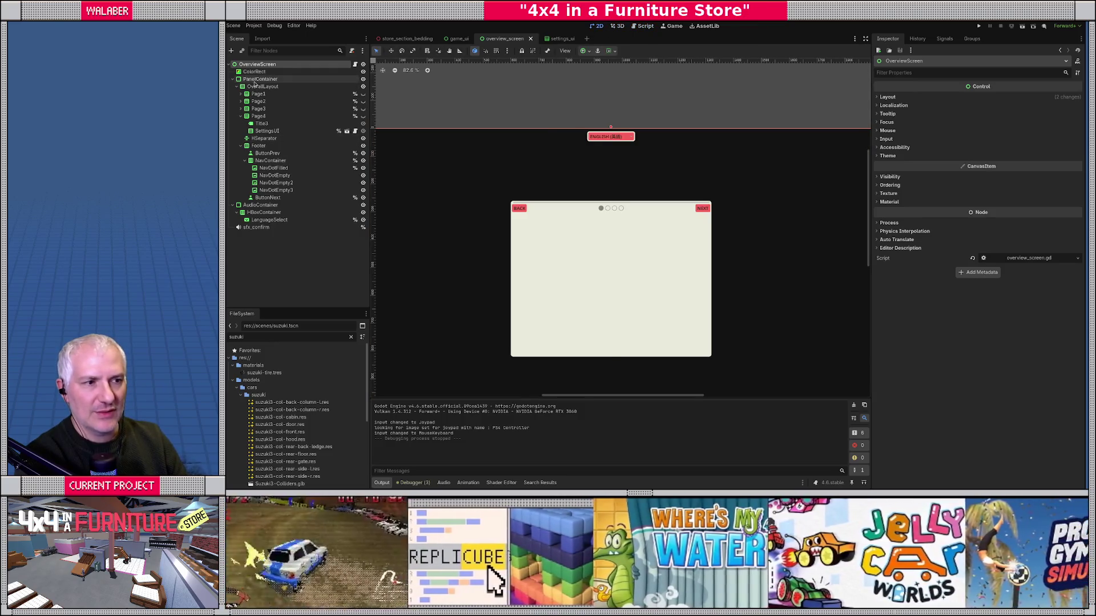
click(258, 78)
click(1024, 143)
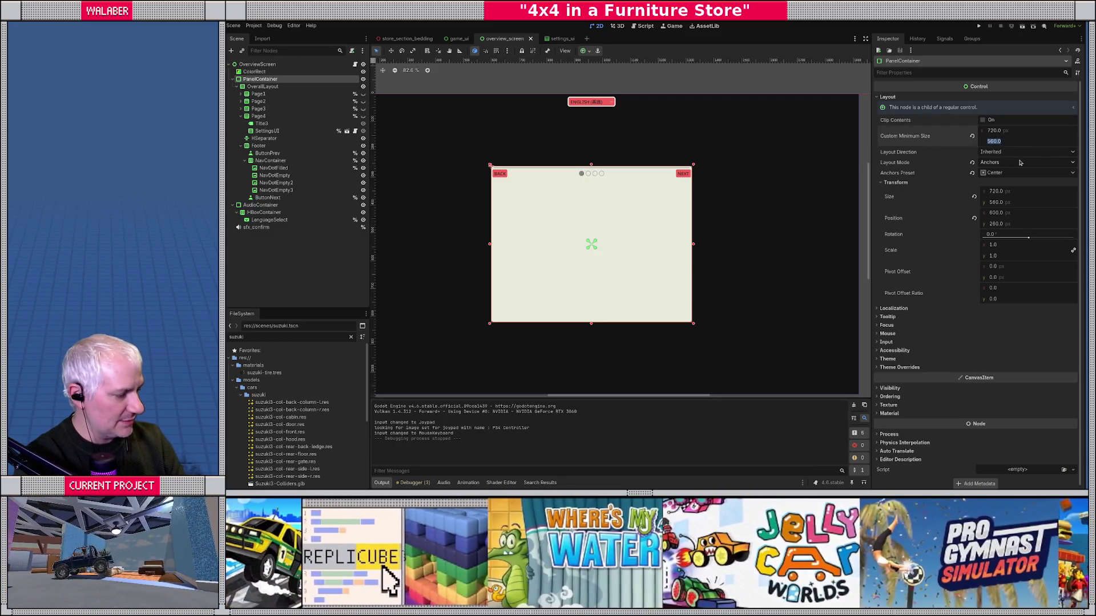
text(600)
key(Return)
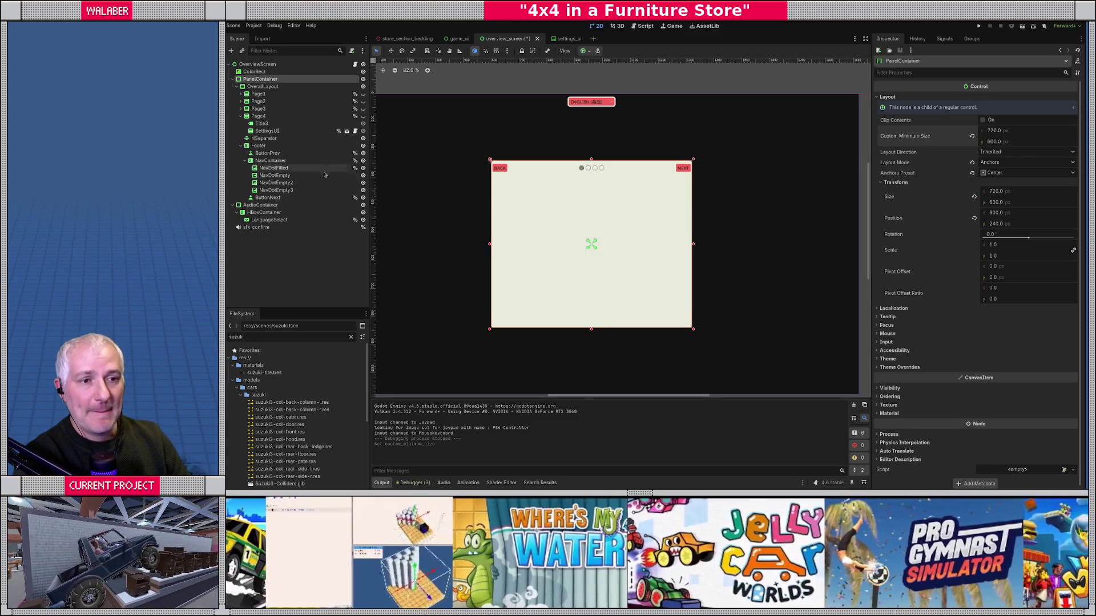
click(363, 117)
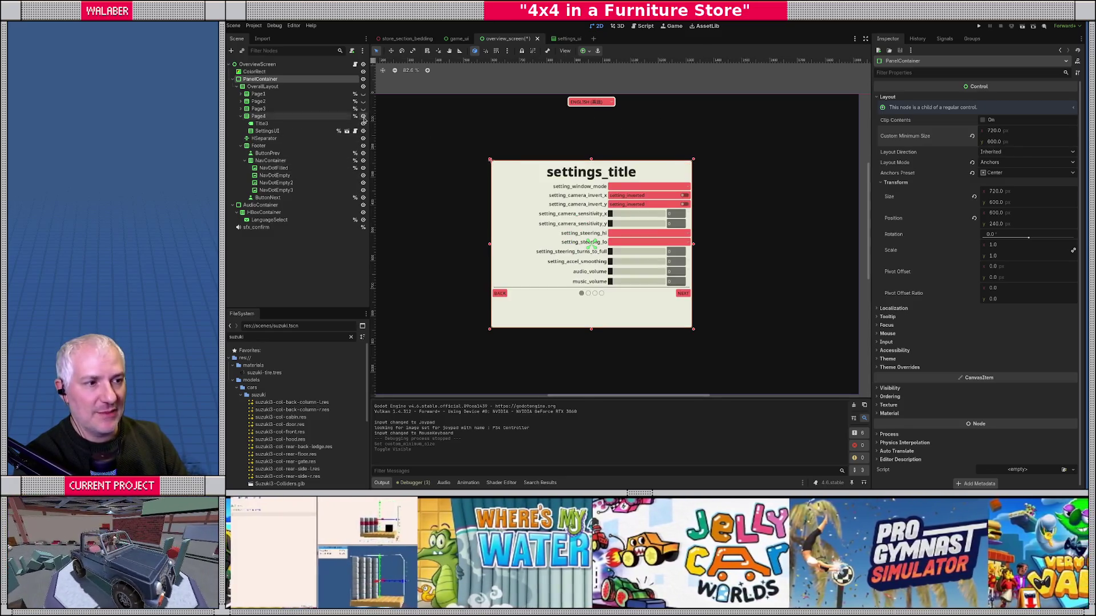
Step: Toggle SettingsUI's vertical Expand in Container Sizing on and back off
click(267, 131)
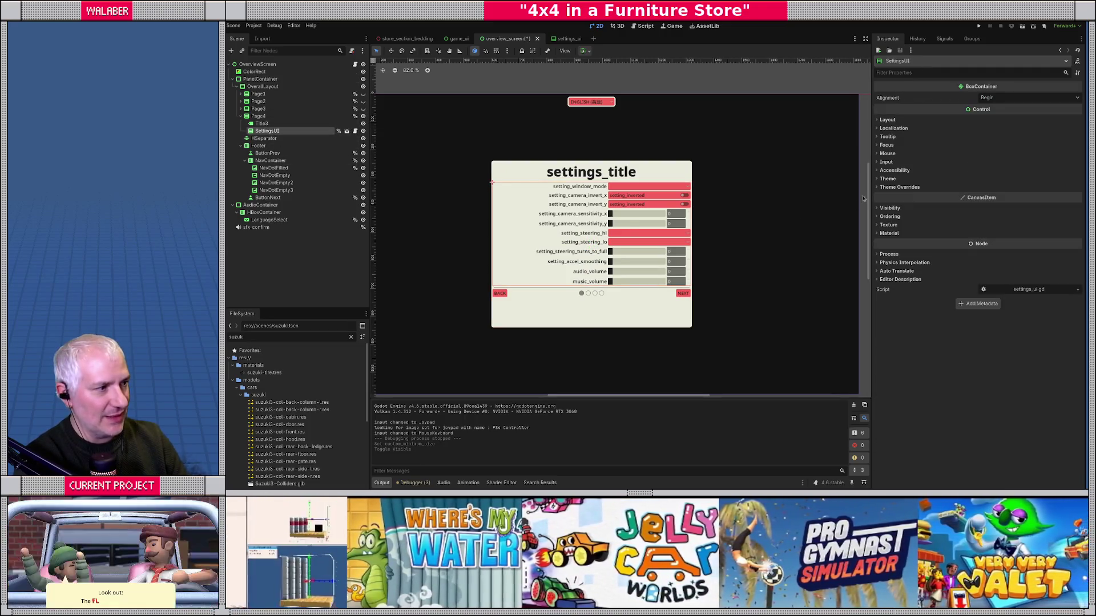
click(888, 120)
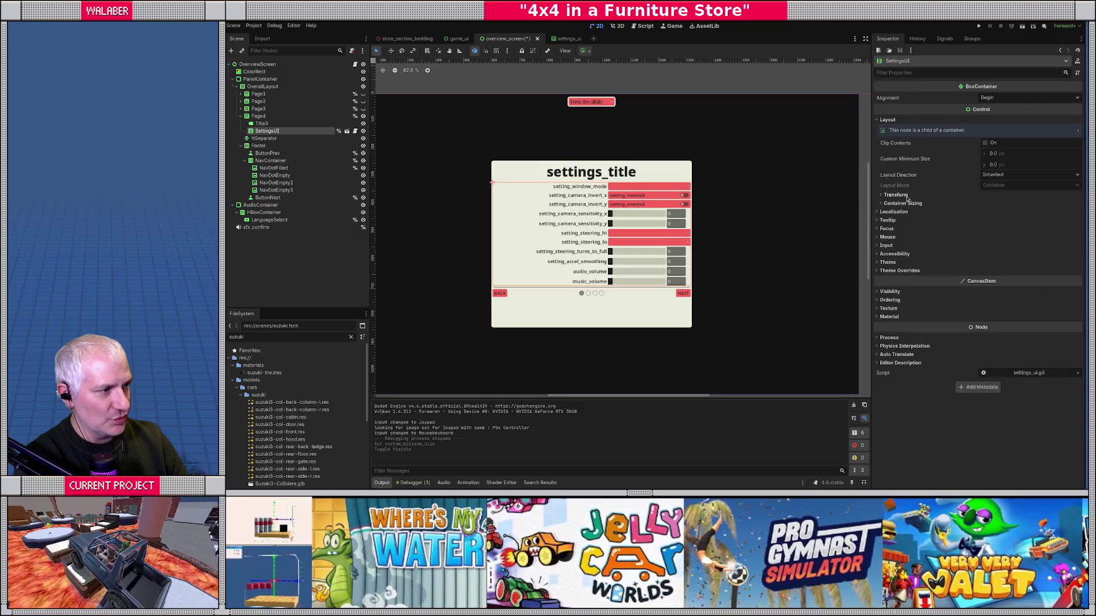
click(905, 203)
click(988, 233)
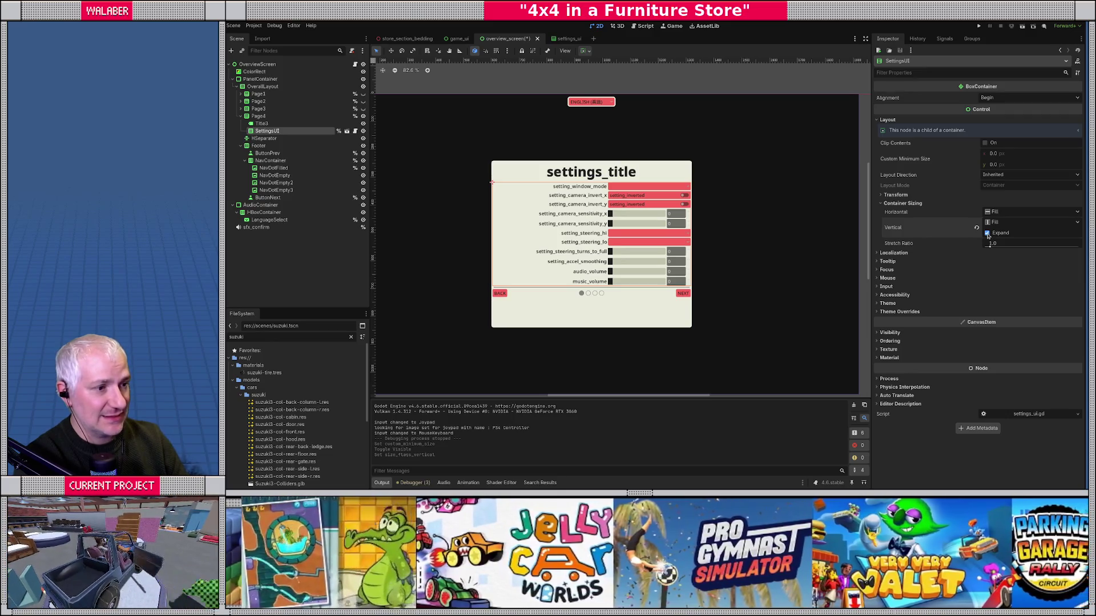
click(988, 233)
Step: Enable Vertical Expand on Page4 so it fills the page height
click(254, 116)
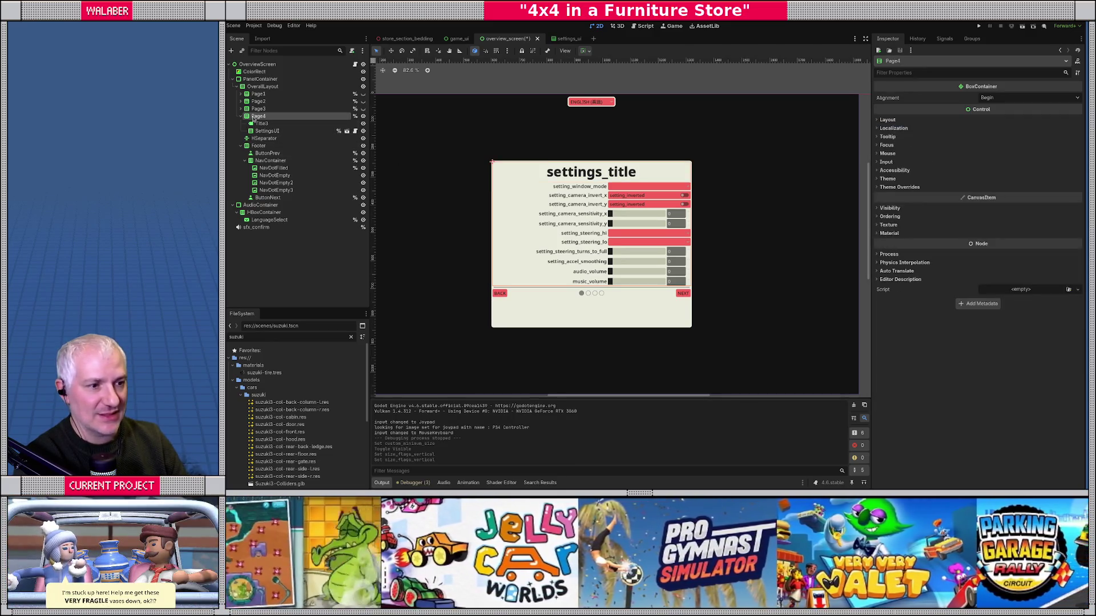
click(888, 119)
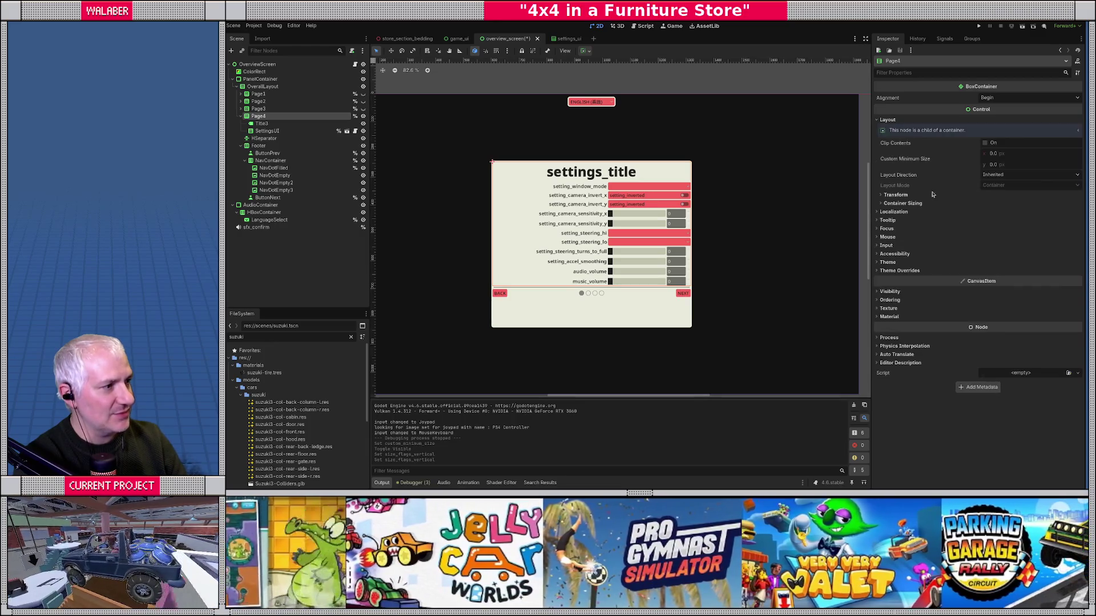
click(907, 203)
click(988, 234)
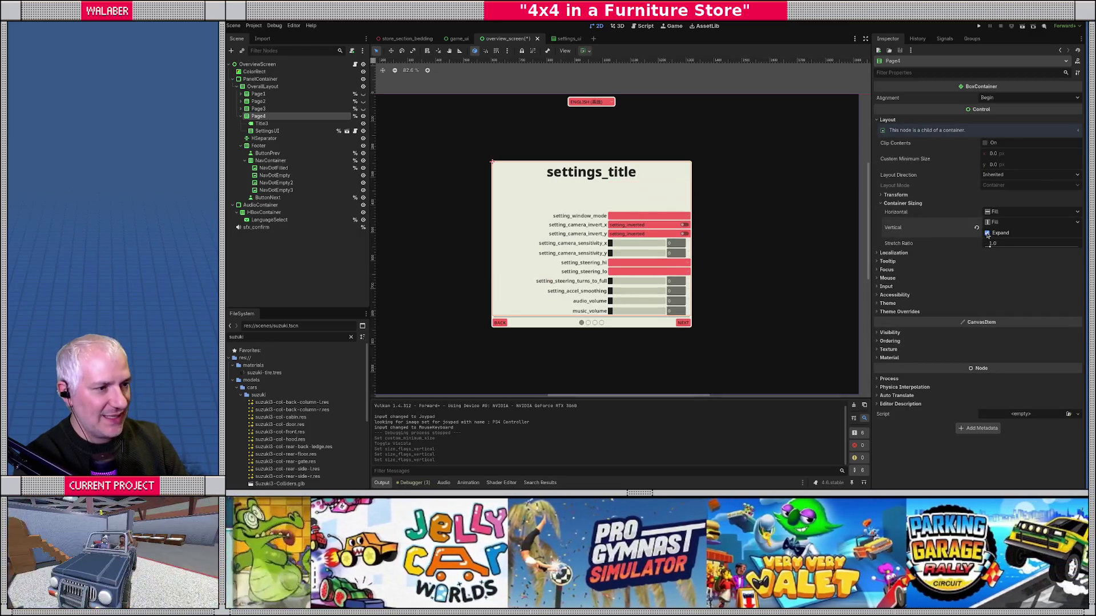
Step: Set SettingsUI horizontal sizing to Shrink Center, keeping vertical sizing at Fill after trying others
click(265, 131)
click(994, 212)
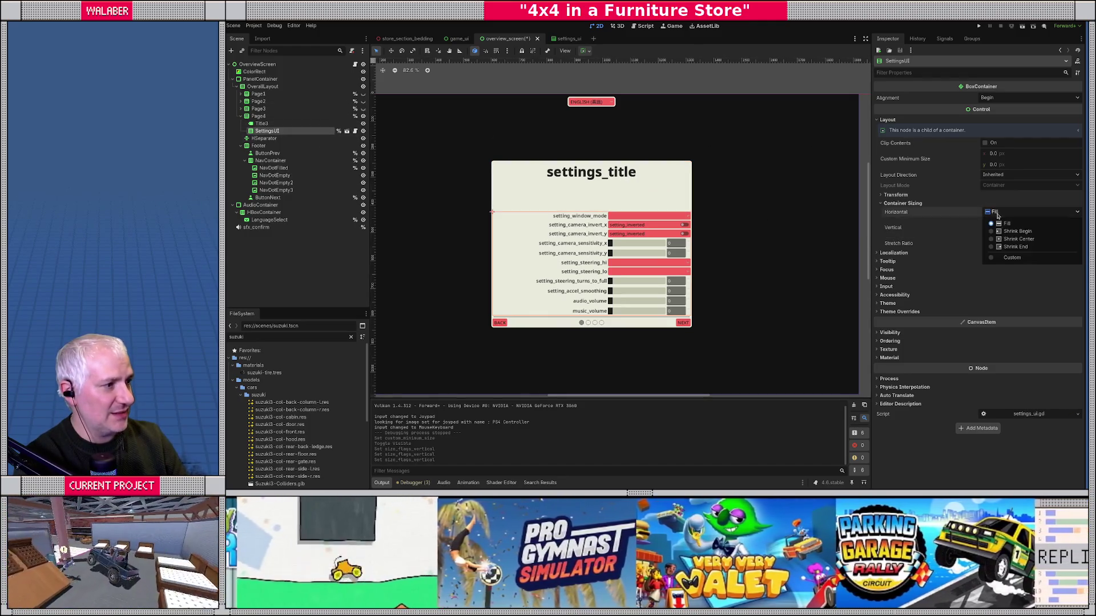
click(1013, 239)
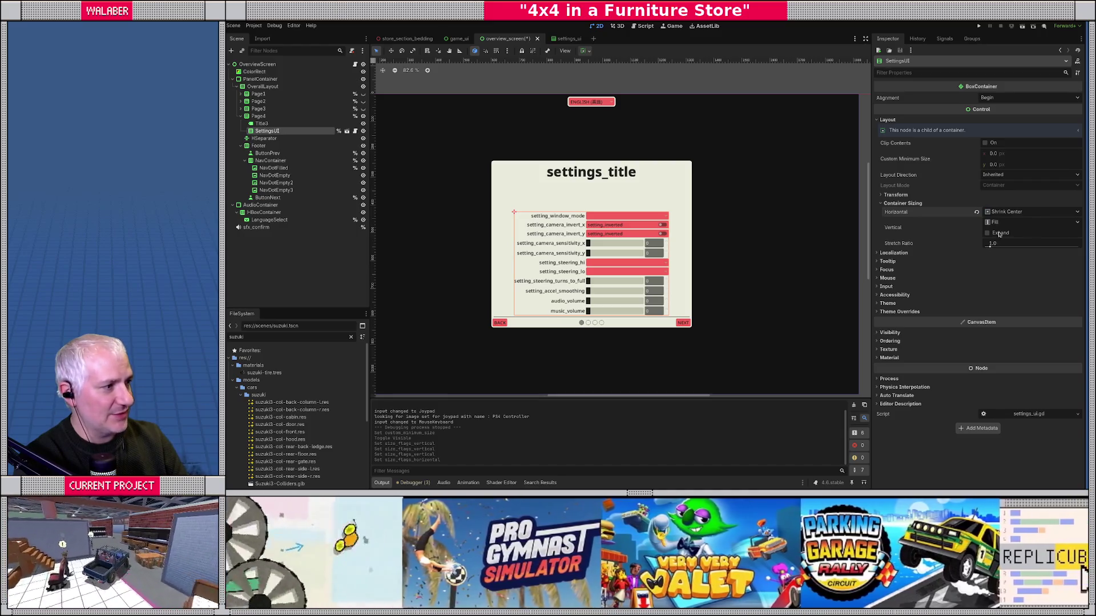
click(998, 223)
click(1006, 250)
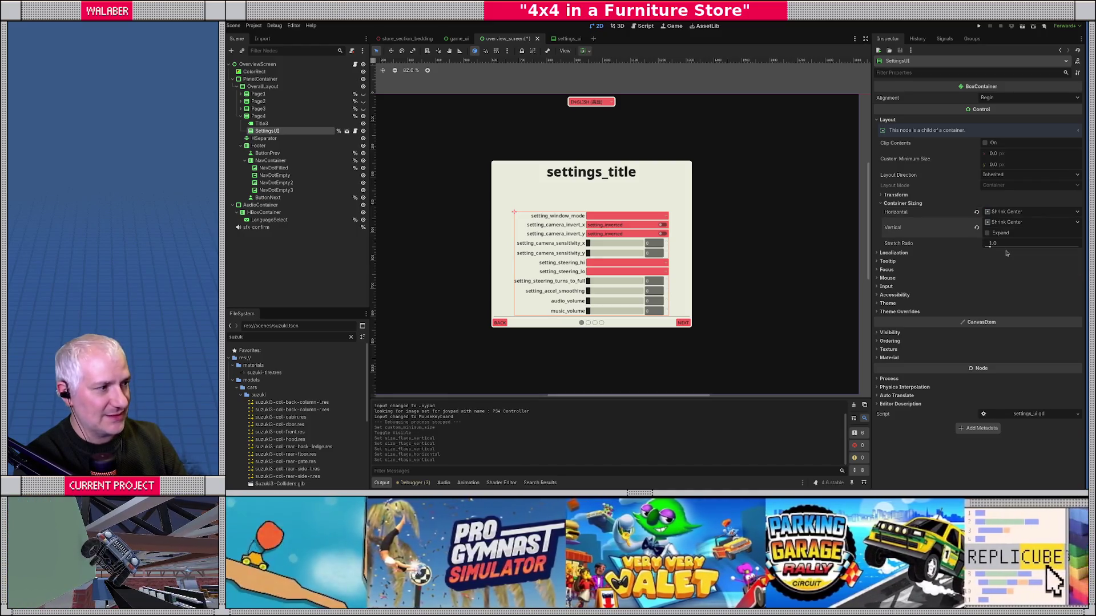
click(1002, 223)
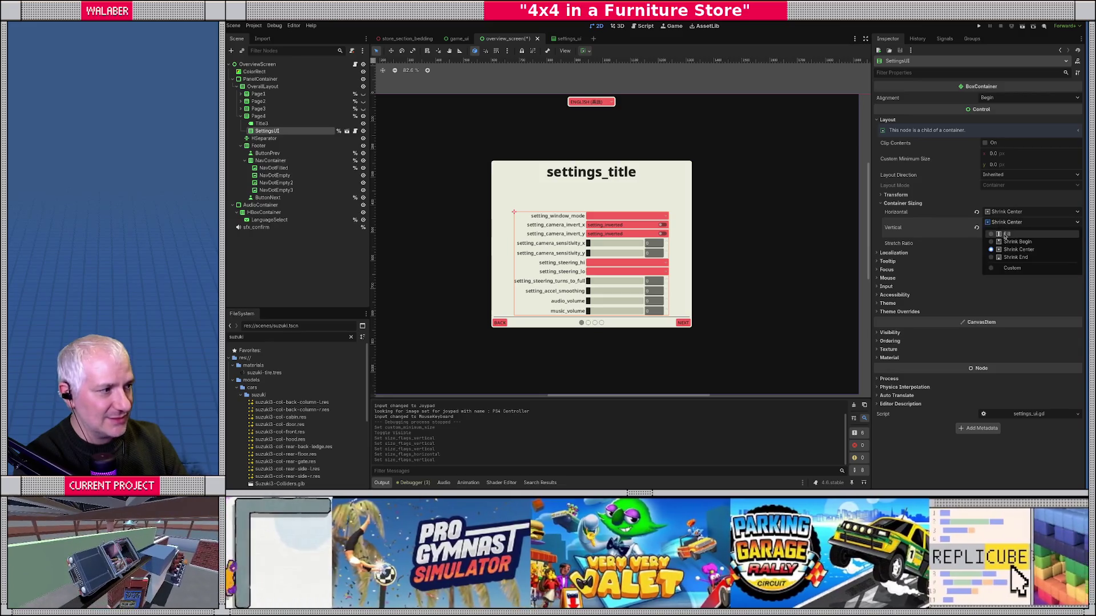
click(1005, 235)
click(998, 222)
click(1016, 242)
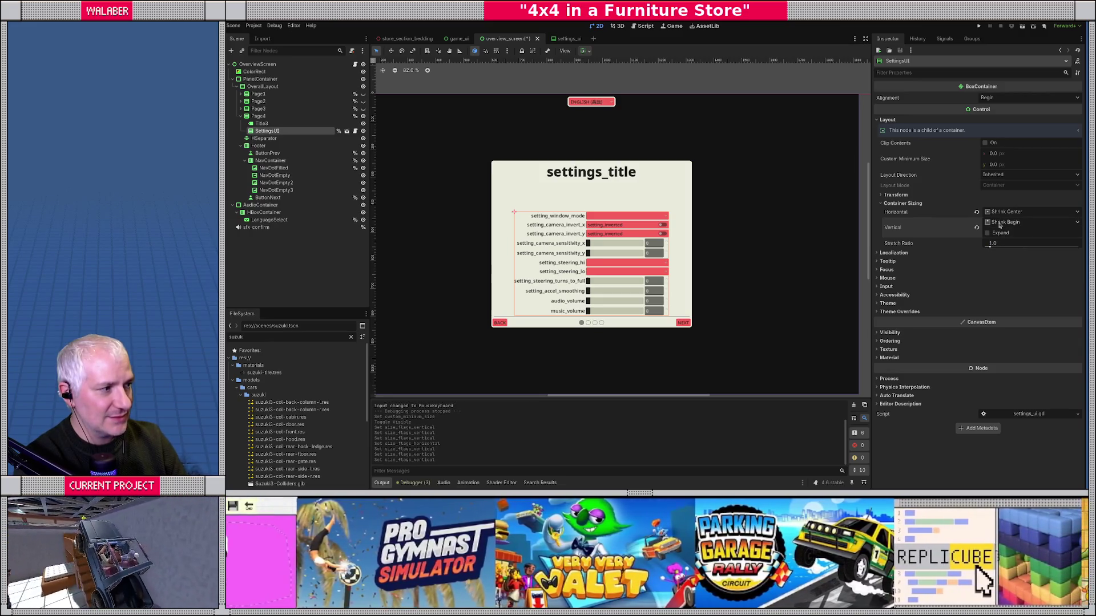
click(993, 222)
click(978, 229)
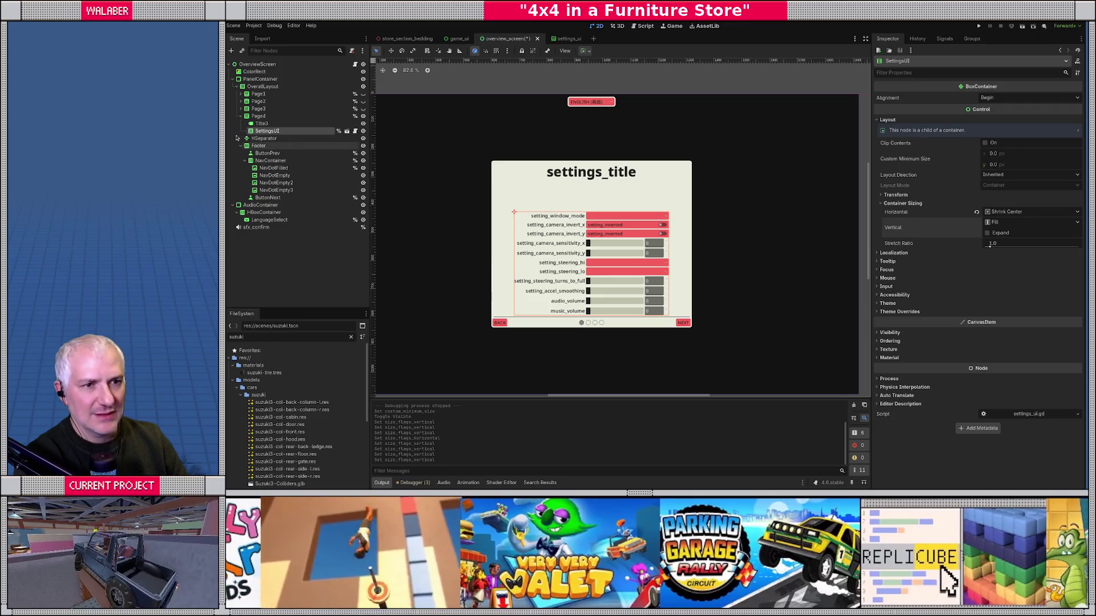
Step: Compare the Title3 label's and SettingsUI container's properties
click(262, 123)
click(582, 222)
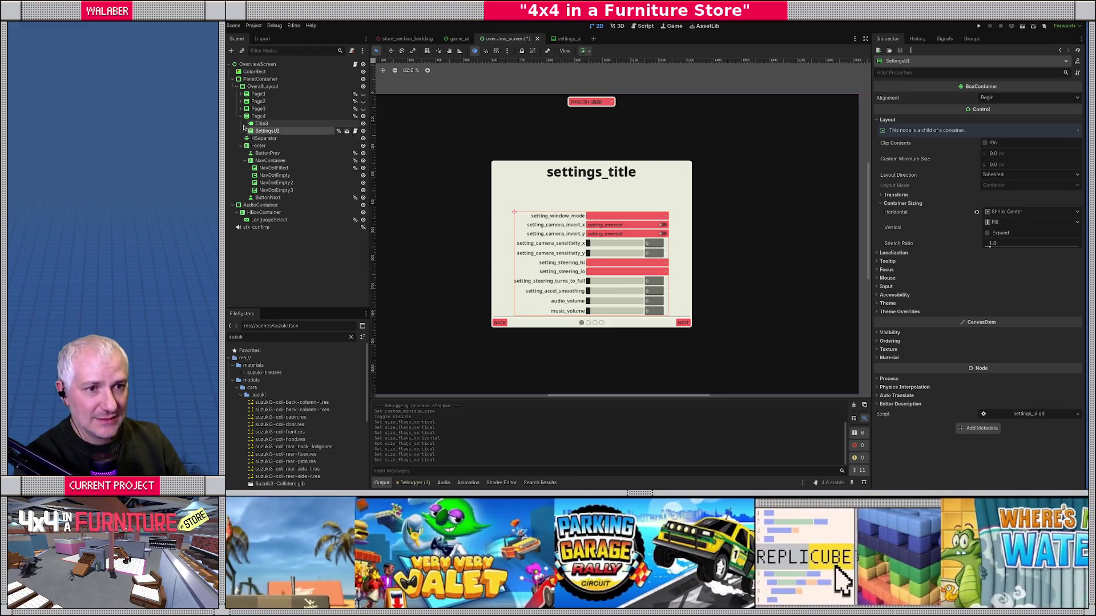
click(262, 124)
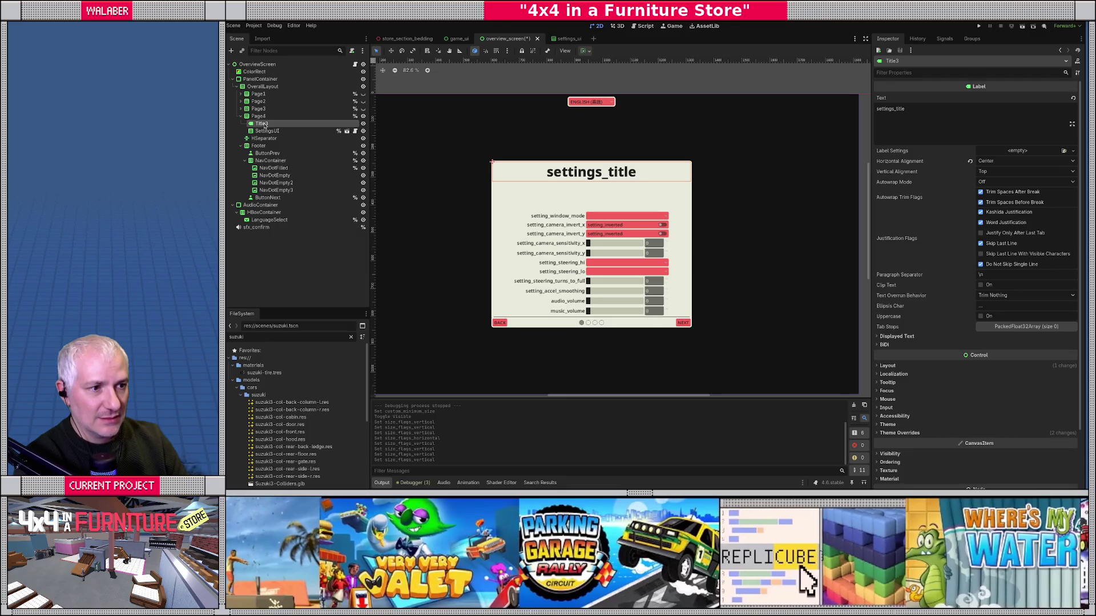
click(264, 132)
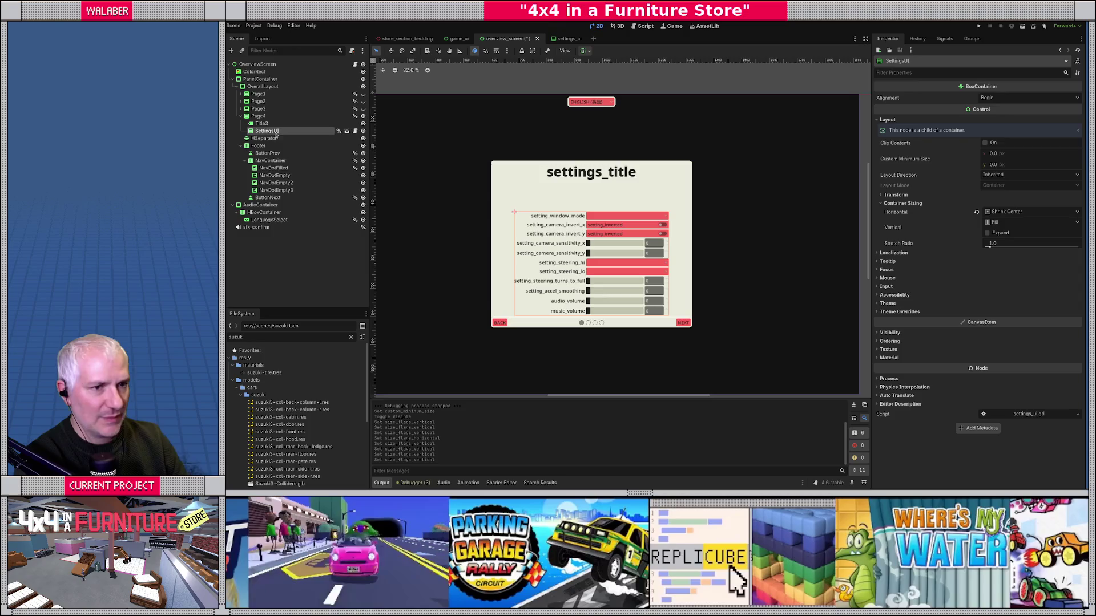
Step: Inspect the GridContainer and root layout inside the settings_ui scene
click(347, 131)
click(259, 71)
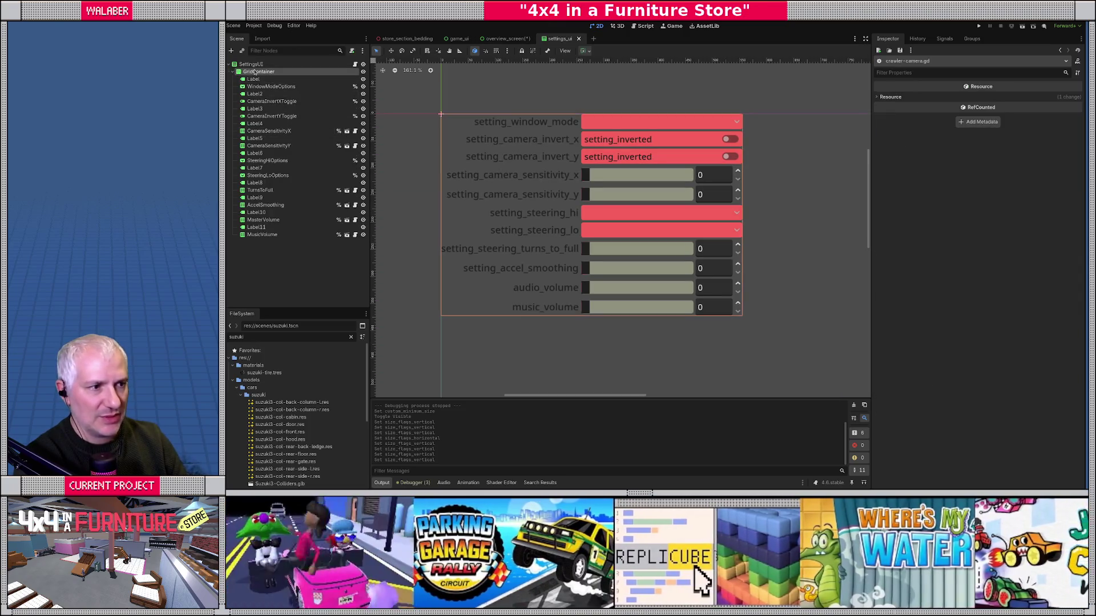
click(896, 122)
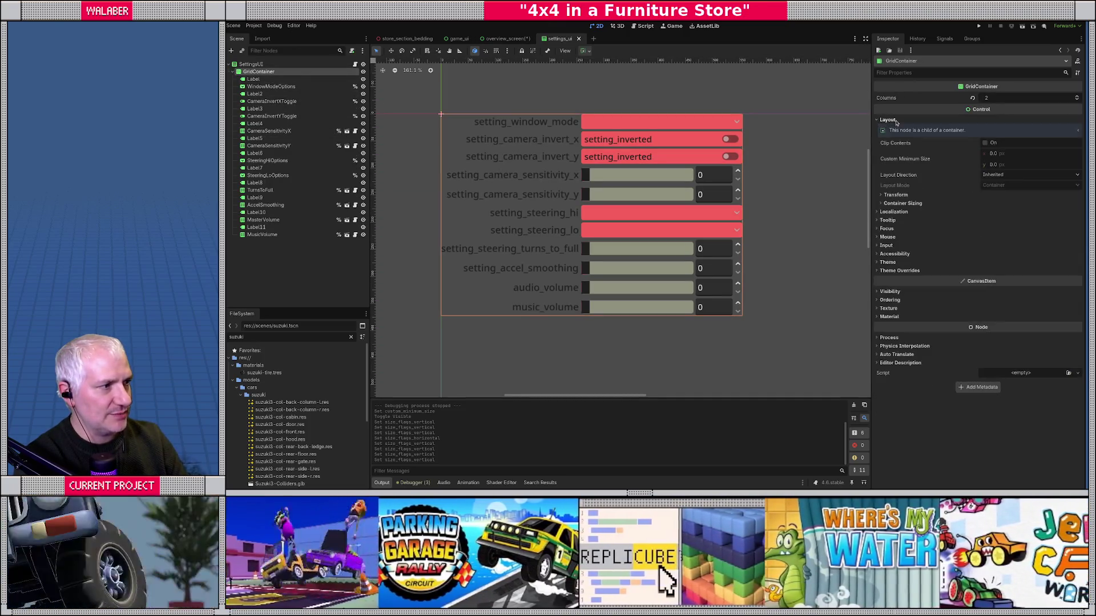
click(251, 64)
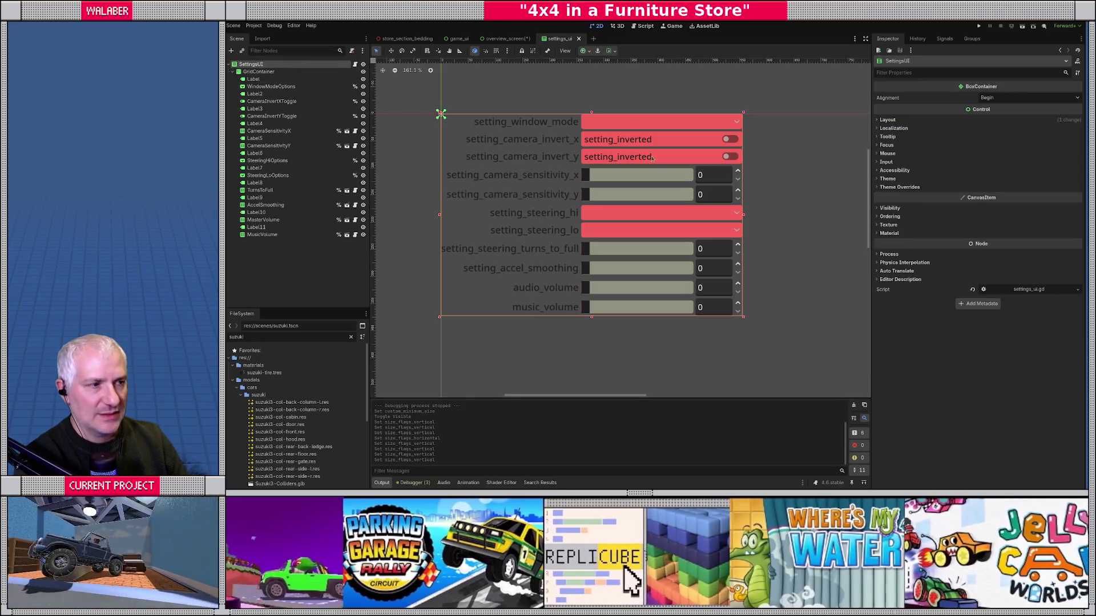
click(506, 40)
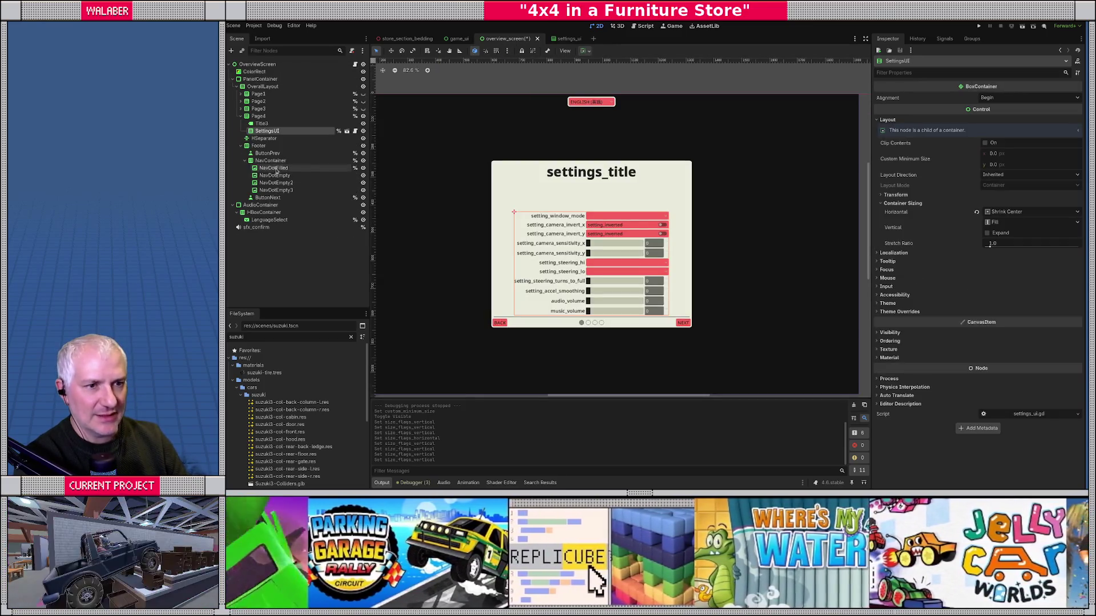
Step: Check Page4's sizing, toggling its vertical Expand off and back on
click(260, 116)
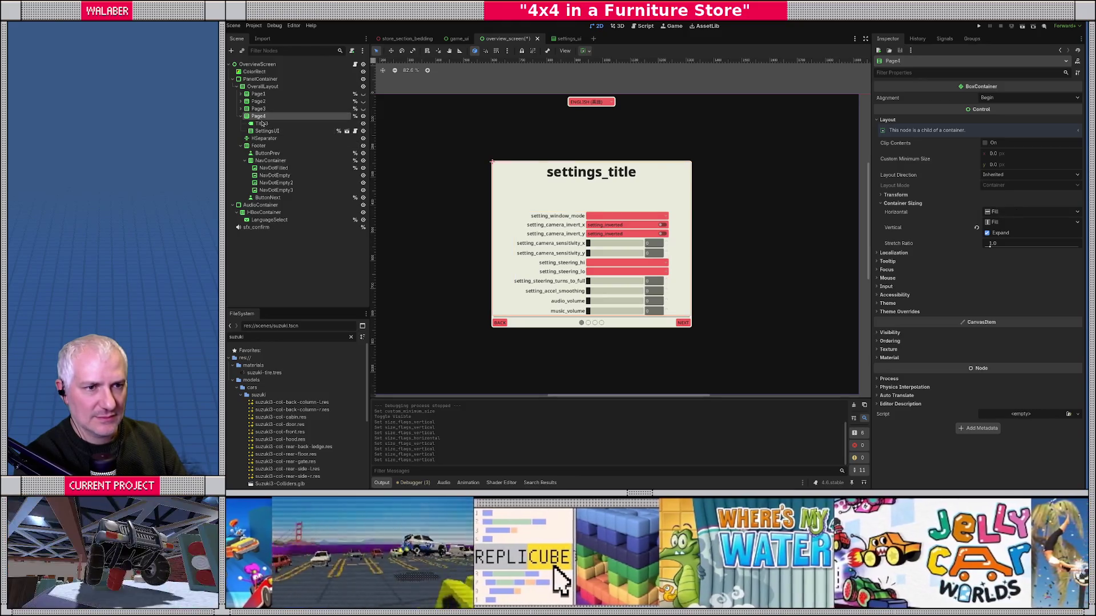
click(261, 123)
click(264, 131)
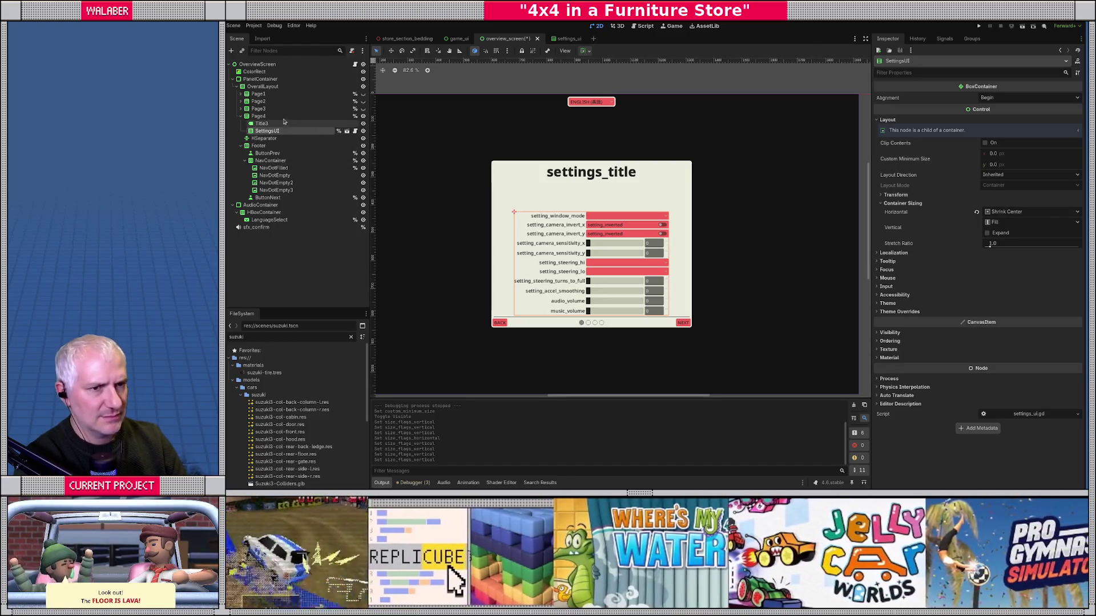
click(260, 117)
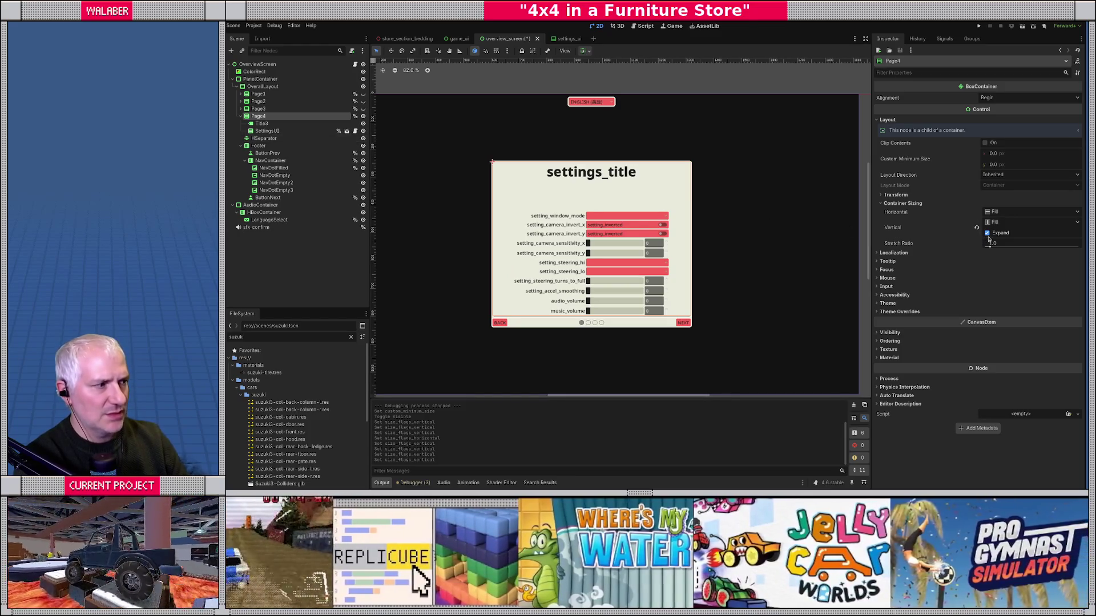
click(987, 233)
click(988, 232)
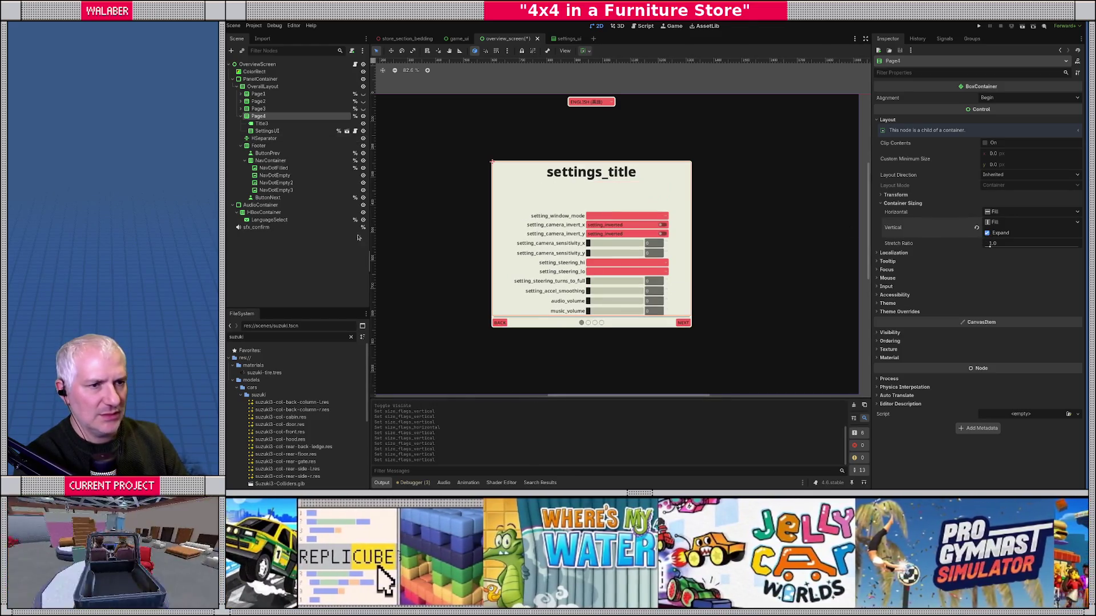
Step: Try Page4 alignment Center and End, then restore it to Begin
click(987, 99)
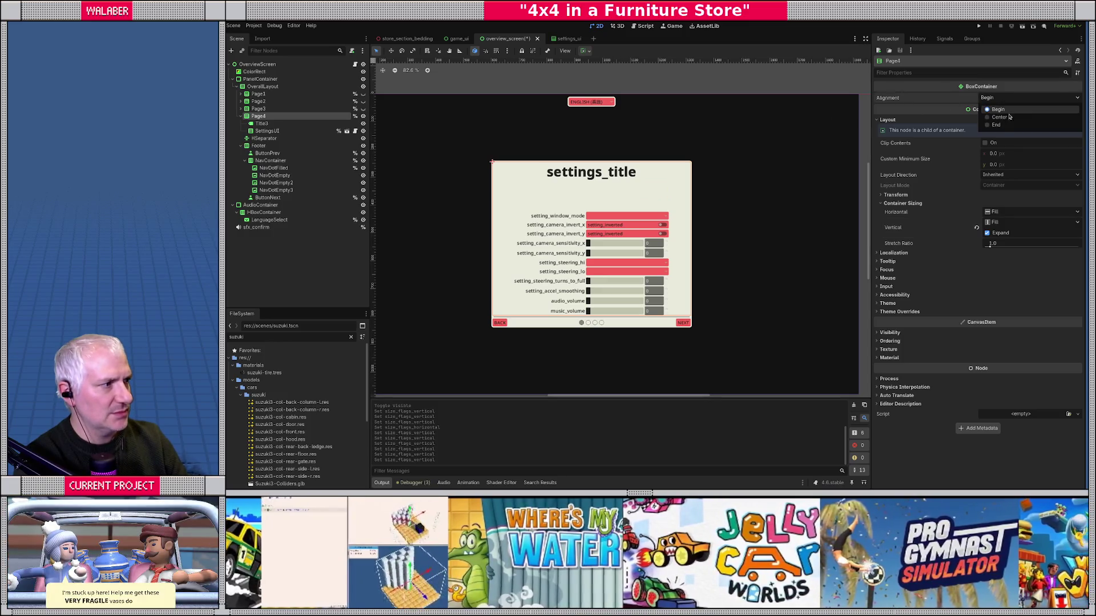
click(1011, 124)
click(1000, 98)
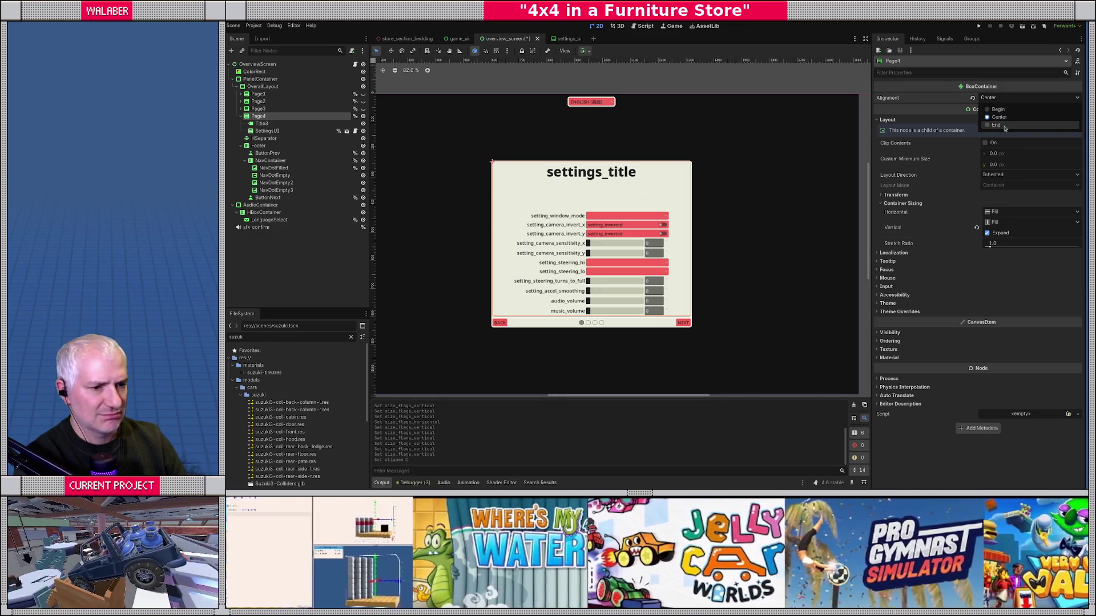
click(996, 125)
click(1000, 98)
click(996, 106)
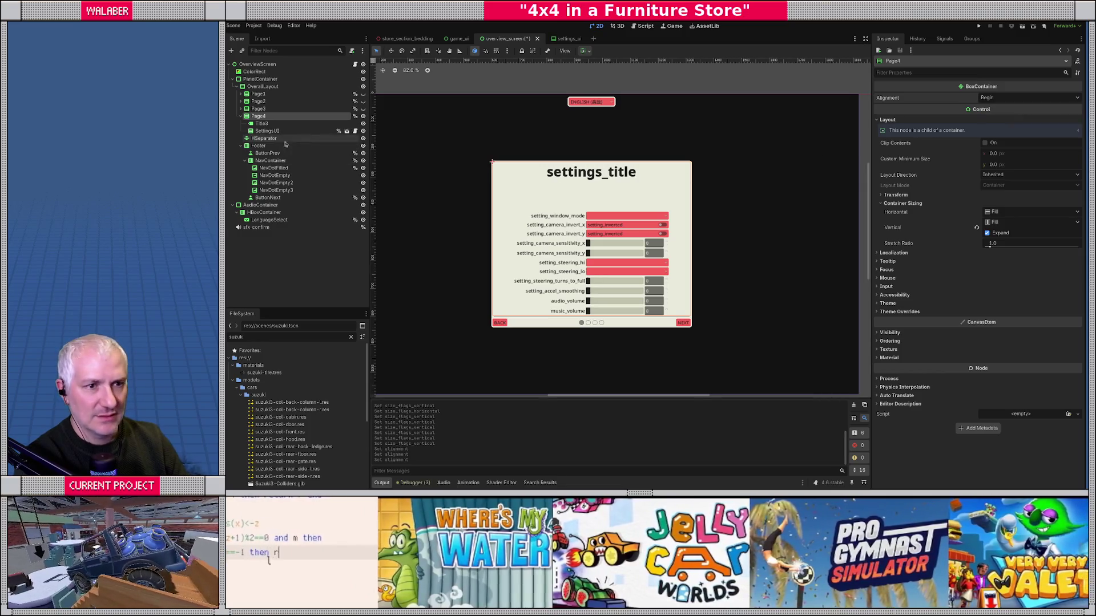
click(268, 124)
click(268, 131)
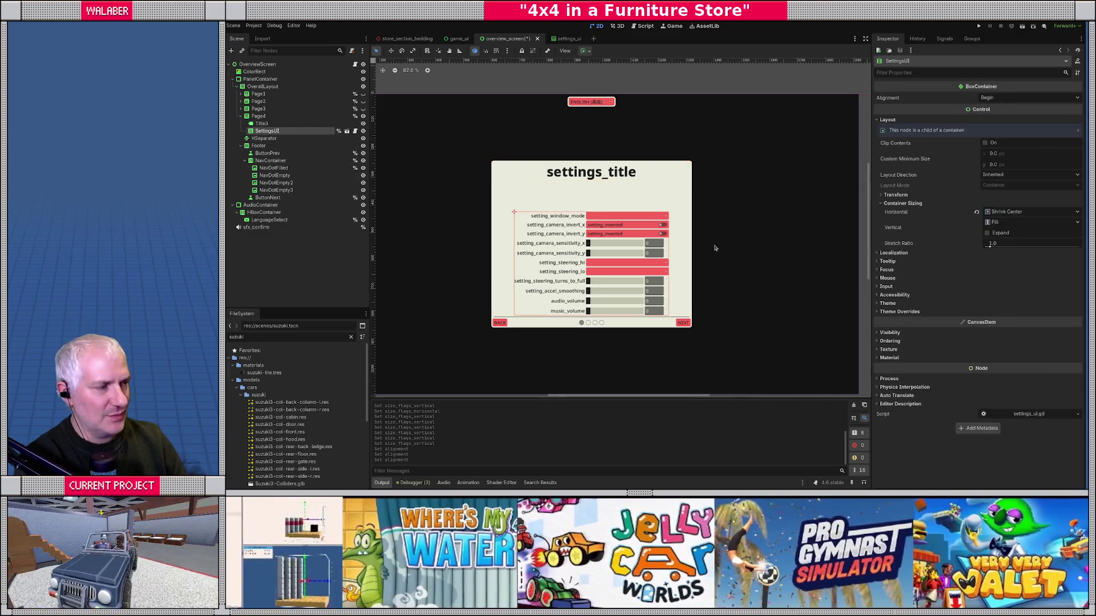
Step: Set SettingsUI horizontal sizing to Fill and, after trying Begin and Center, vertical to Fill
click(993, 212)
click(996, 221)
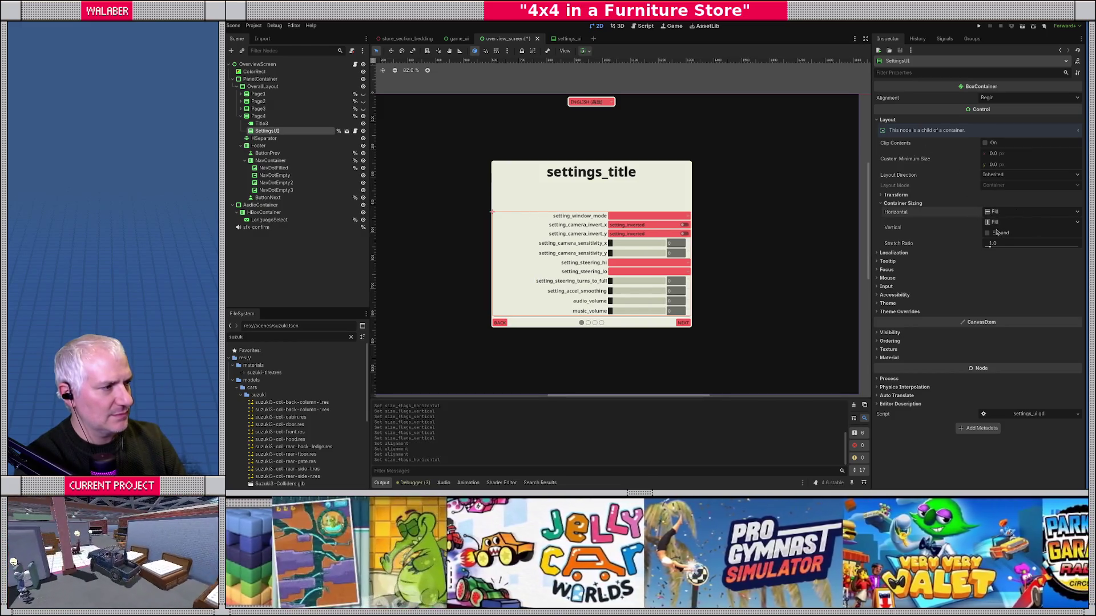
click(998, 223)
click(1004, 245)
click(1003, 222)
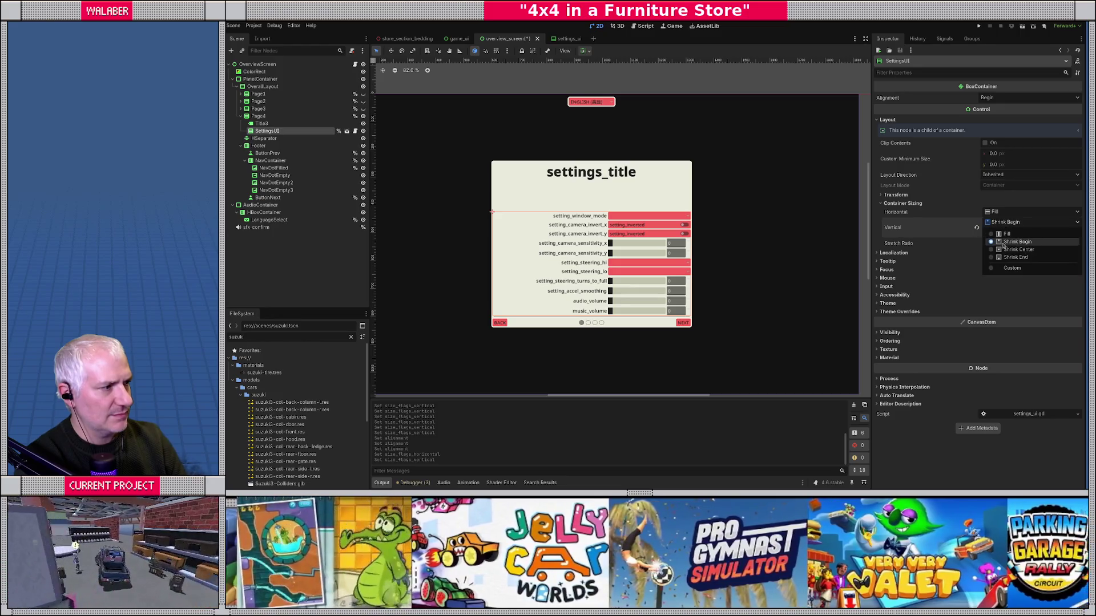
click(1016, 249)
click(1004, 222)
click(1006, 234)
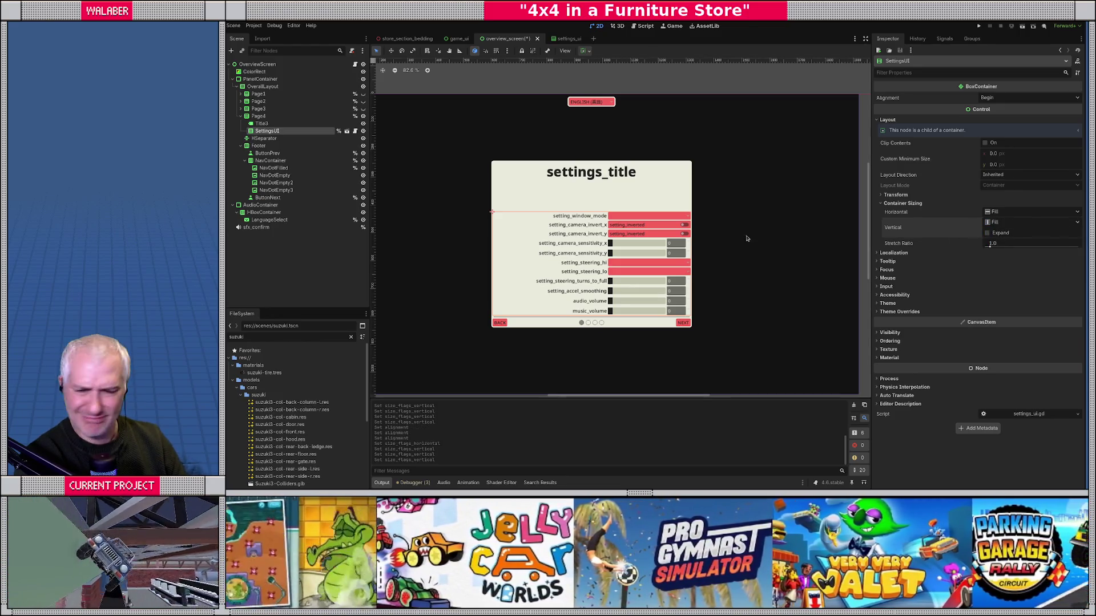
scroll(586, 199, up, 3)
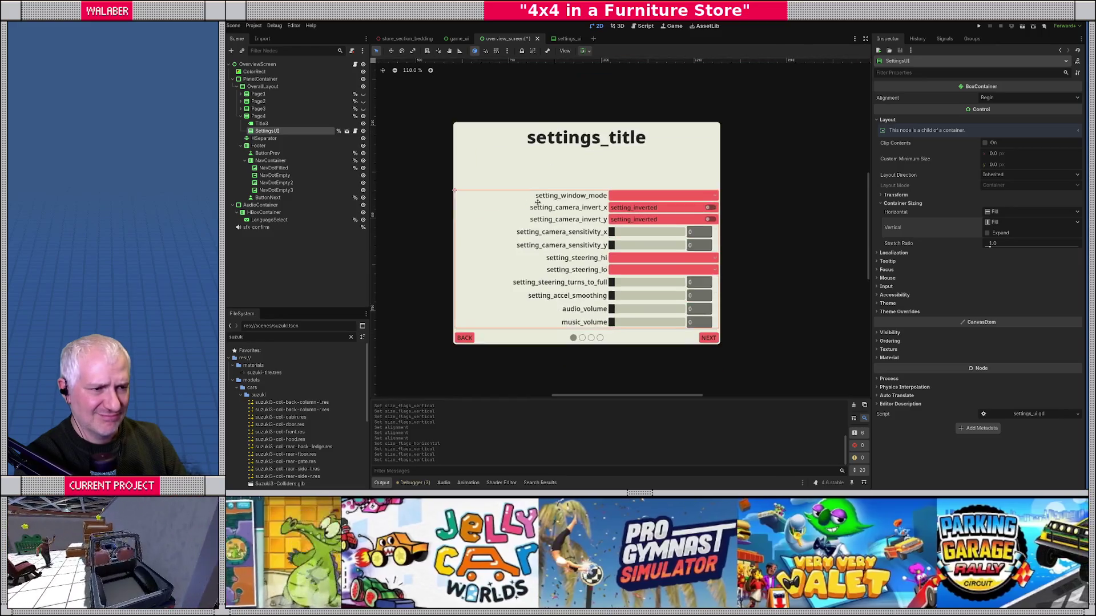
Step: Inspect Title3 and Page4, then toggle SettingsUI's vertical Expand on and back off
click(260, 123)
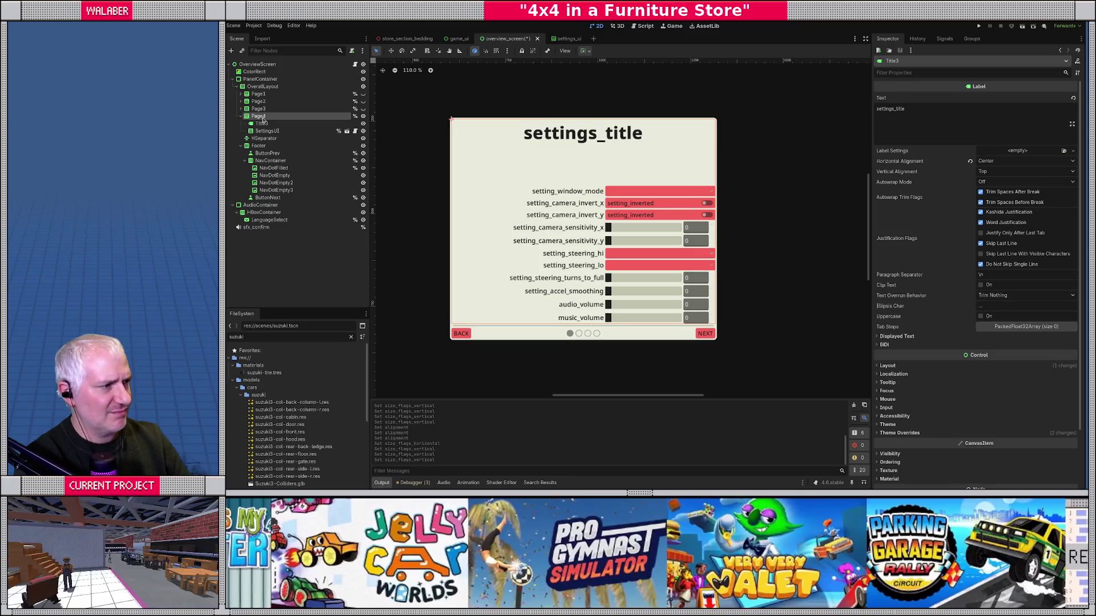
click(262, 117)
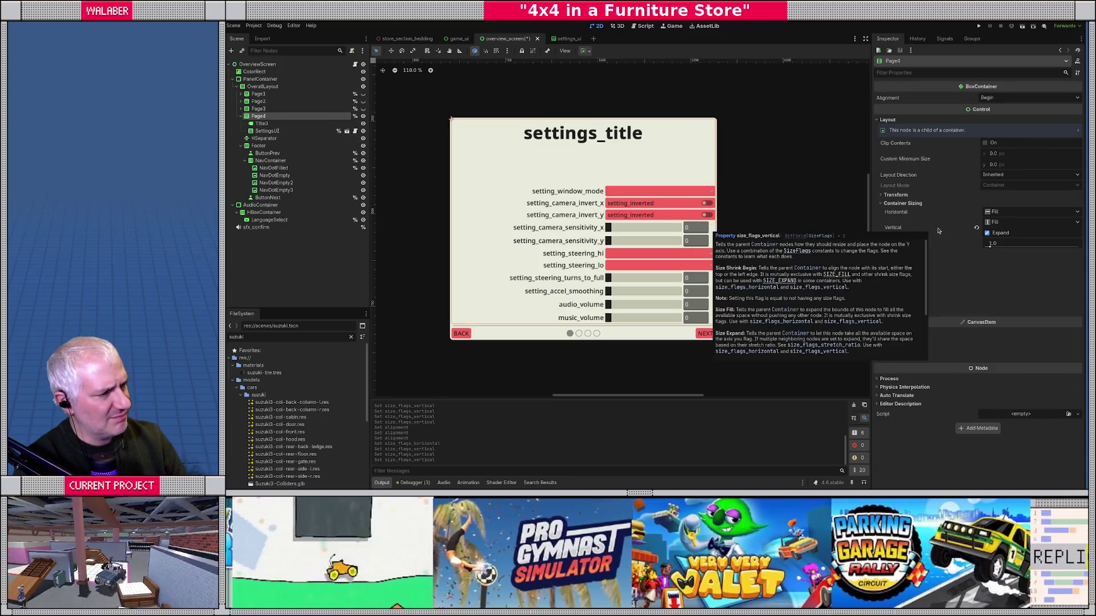
click(258, 124)
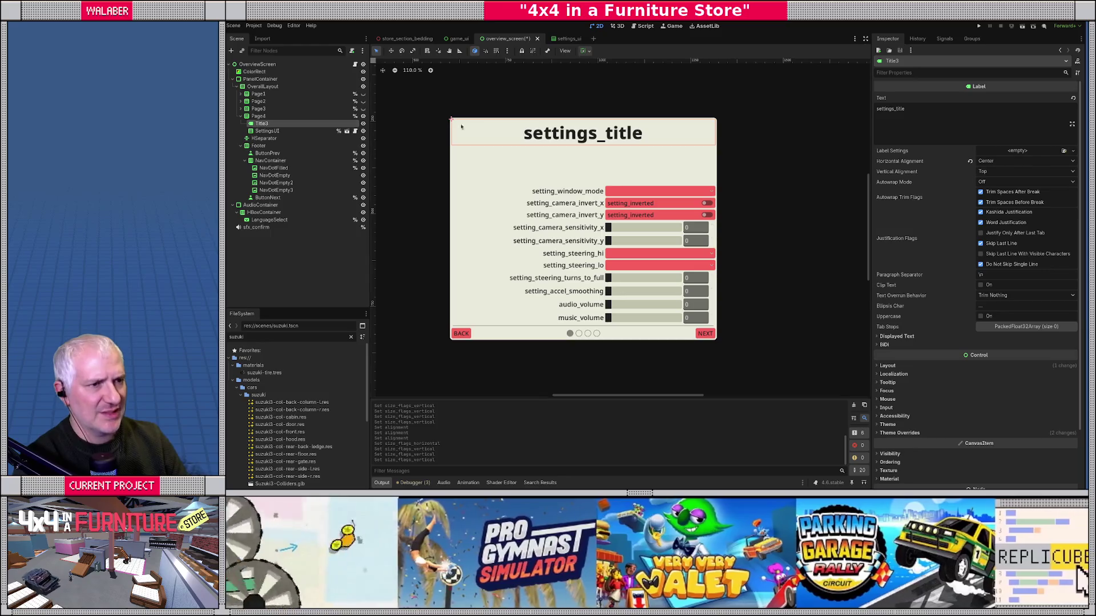
click(453, 231)
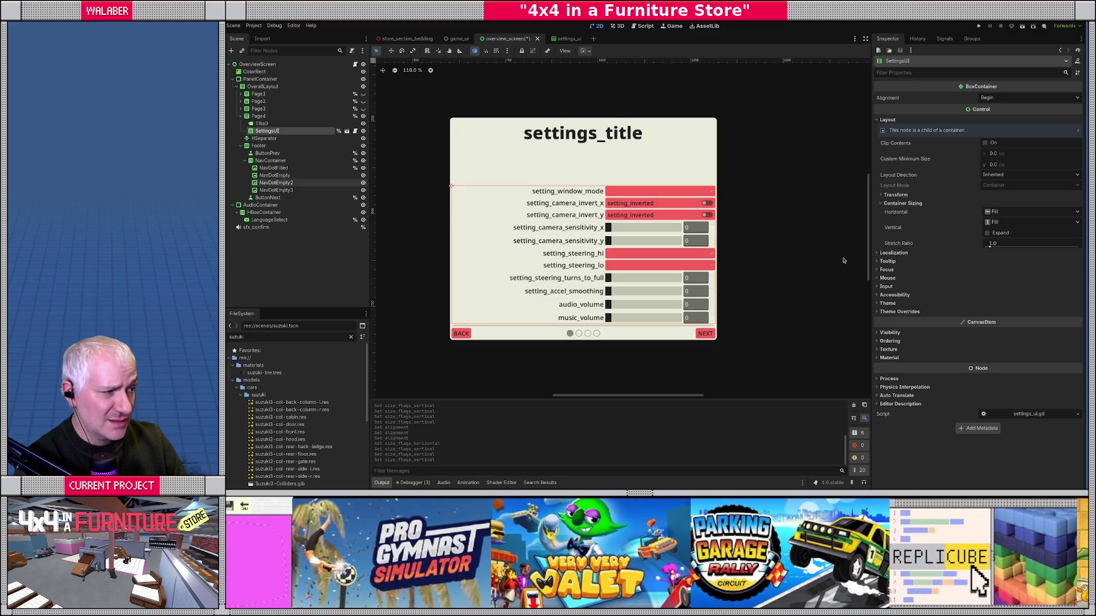
click(987, 234)
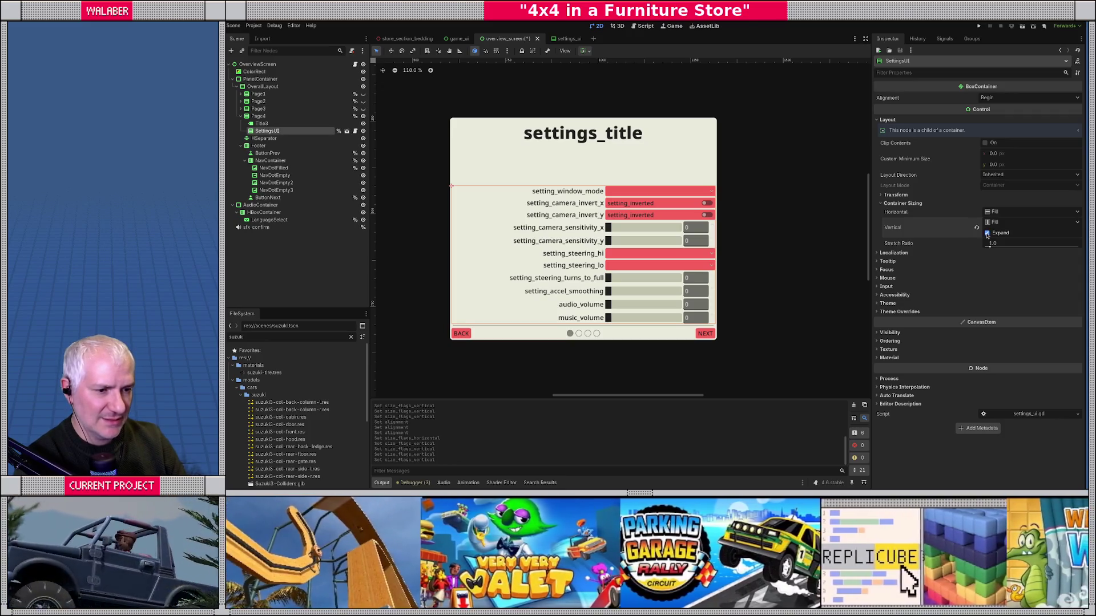
click(988, 234)
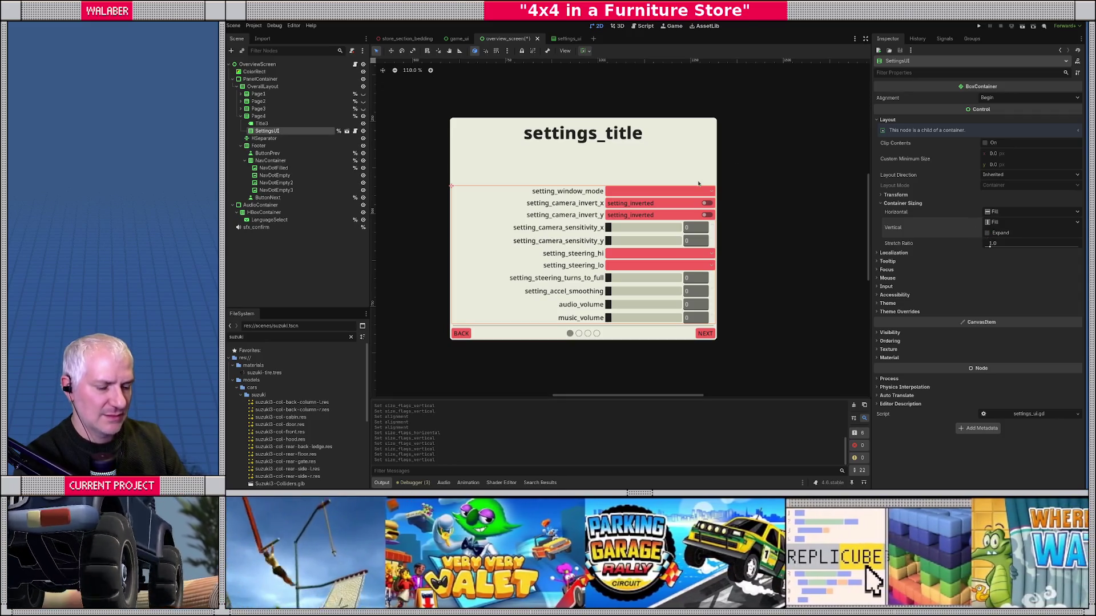
Step: In settings_ui, drag the SettingsUI root box taller and check its Vertical Expand
click(557, 39)
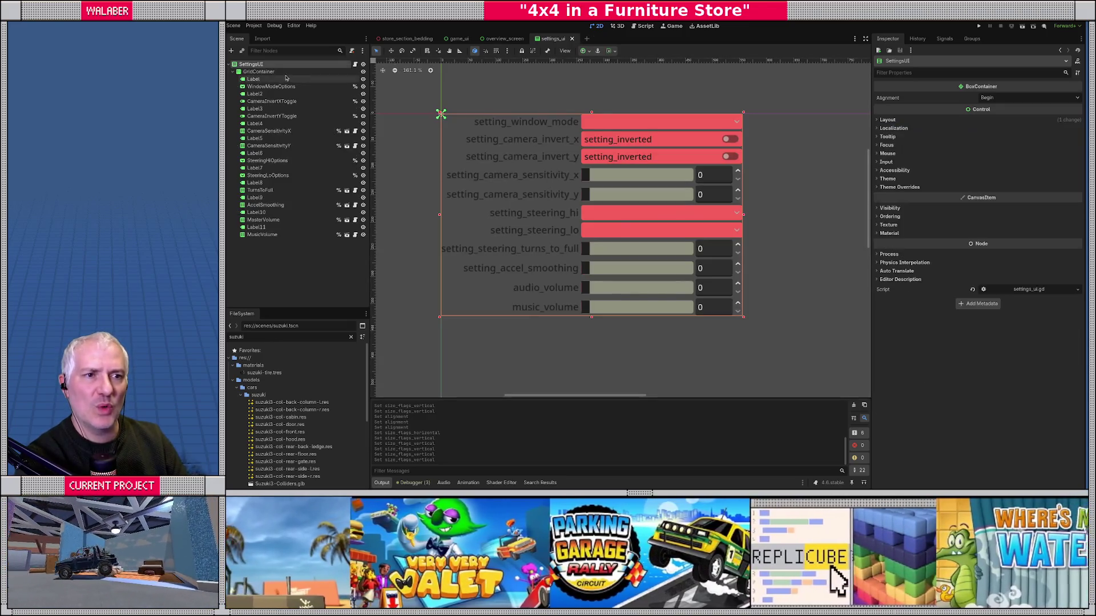
drag(591, 319, 592, 364)
scroll(595, 137, down, 3)
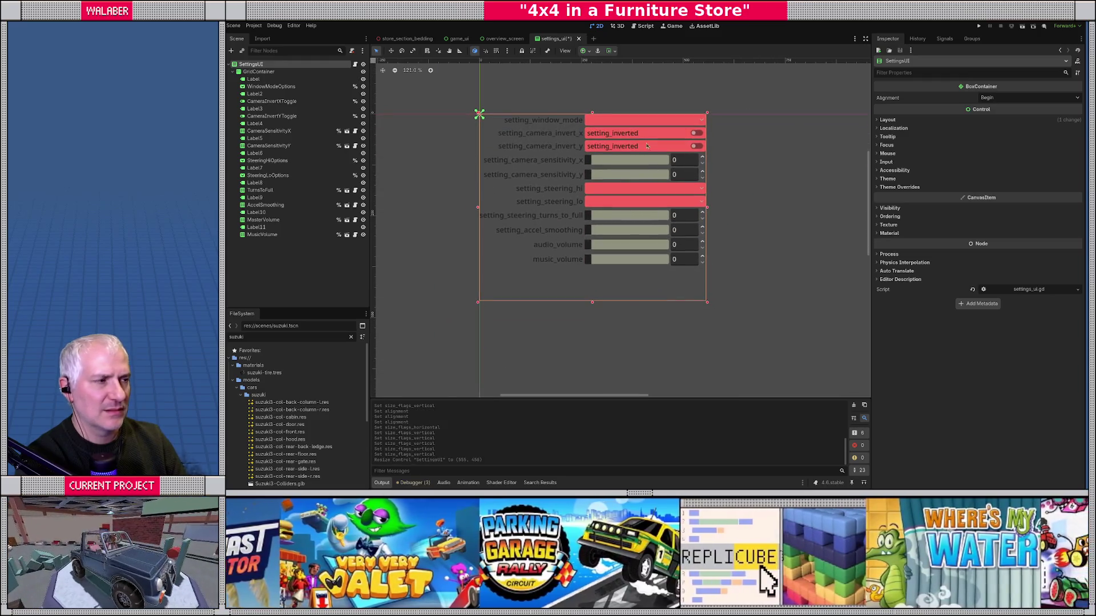
click(902, 120)
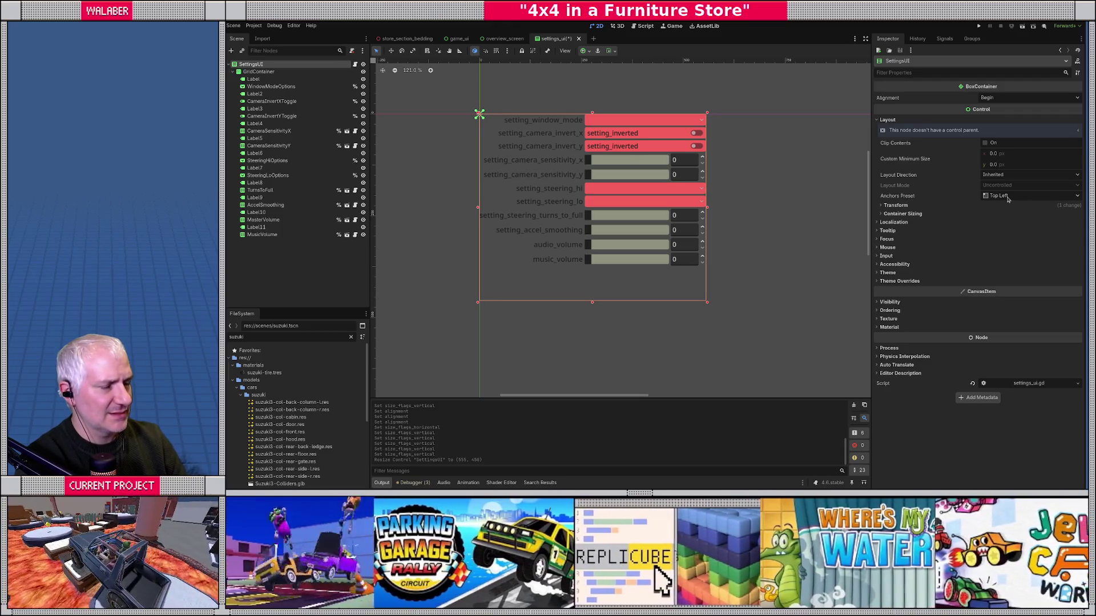
click(902, 214)
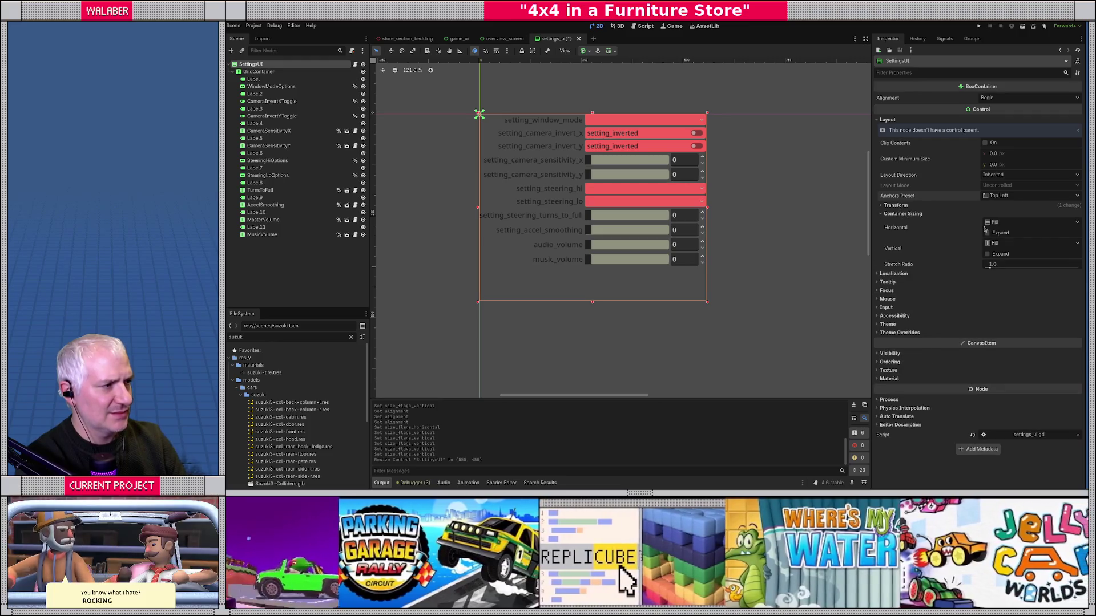
click(988, 254)
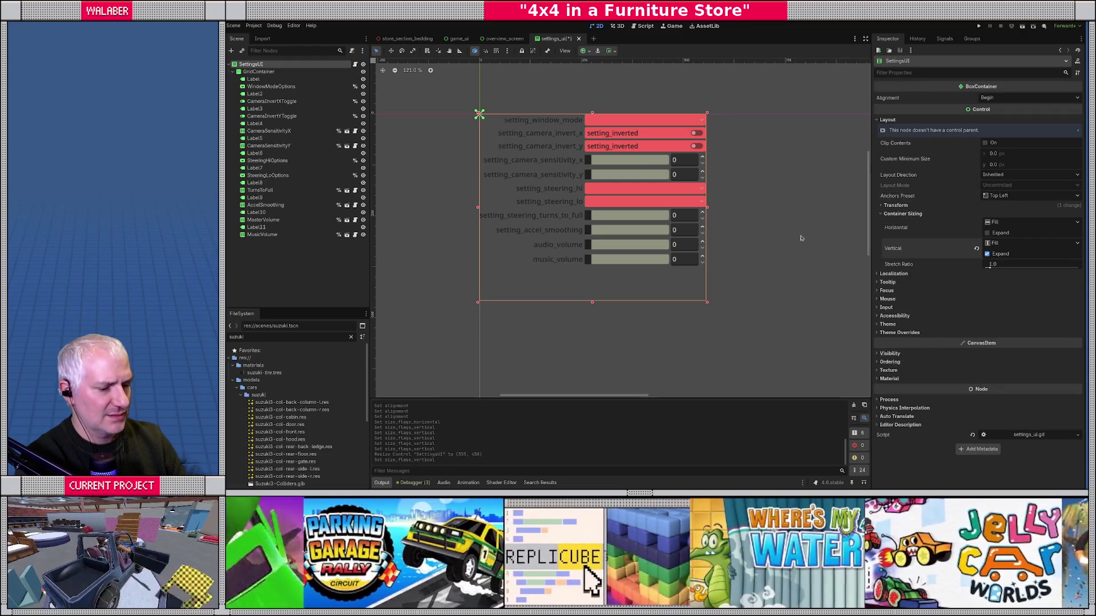
click(503, 39)
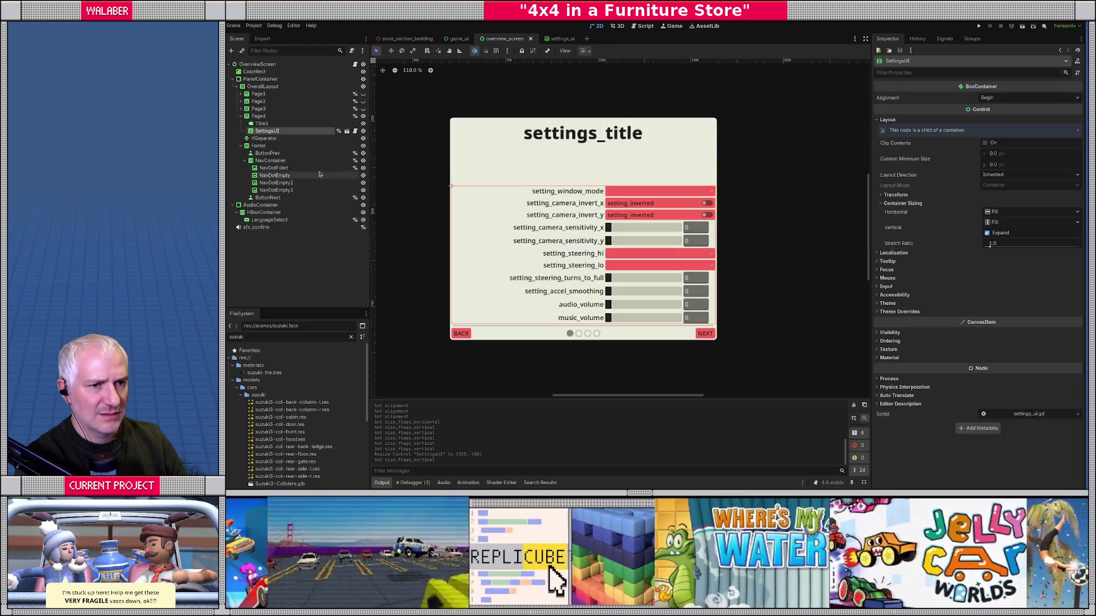
Step: Toggle SettingsUI's vertical Expand off and back on
click(265, 138)
click(266, 132)
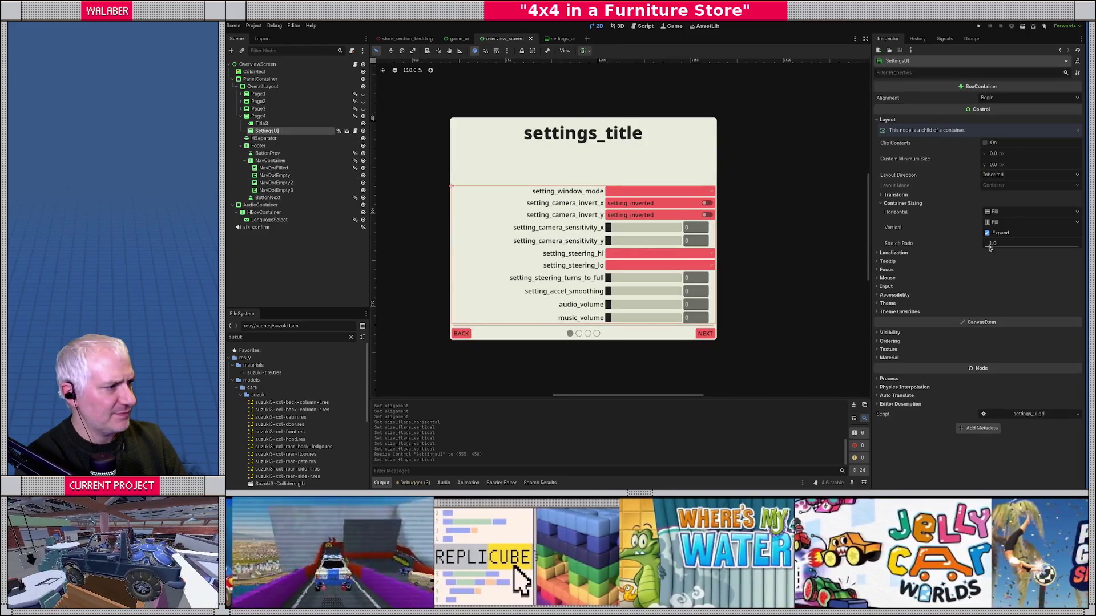
click(987, 233)
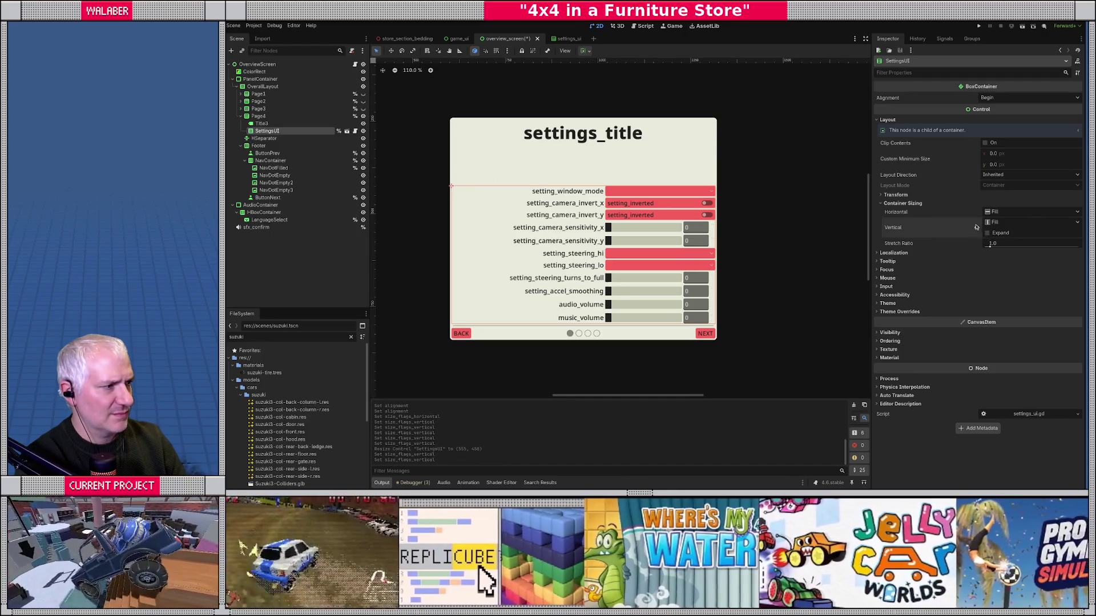
click(988, 234)
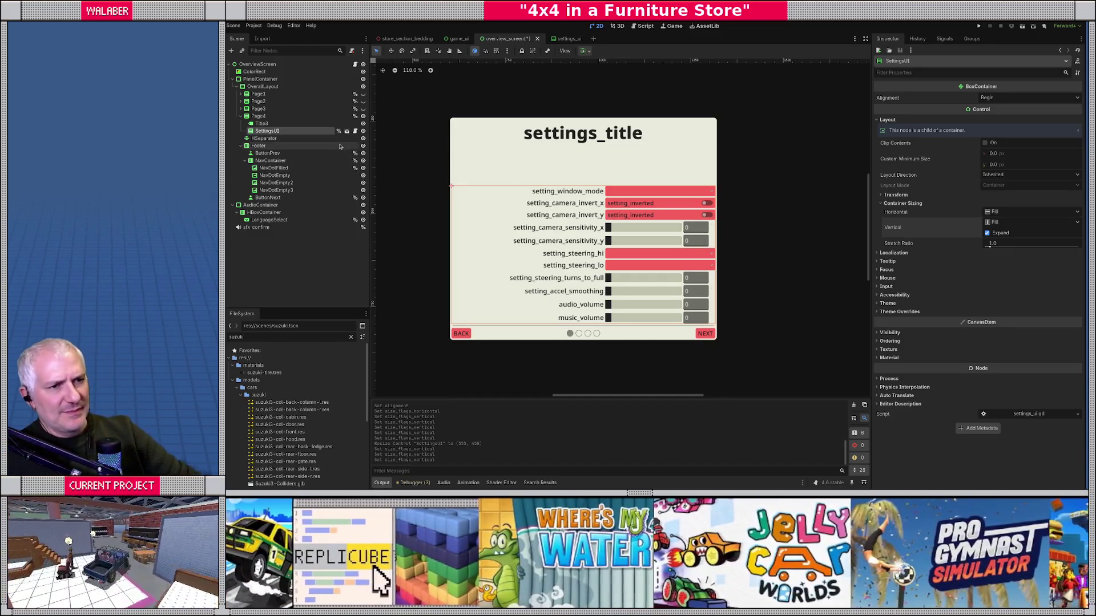
click(283, 117)
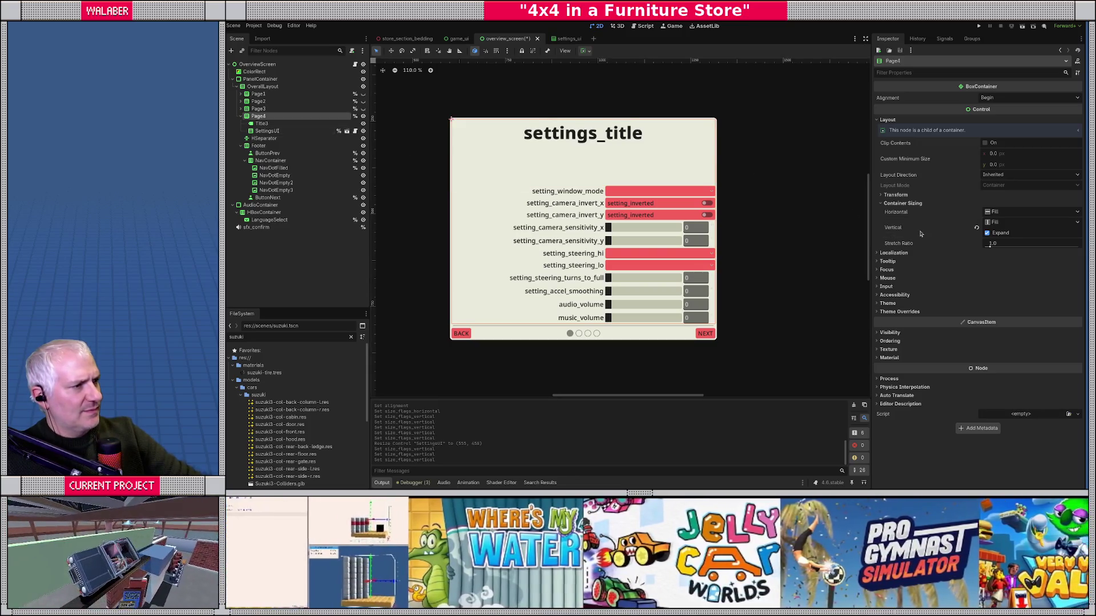
Step: Uncheck Vertical Expand under Title3's Layout > Container Sizing
click(272, 124)
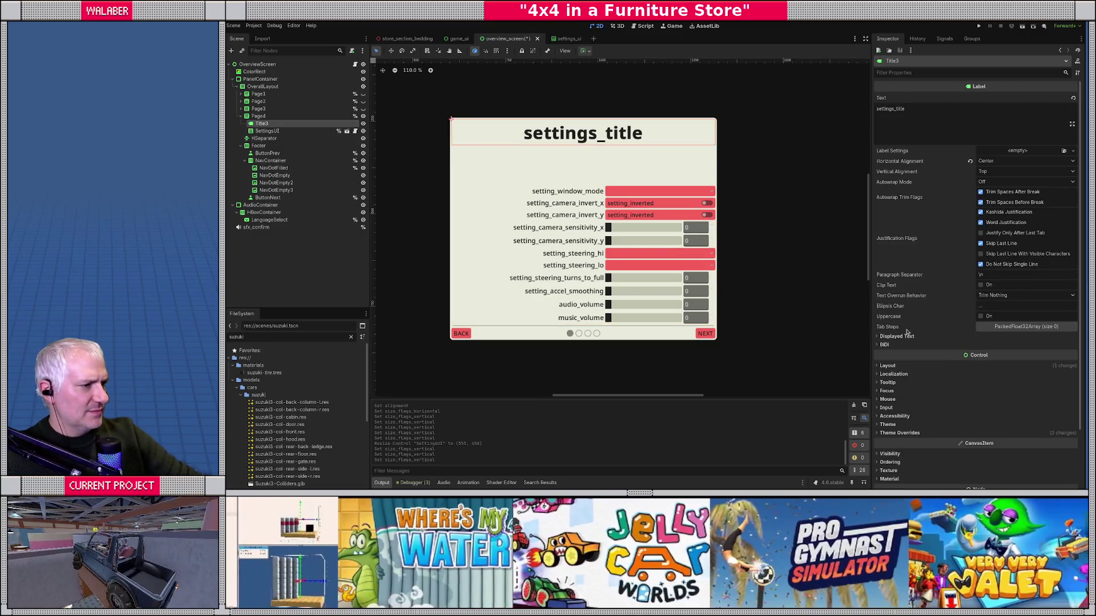
click(888, 366)
scroll(904, 397, down, 5)
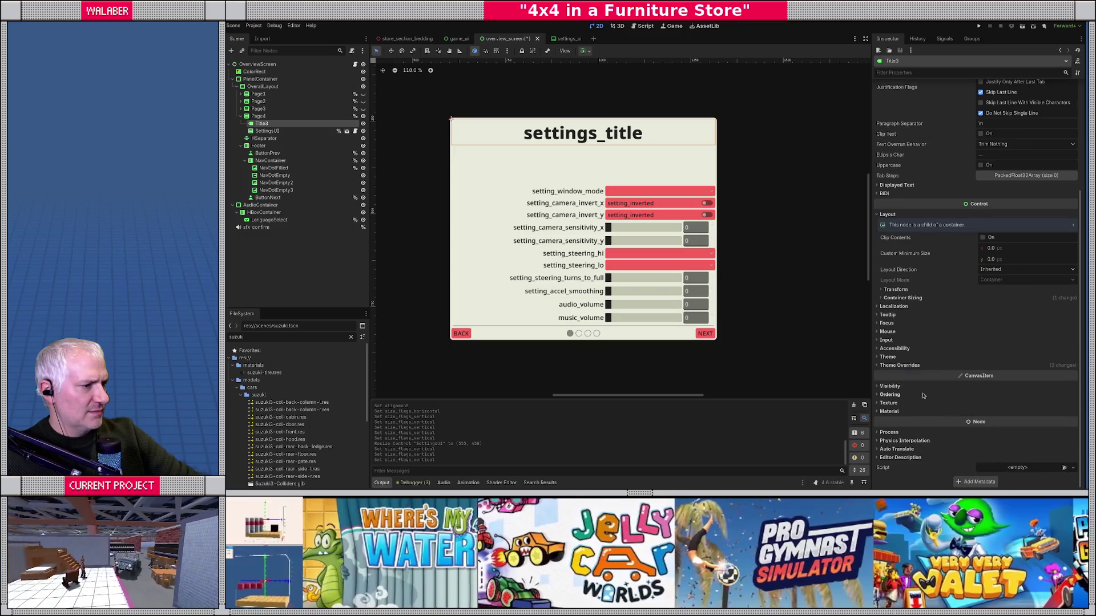
click(916, 298)
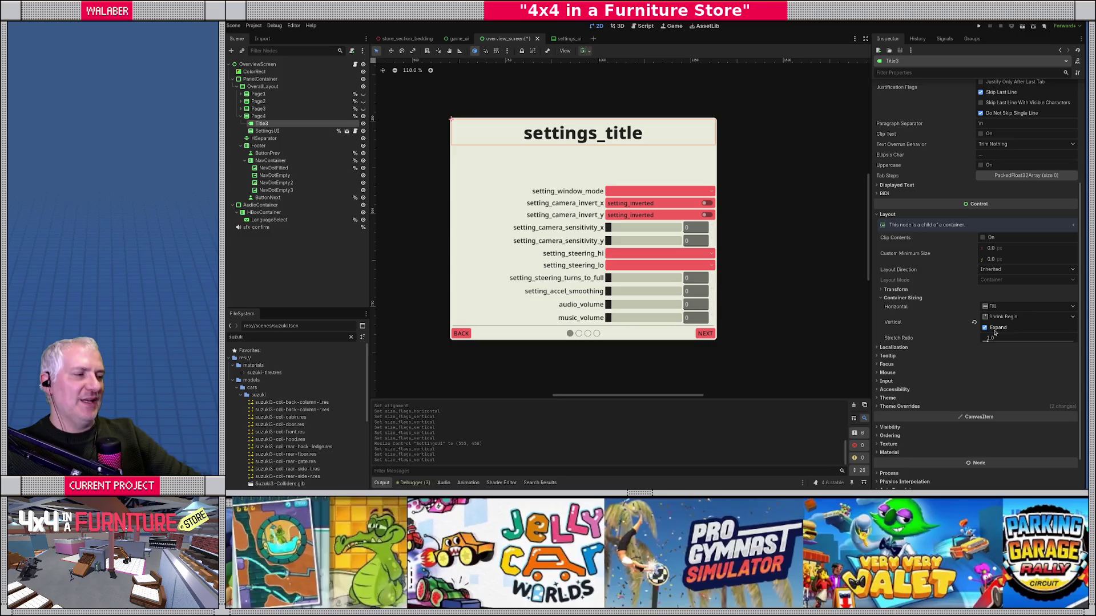
click(984, 328)
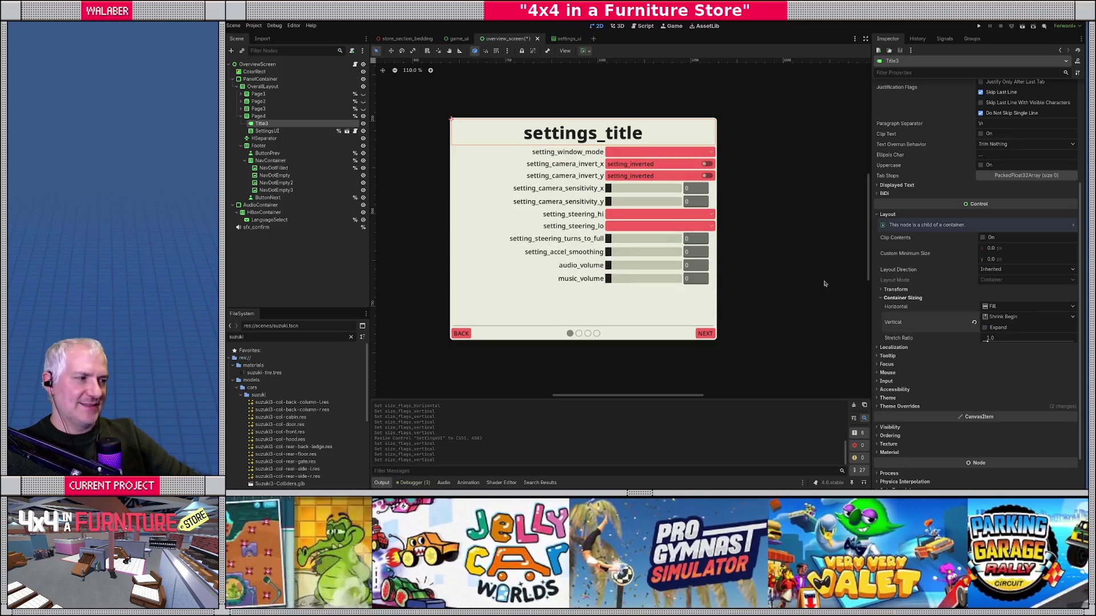
click(594, 216)
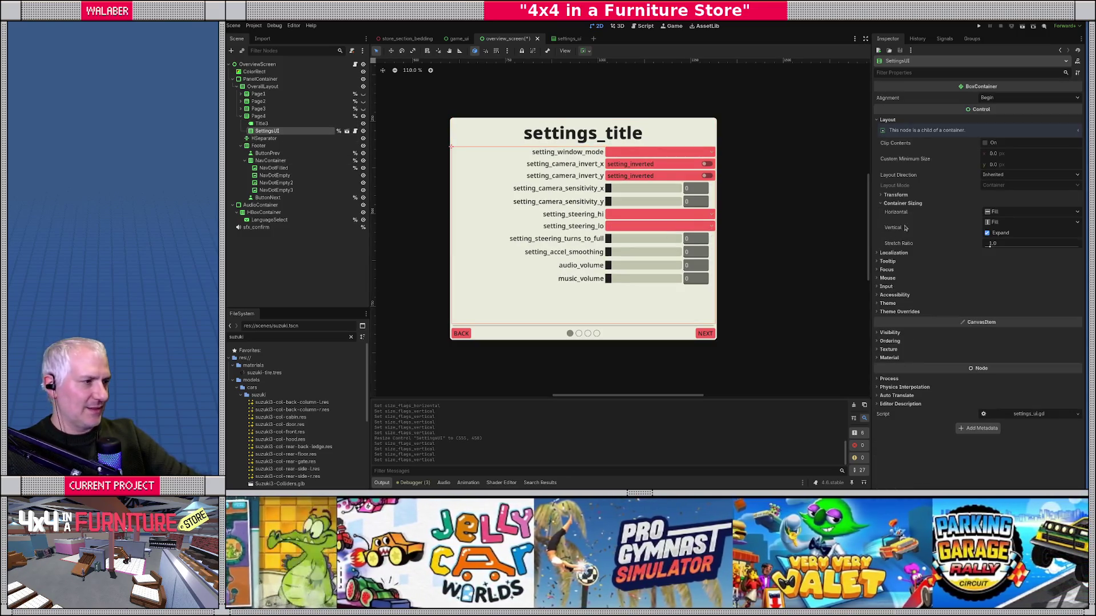
Step: Set SettingsUI to Shrink Center on both axes with Vertical Expand, then save with Ctrl+S
click(988, 233)
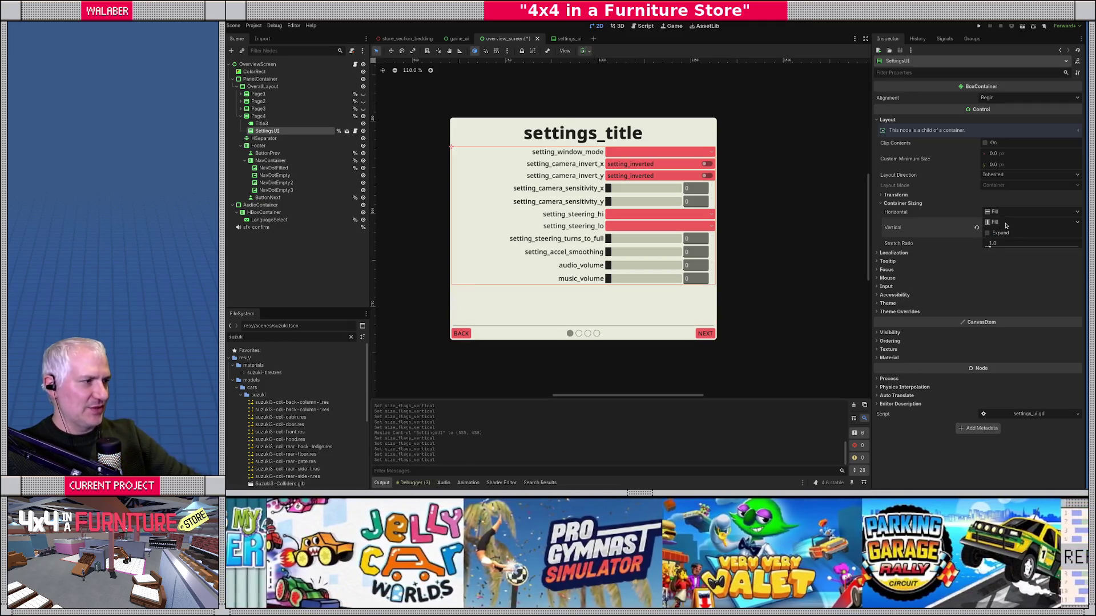
click(1006, 223)
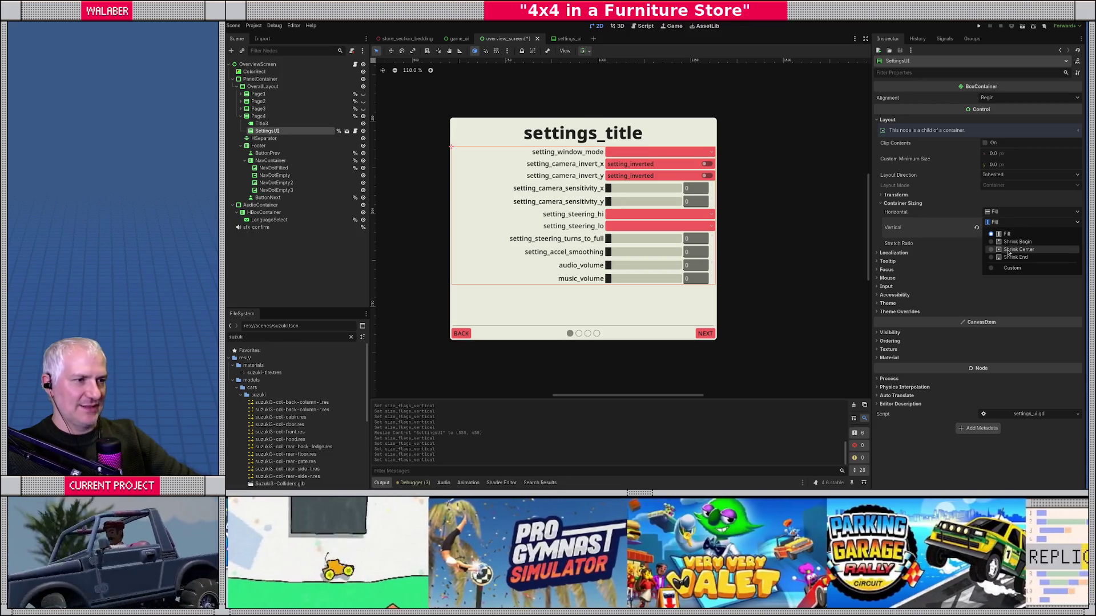
click(1008, 250)
click(1005, 212)
click(1008, 240)
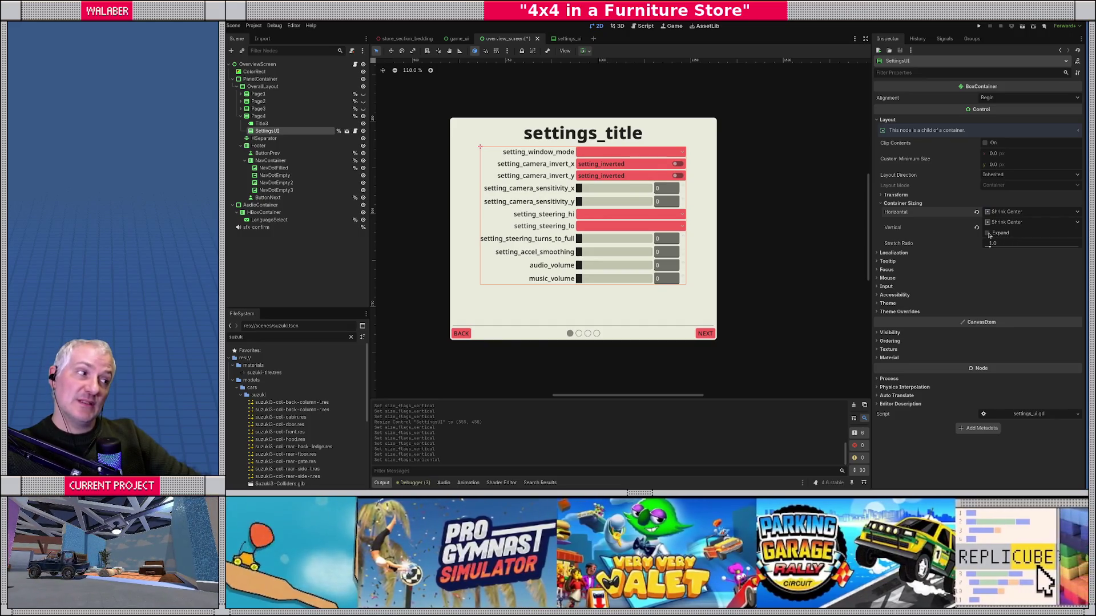
click(988, 233)
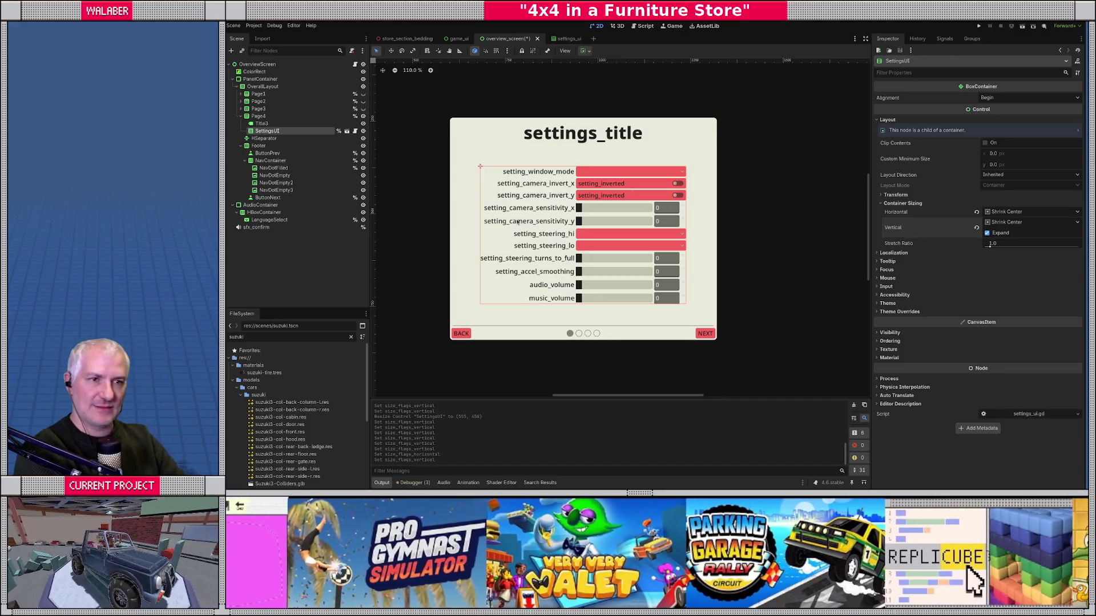
key(ctrl+s)
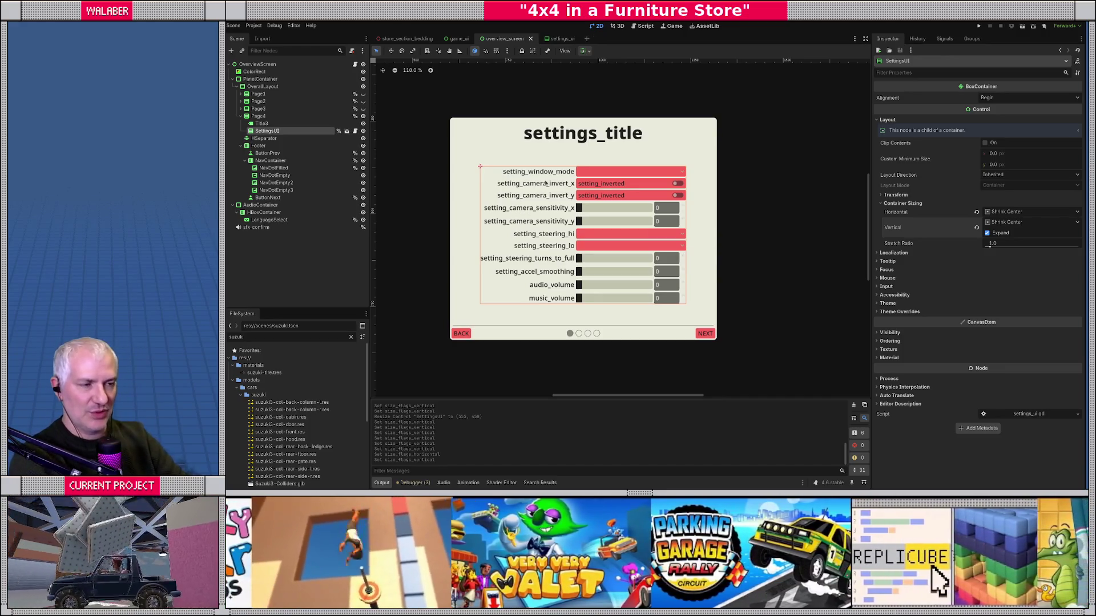
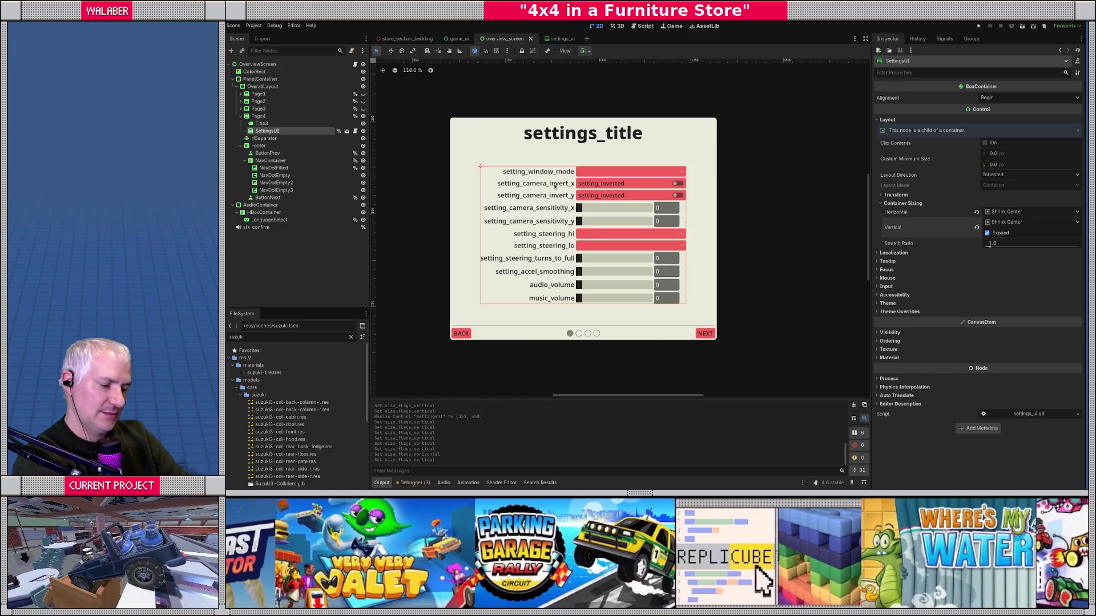
Step: Start the 4x4 in a Furniture Store game with F6 to test it
key(F6)
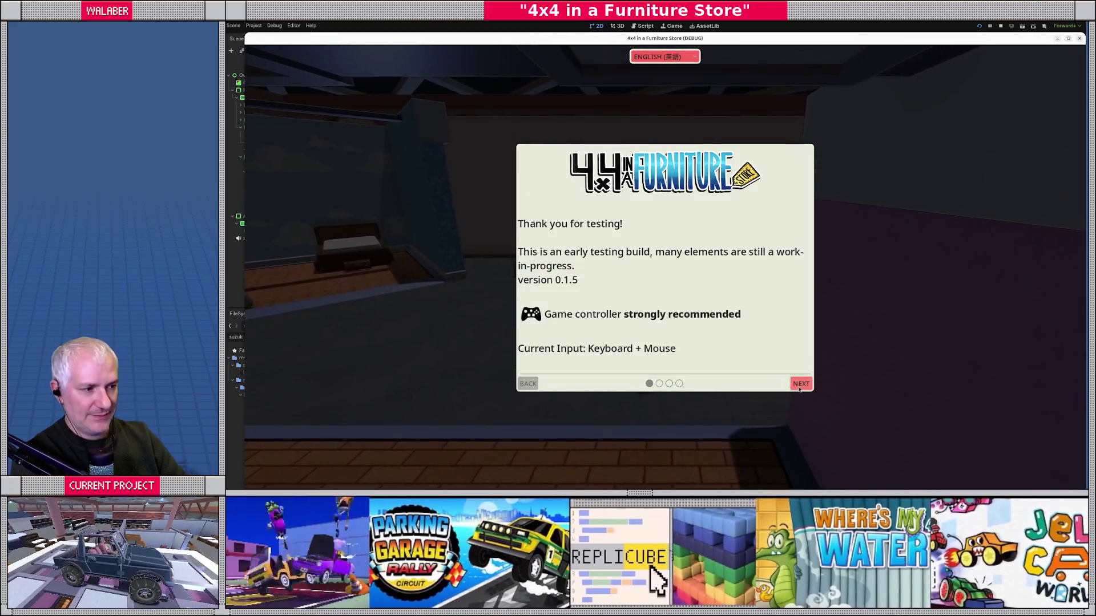
Step: Click through the welcome pages, start driving, and open and close the pause settings
click(799, 384)
click(799, 384)
click(800, 386)
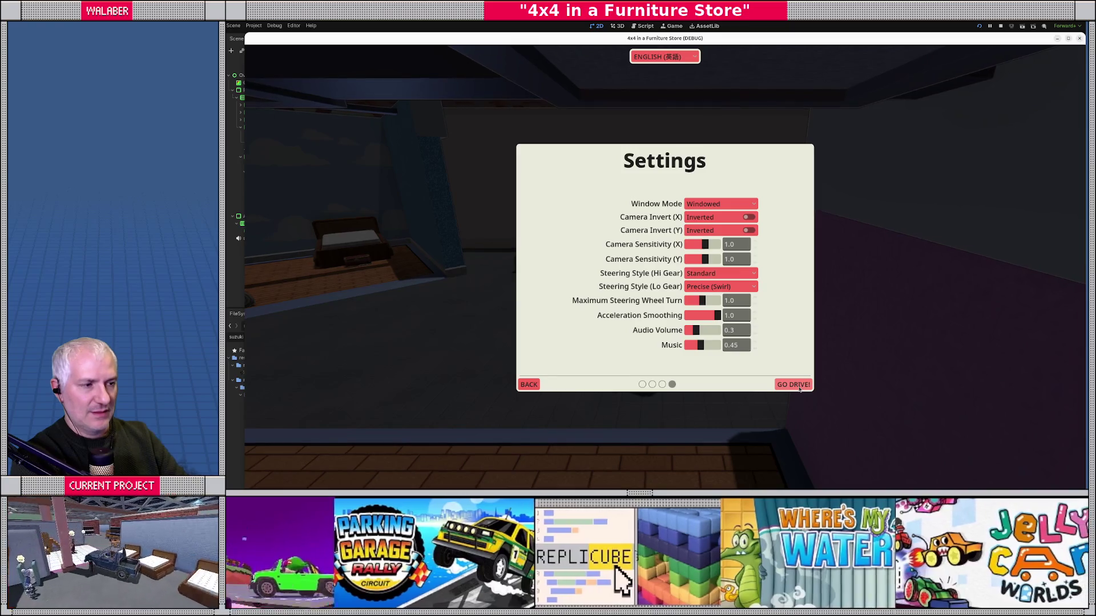
click(800, 385)
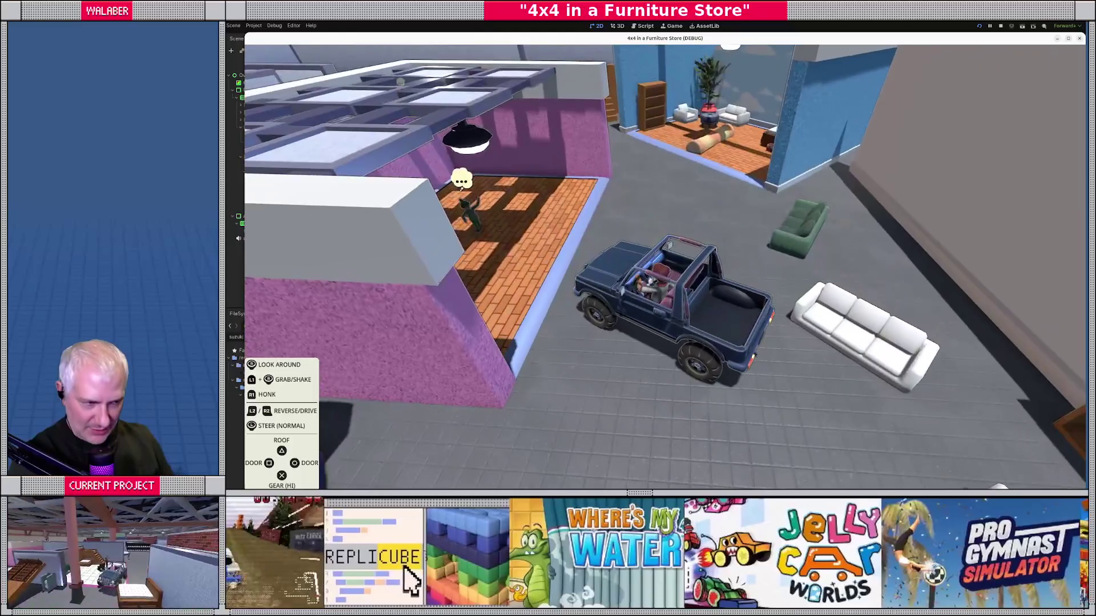
key(Escape)
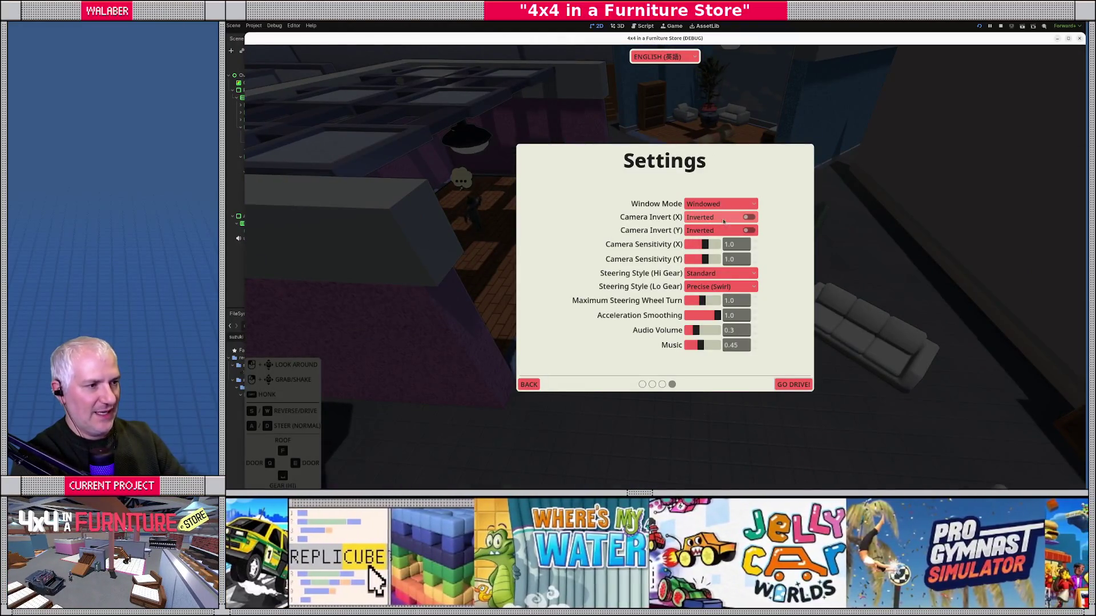
click(801, 382)
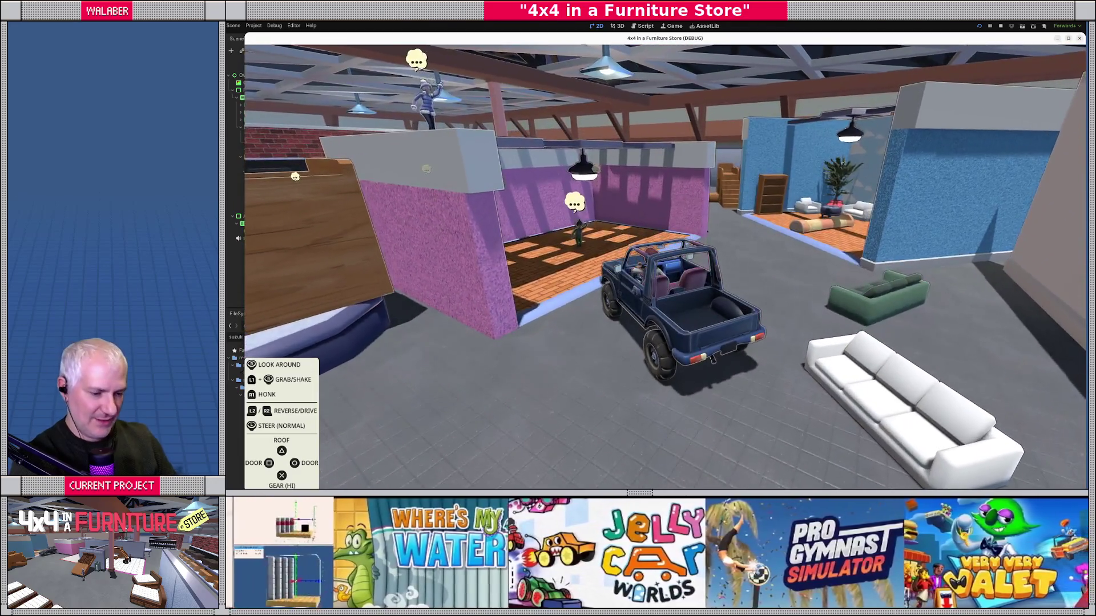
Step: Turn on Camera Invert (Y) in the pause settings, resume, then stop the game with F8
key(Escape)
click(703, 231)
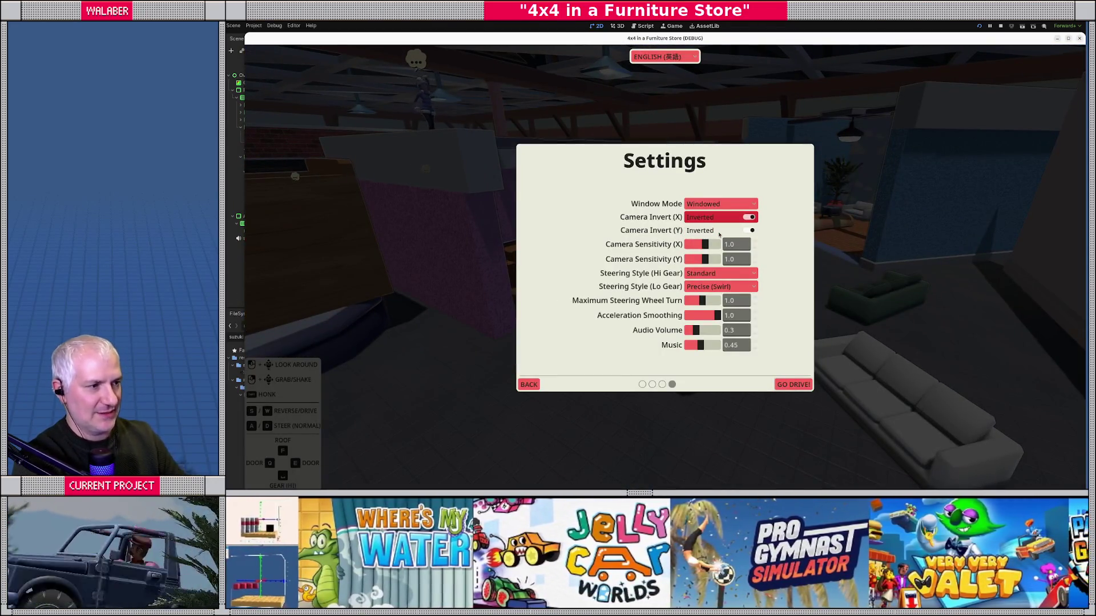
click(792, 384)
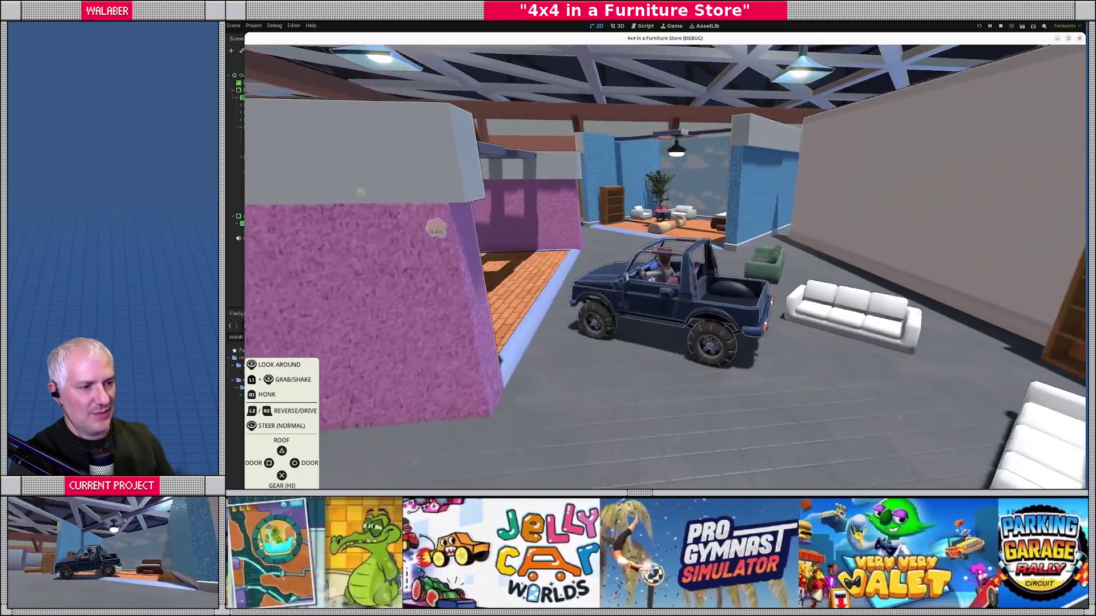
key(Escape)
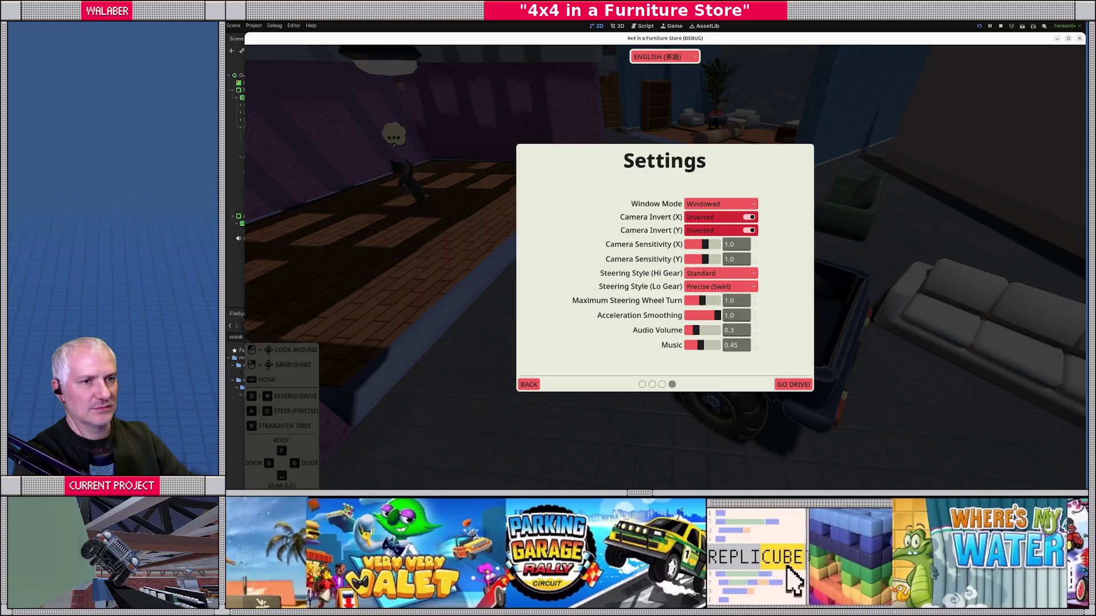
key(F8)
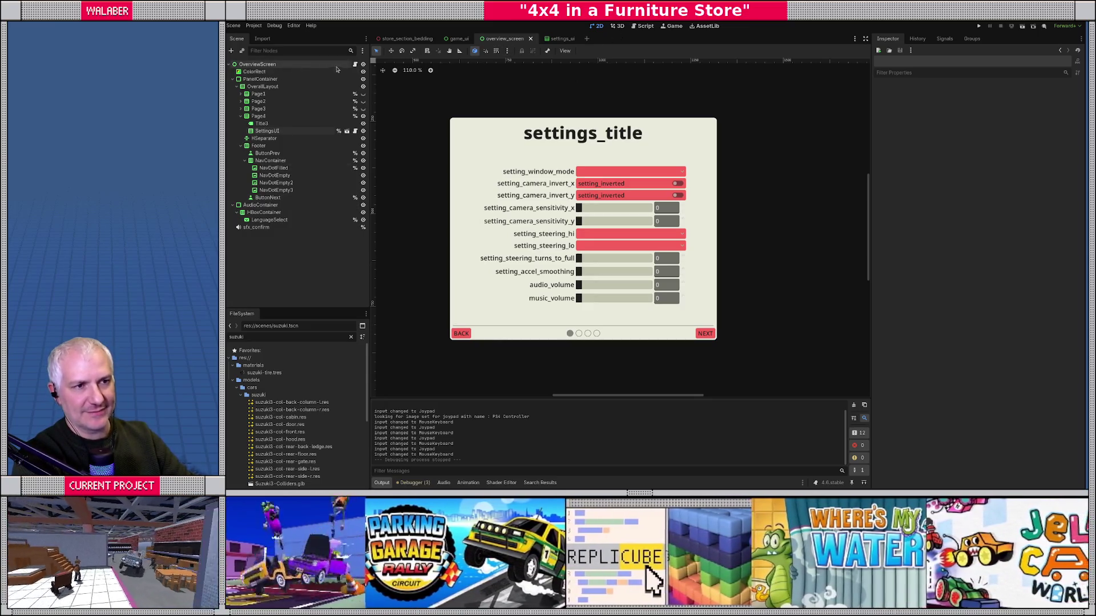
Step: Open and scroll through overview_screen.gd, then switch to the game_ui scene
click(355, 65)
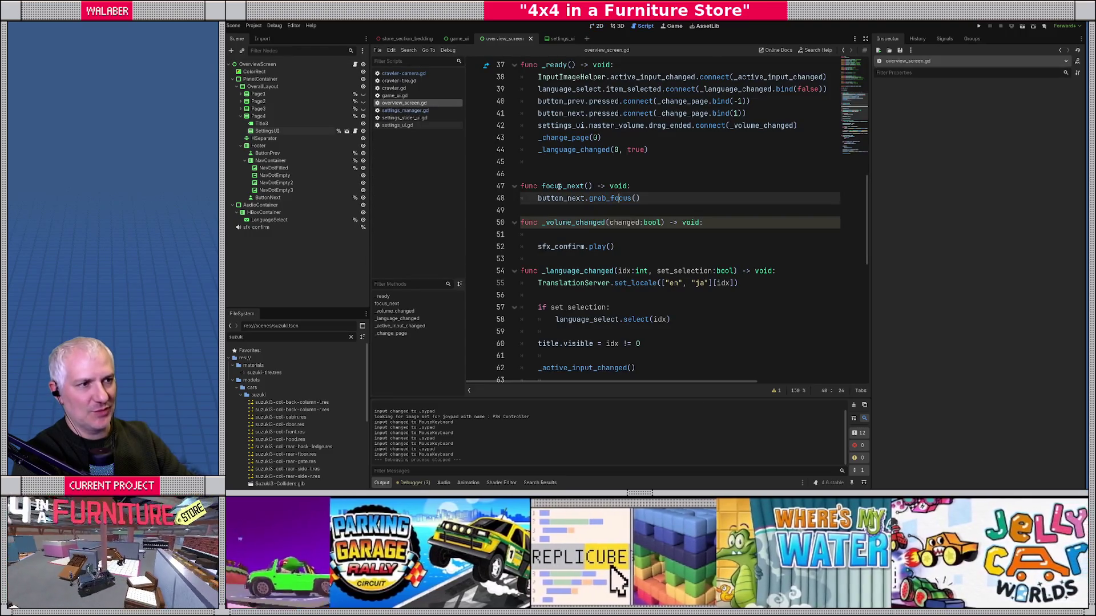
scroll(552, 181, down, 7)
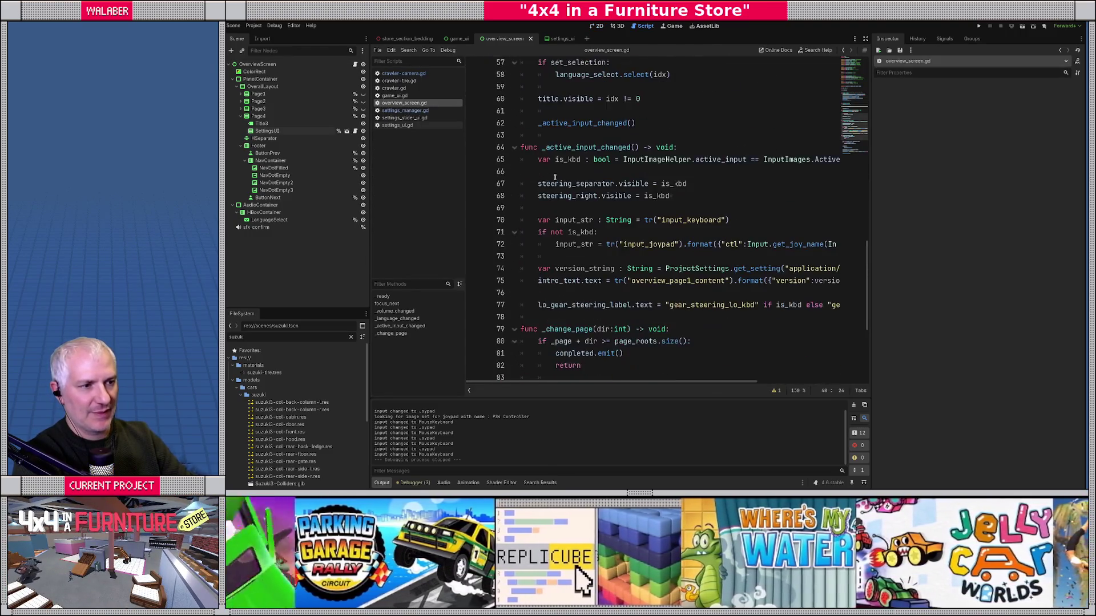
scroll(559, 190, up, 19)
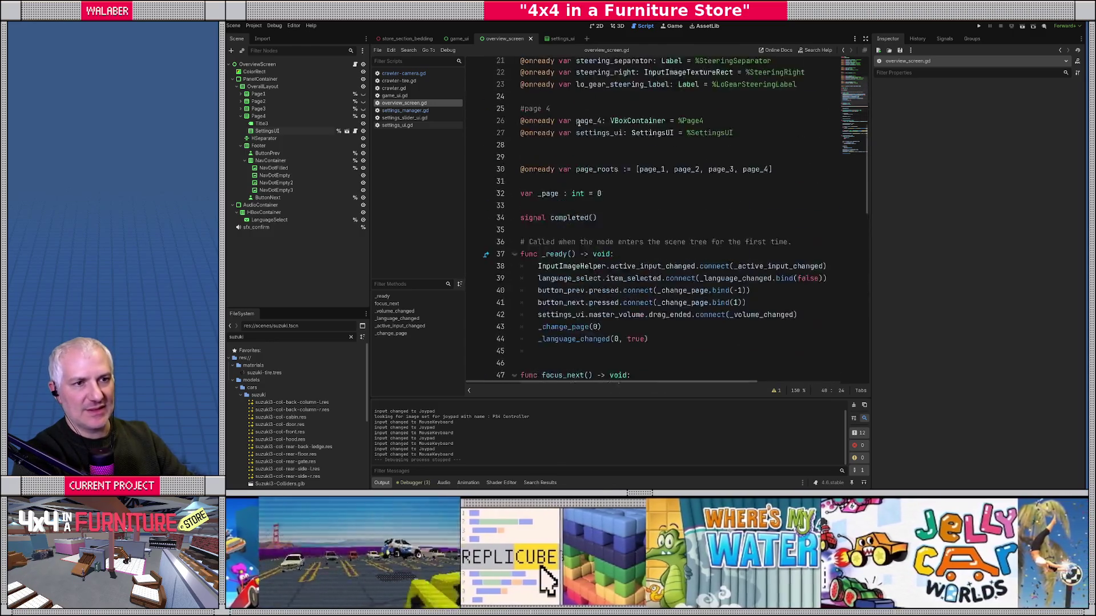
click(457, 38)
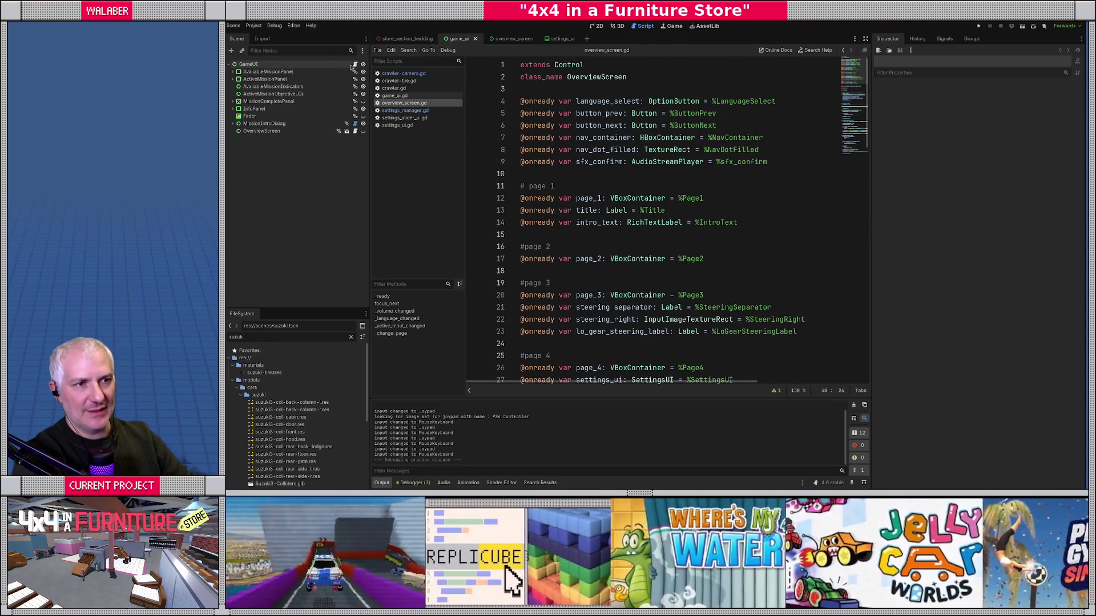
Step: Widen the code editor and search game_ui.gd for 'mouse'
click(864, 38)
click(607, 160)
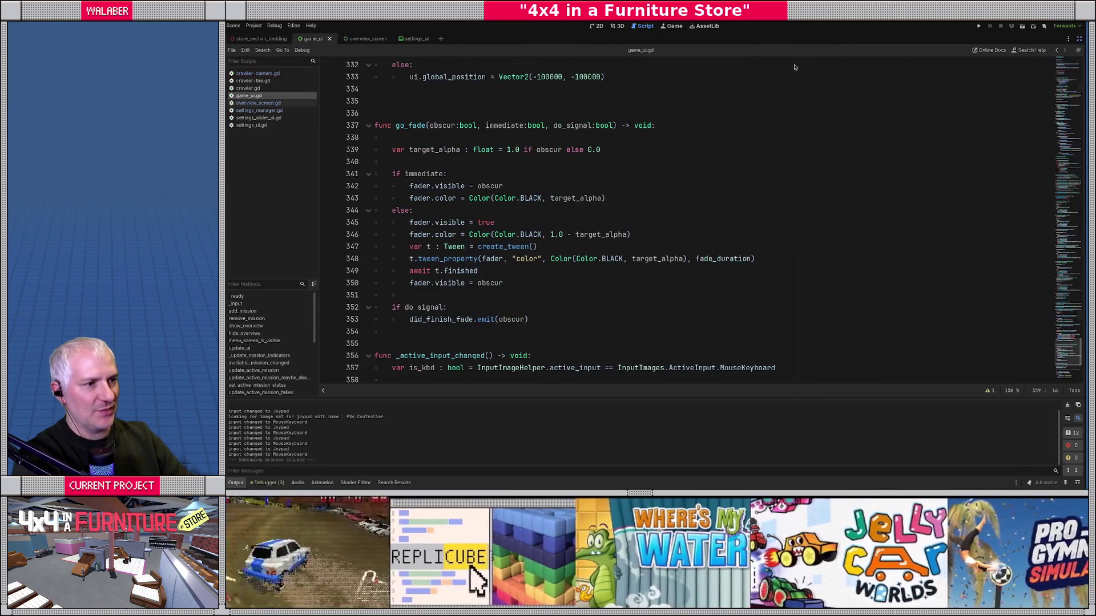
key(ctrl+f)
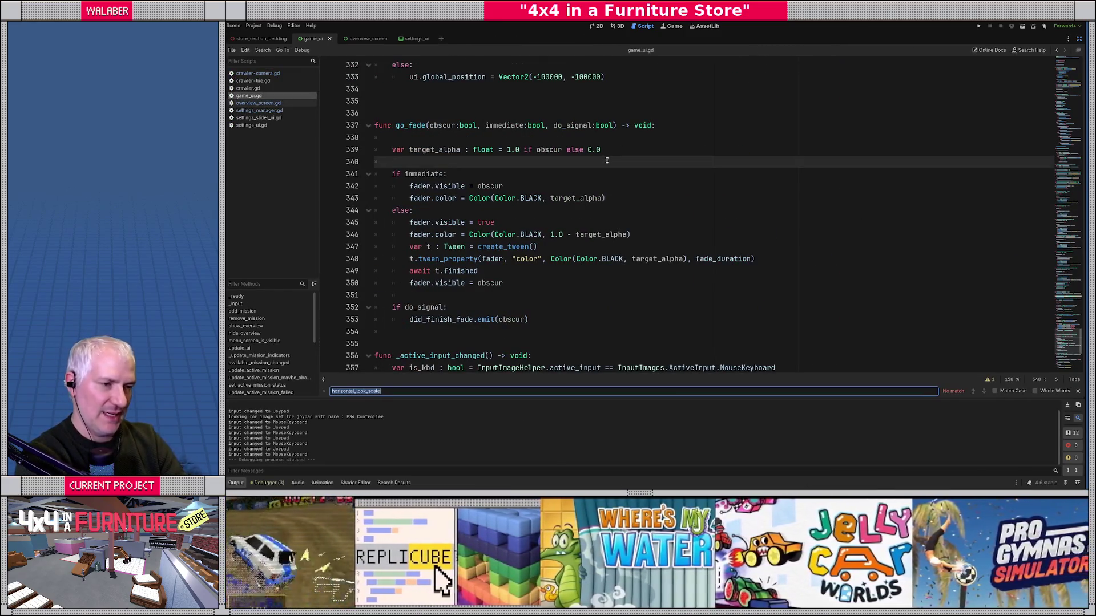
text(mouse_m)
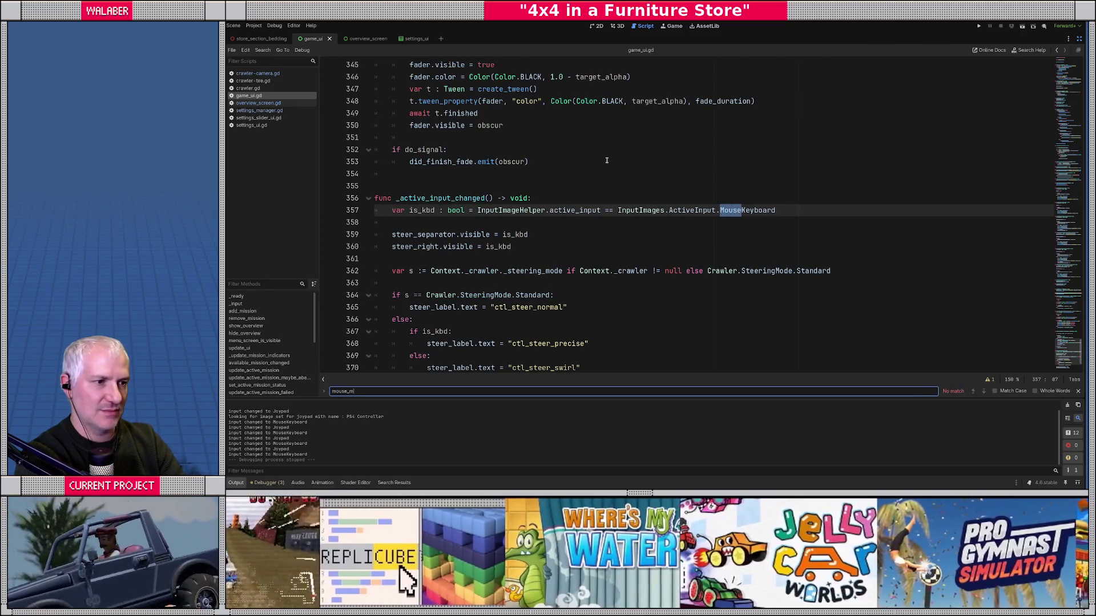
key(BackSpace)
key(BackSpace)
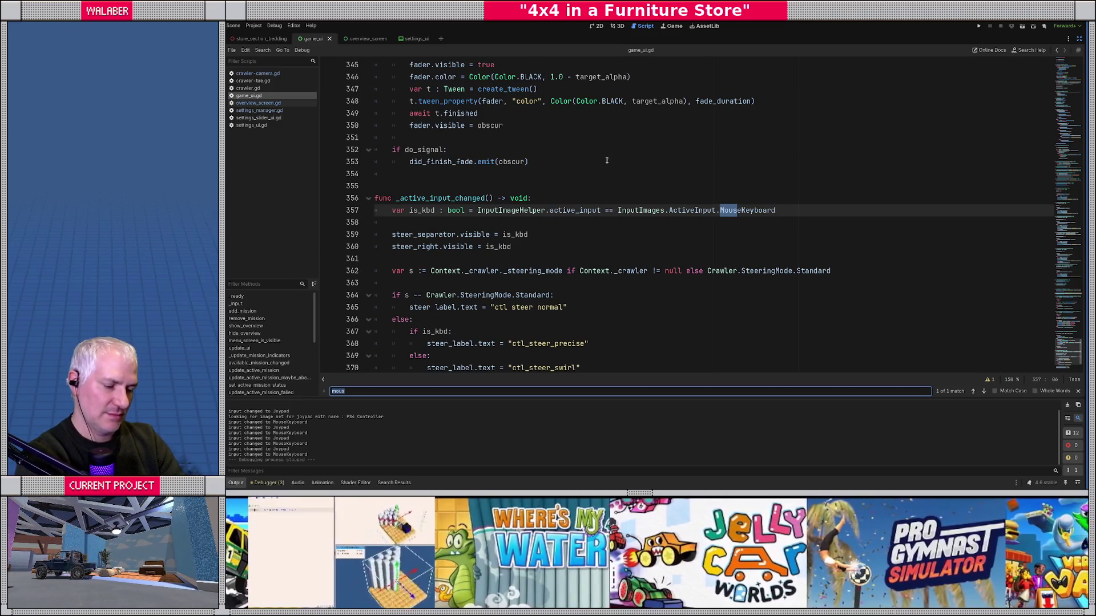
Step: Search all project files for 'mouse_m' and open the game-context.gd line 46 match
key(ctrl+shift+f)
text(mo)
key(Return)
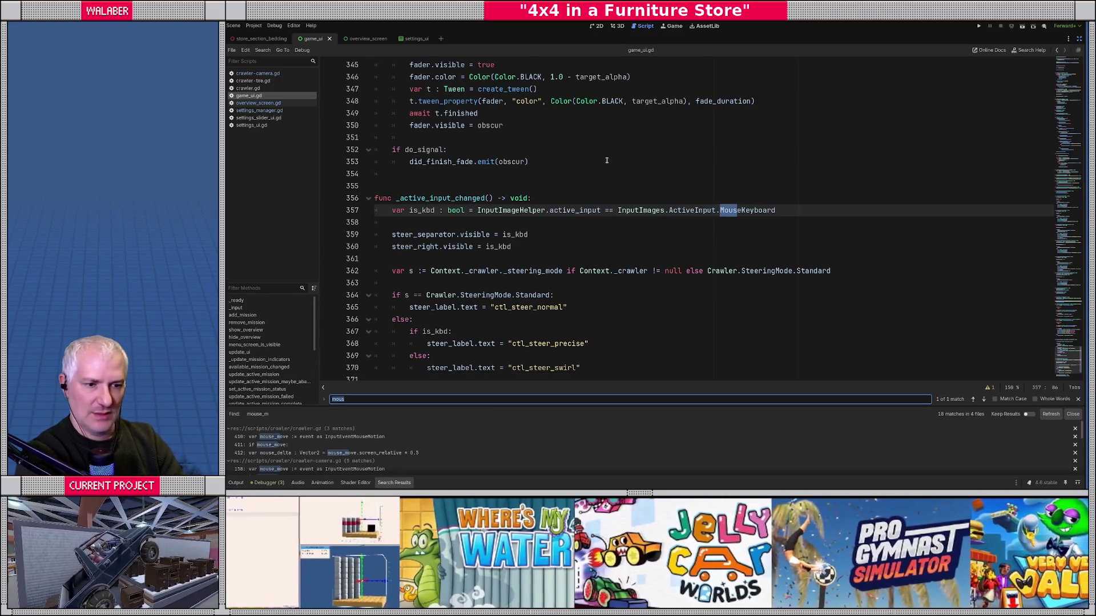
scroll(565, 440, down, 3)
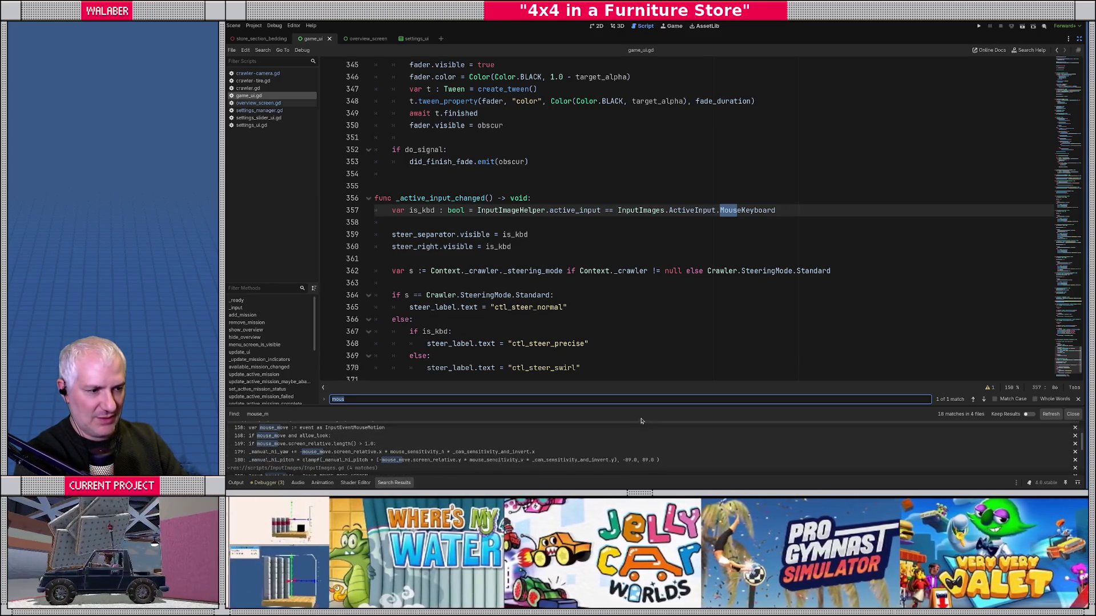
drag(651, 410, 649, 305)
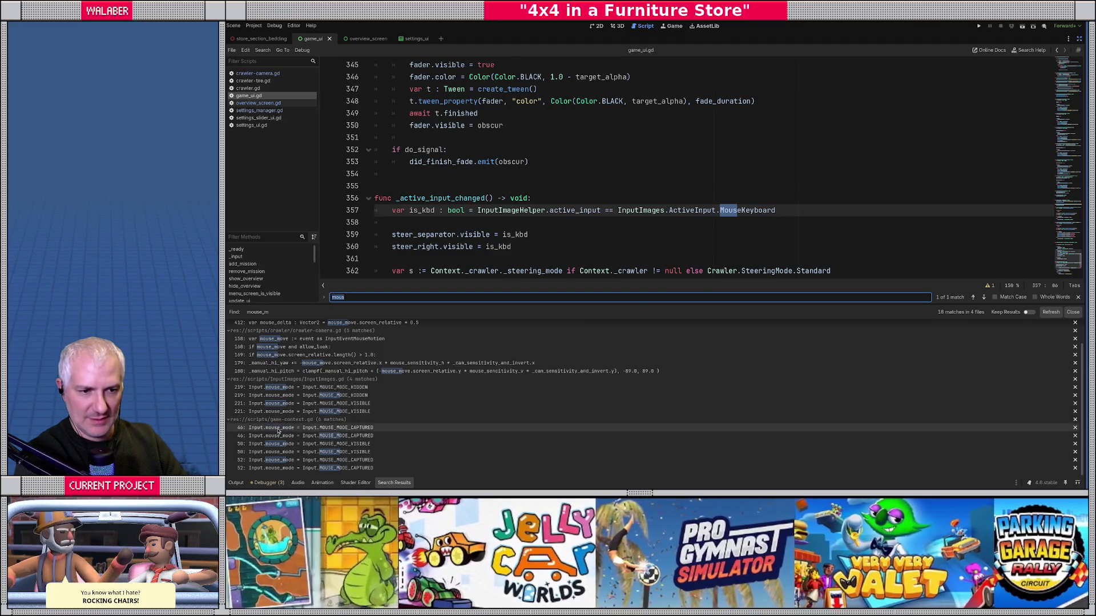
click(278, 429)
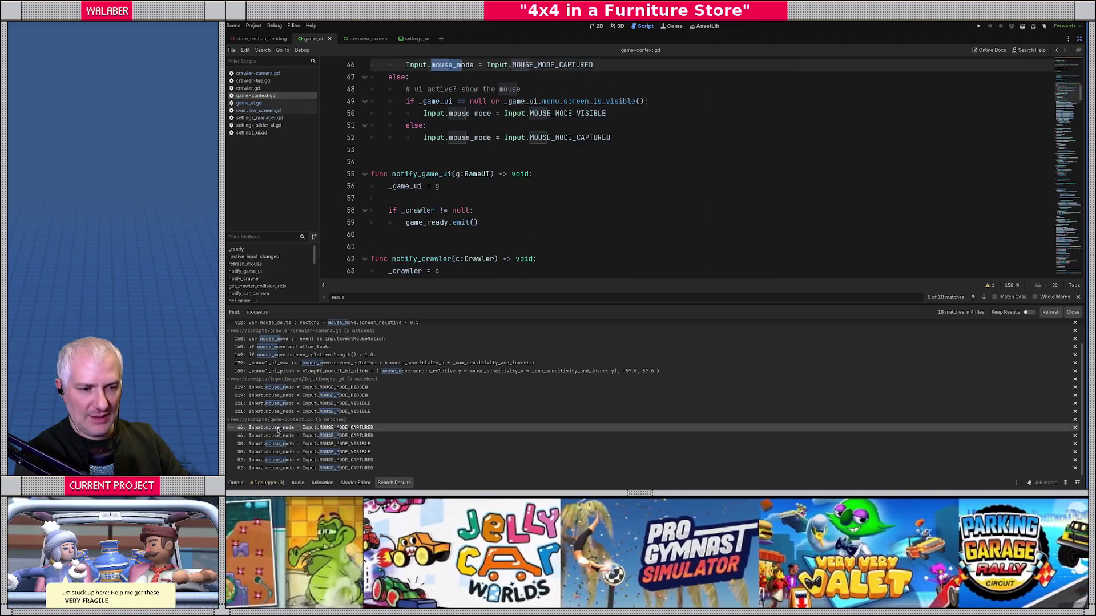
Step: Inspect refresh_mouse's joypad branch and jump to the menu_screen_is_visible definition
scroll(508, 201, up, 3)
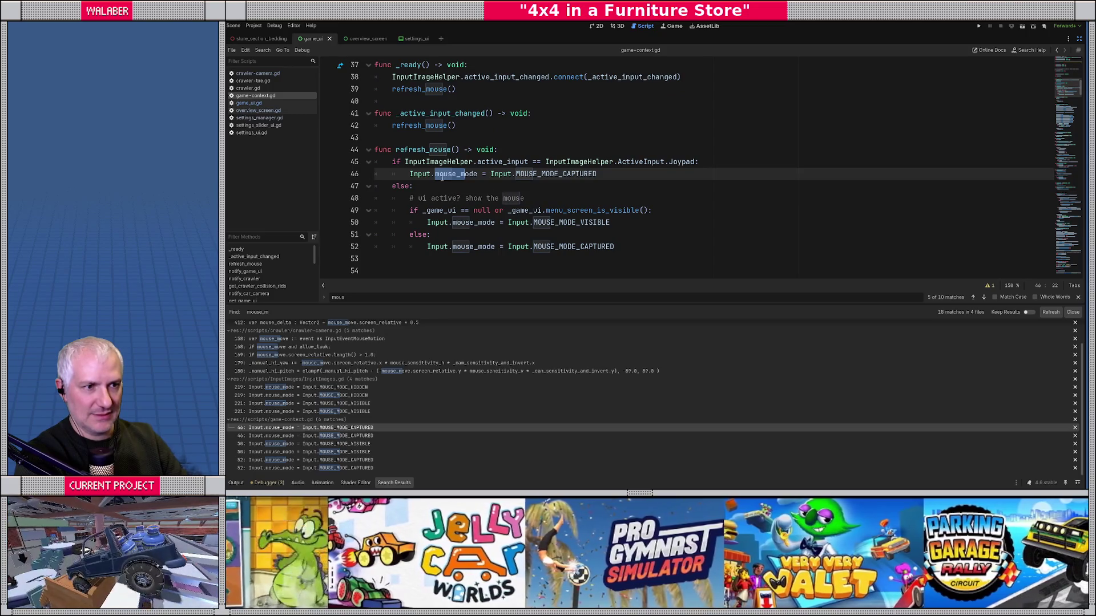
click(422, 150)
drag(435, 162, 775, 163)
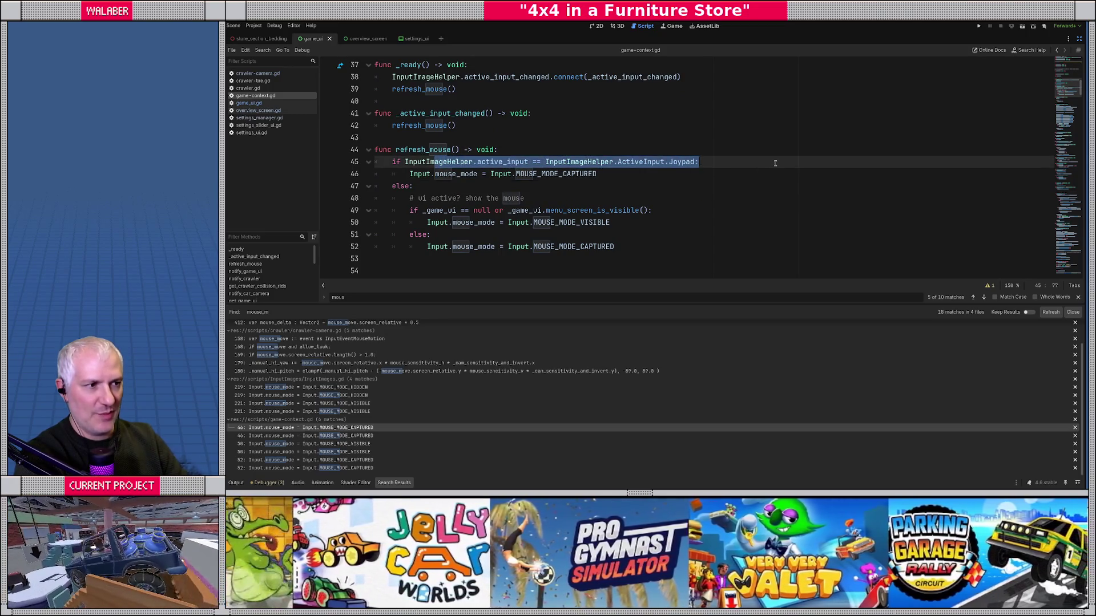
drag(471, 186, 592, 162)
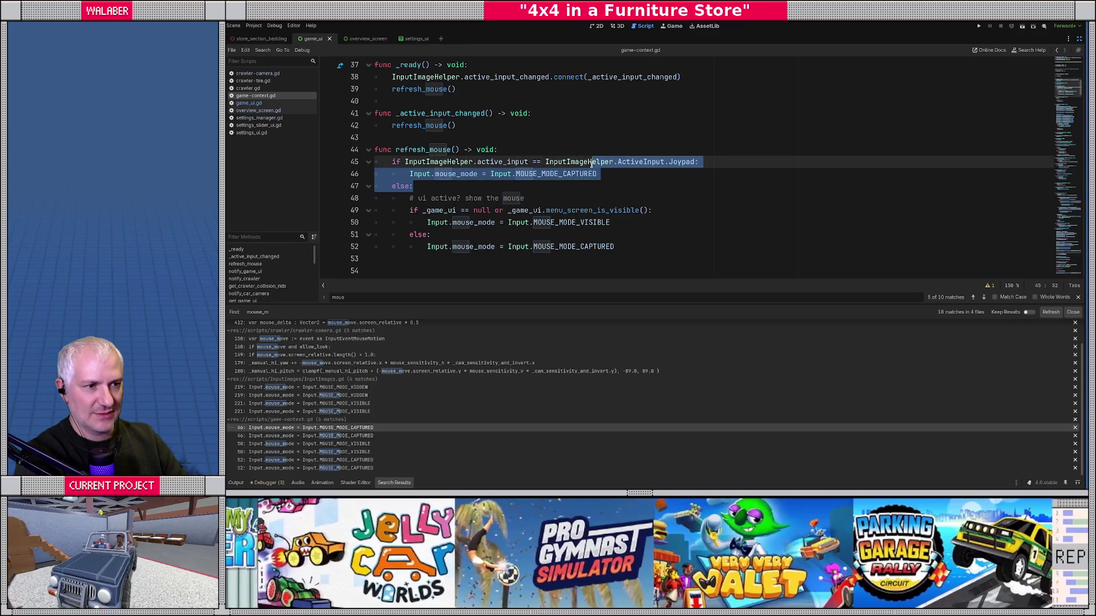
click(532, 196)
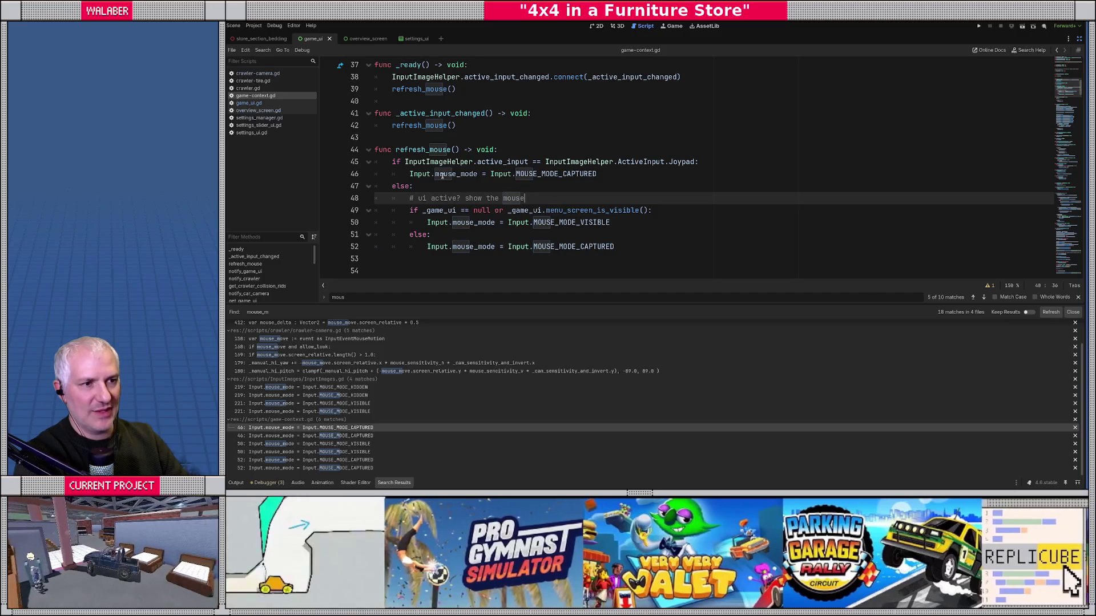
click(419, 150)
ctrl+click(574, 212)
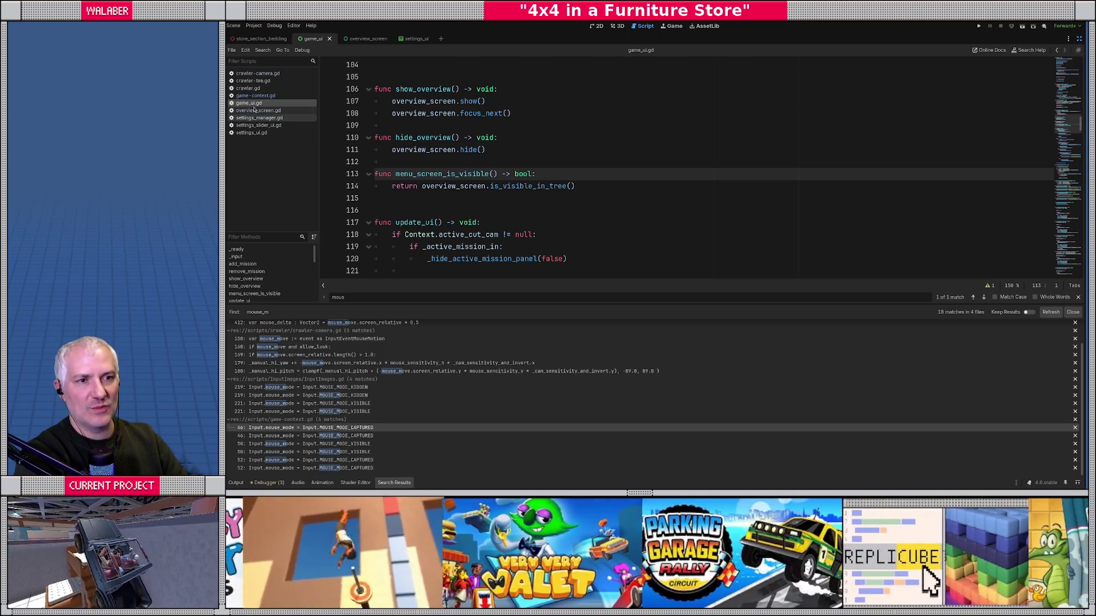
Step: Step through the mouse matches and select the refresh_mouse function name in game-context.gd
key(F3)
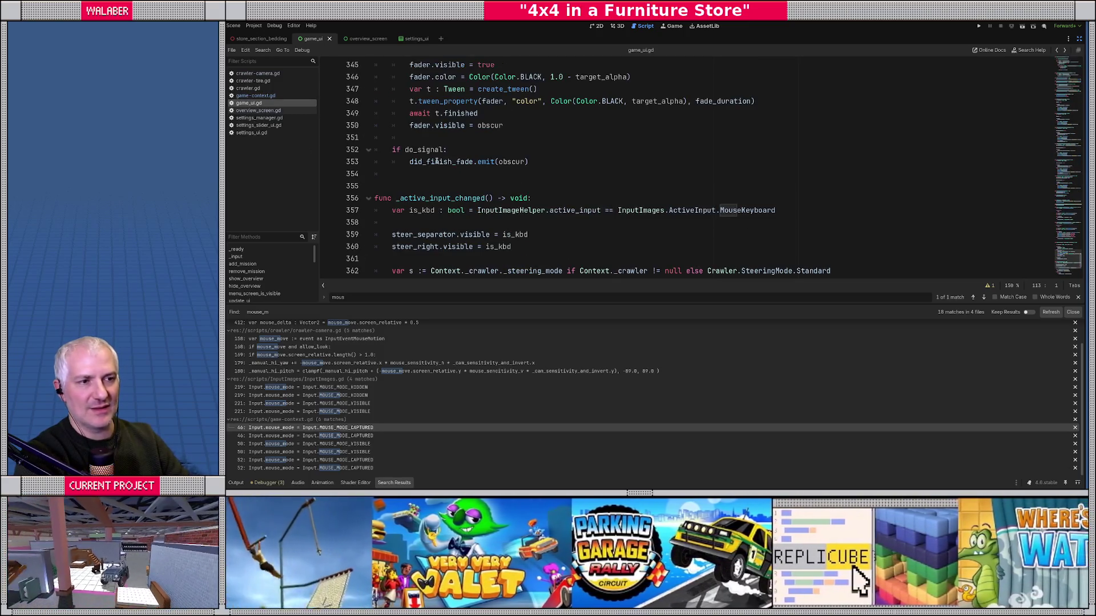
key(alt+Left)
double_click(414, 151)
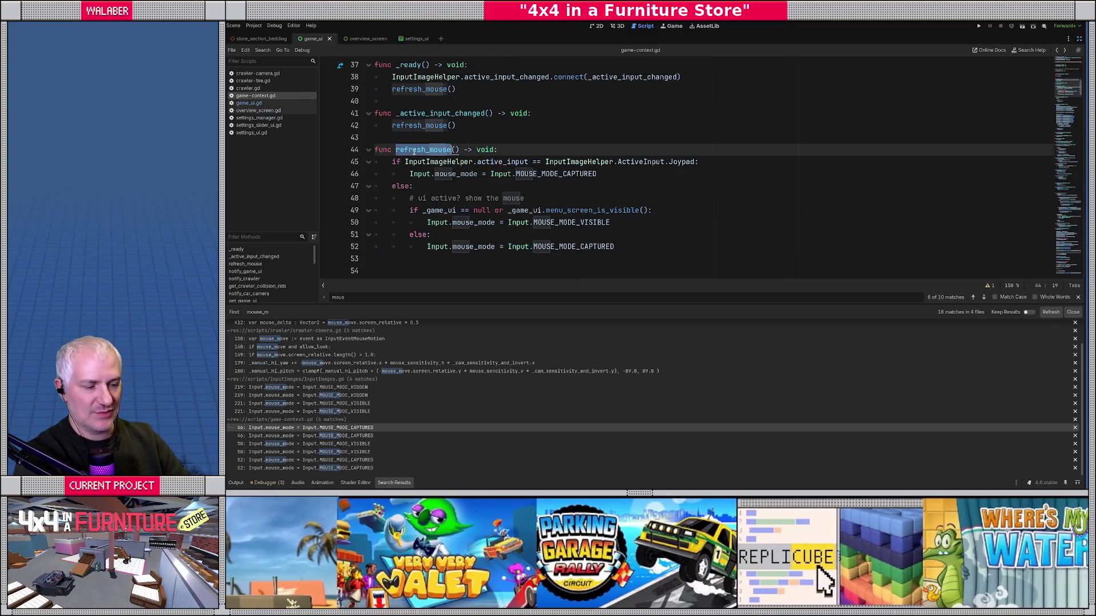
scroll(425, 155, up, 10)
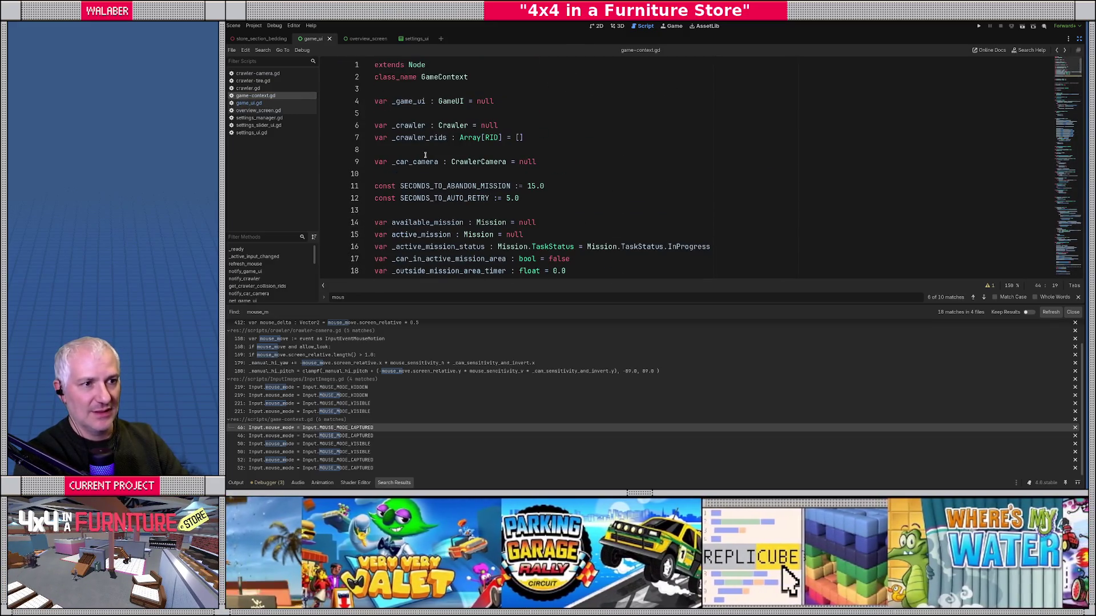
Step: Back in game_ui.gd, search for 'refr' and select the search term to replace it
click(254, 104)
click(449, 162)
key(ctrl+f)
text(refresh_)
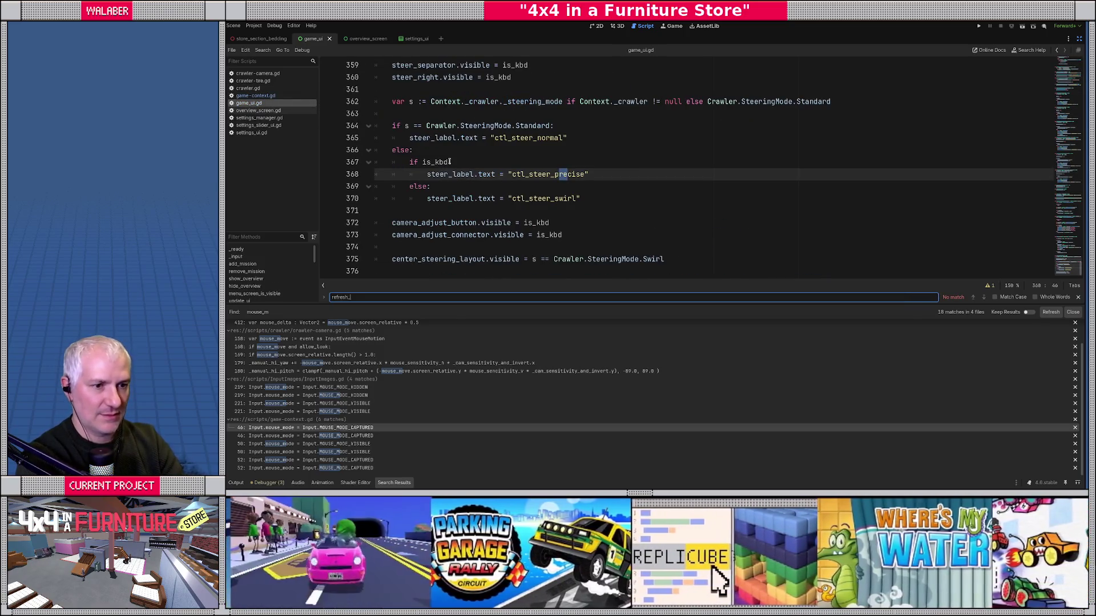
key(ctrl+a)
Step: Find '.show' and add Context.refresh_mouse() after line 108 in show_overview
text(.show)
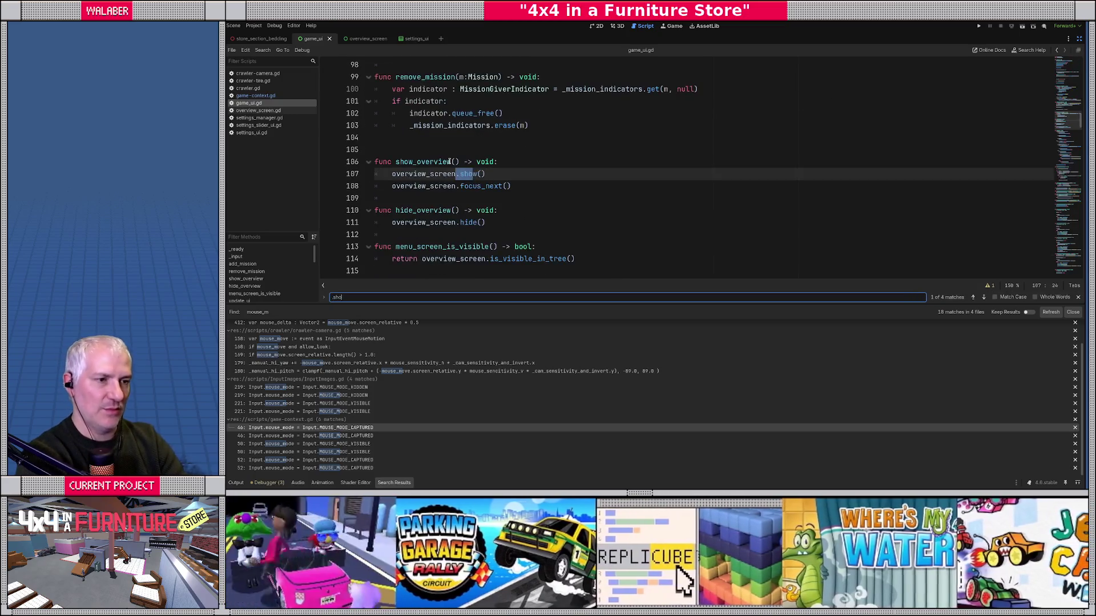
key(Escape)
click(539, 180)
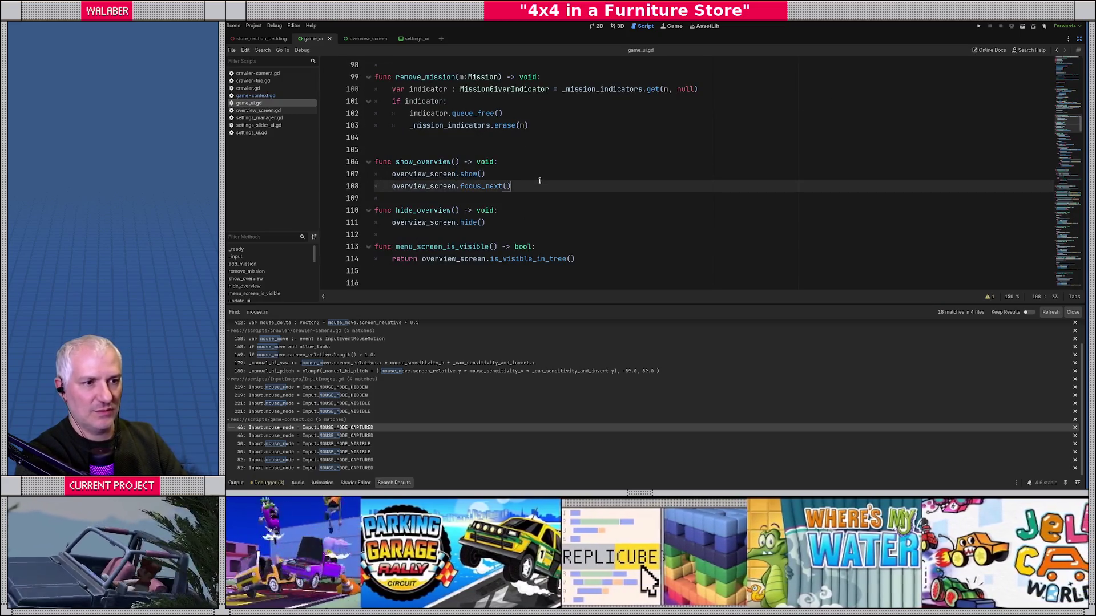
key(Return)
text(Context.re)
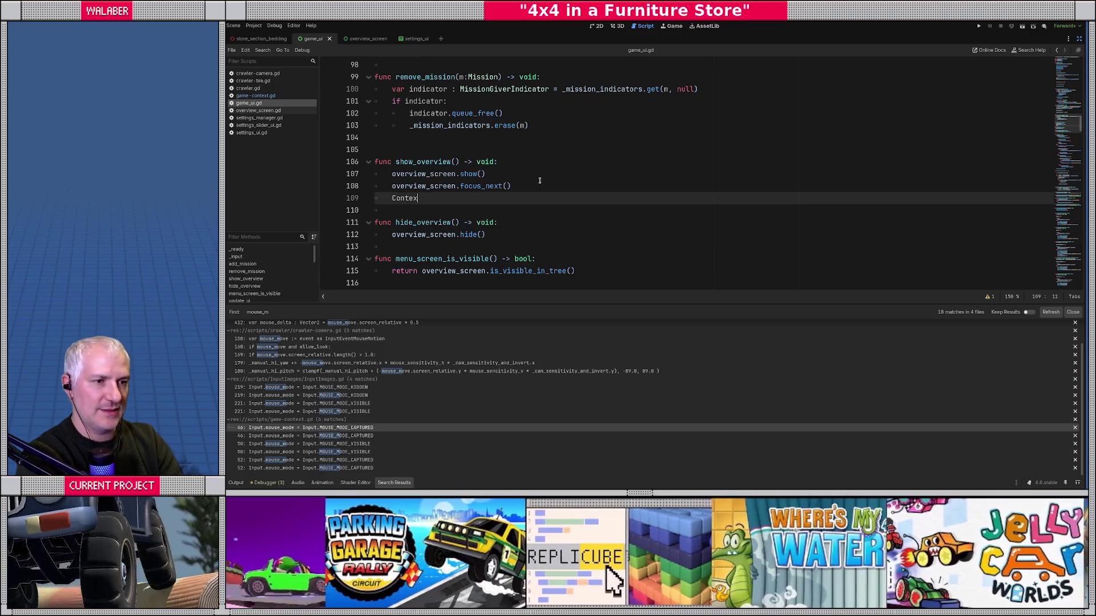
key(Return)
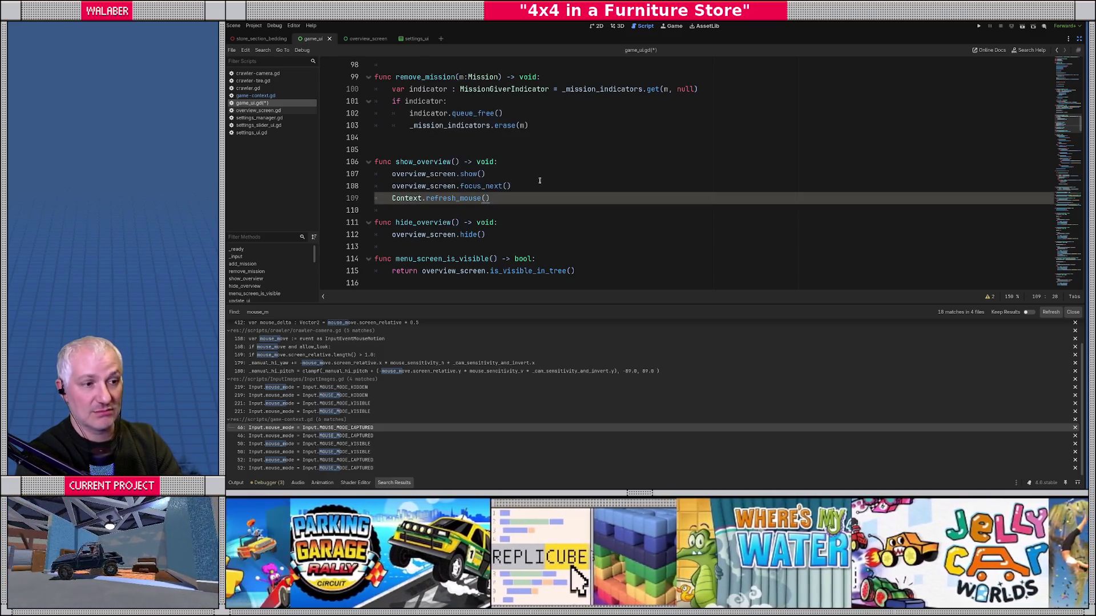
Step: Add Context.refresh_mouse() in hide_overview, save the script, and run the project with F5
key(Down)
key(Down)
key(Down)
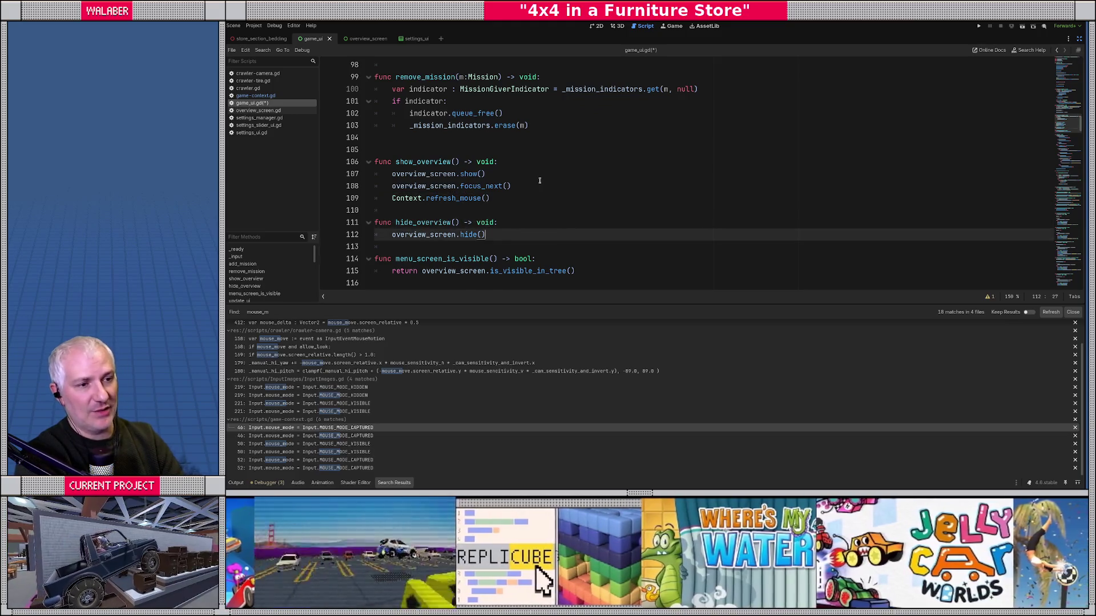
key(Return)
text(Context.re)
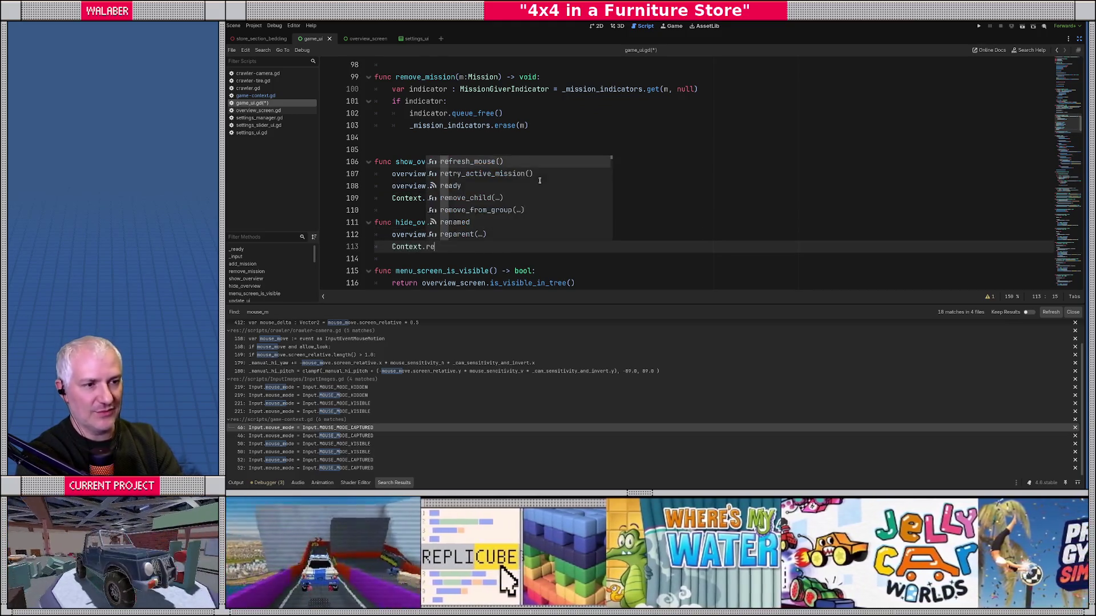
key(Return)
key(ctrl+s)
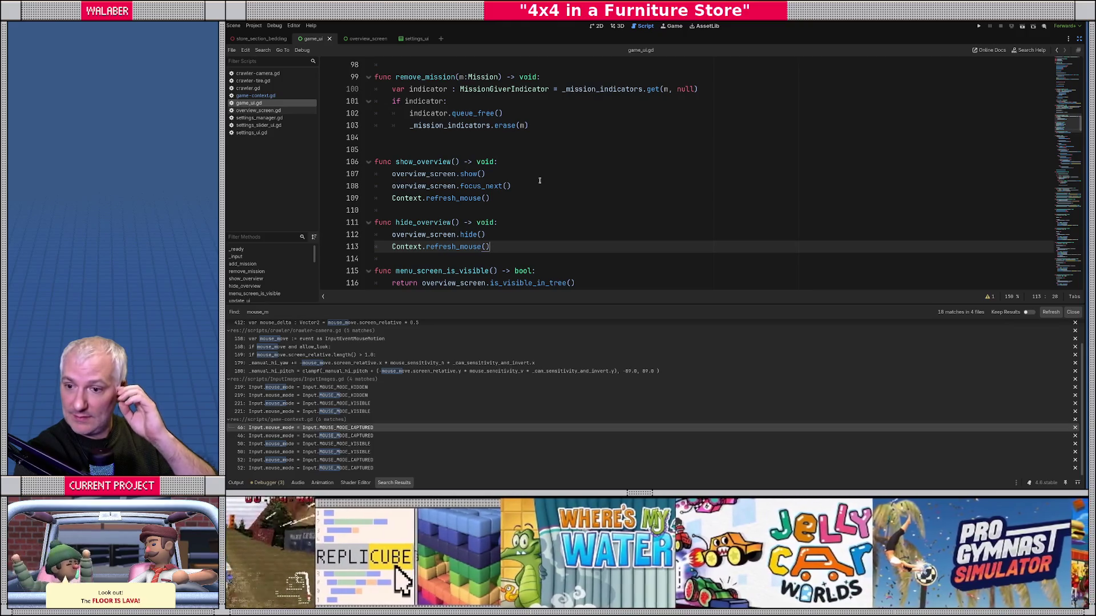
key(F5)
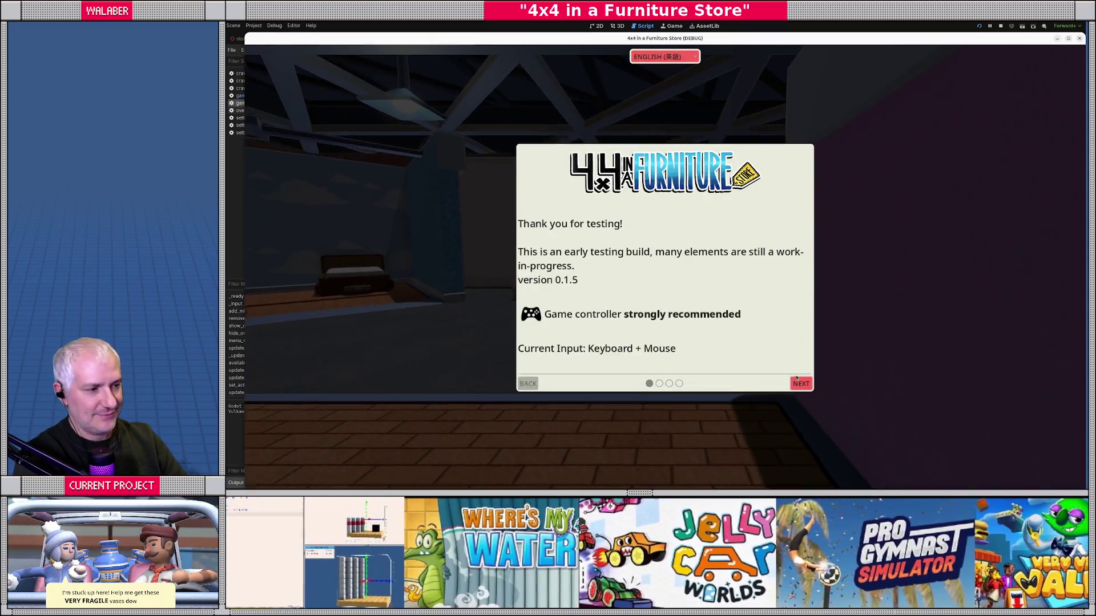
Step: Click through the intro pages, reposition the game window, and start driving
click(802, 384)
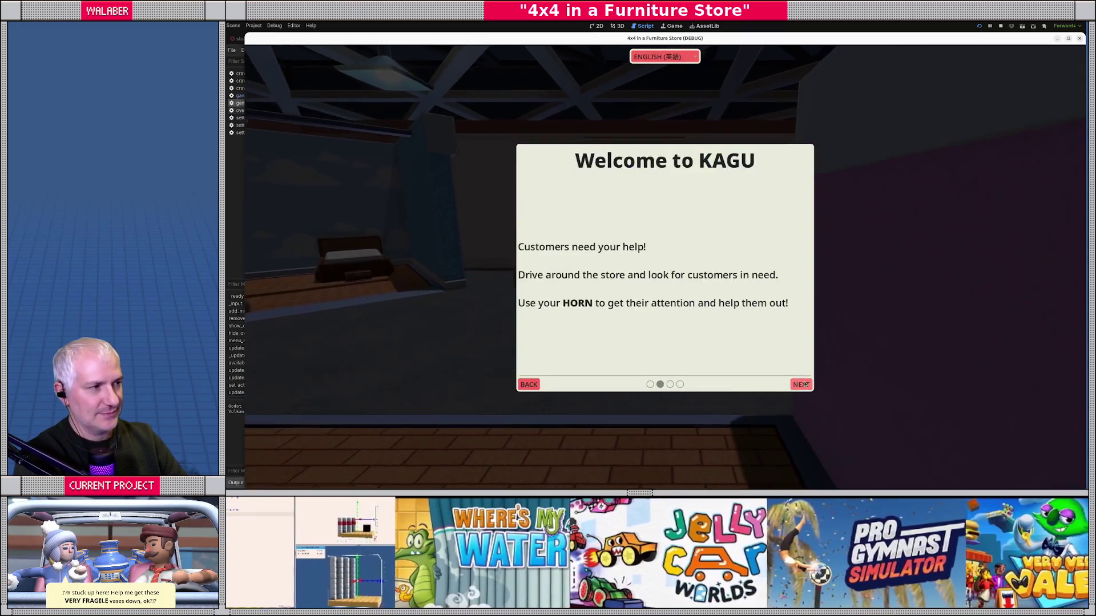
click(802, 385)
click(804, 385)
drag(591, 43, 583, 36)
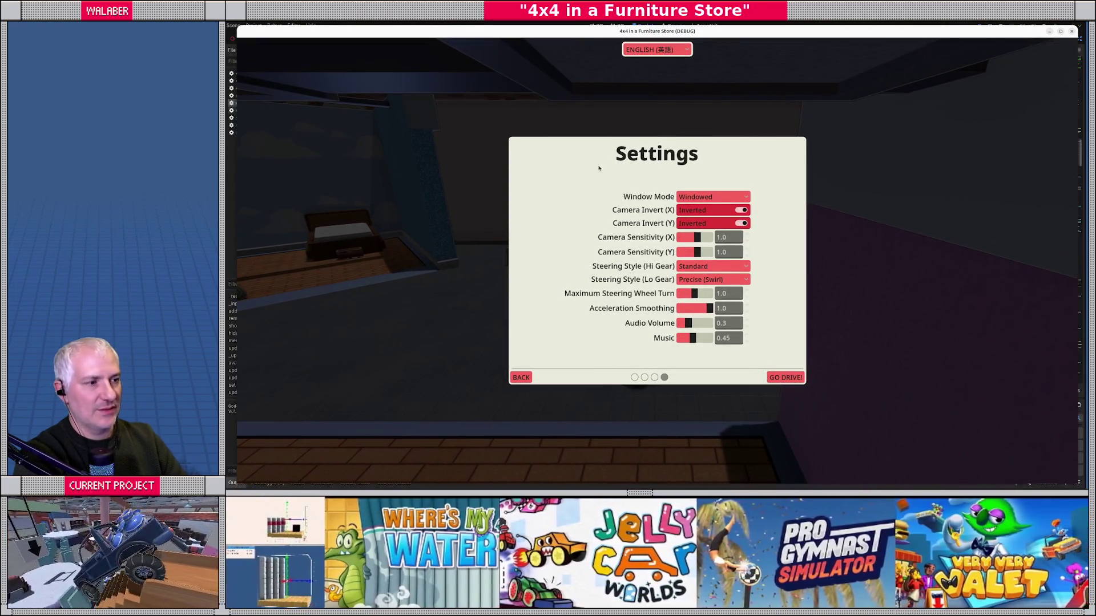
click(785, 378)
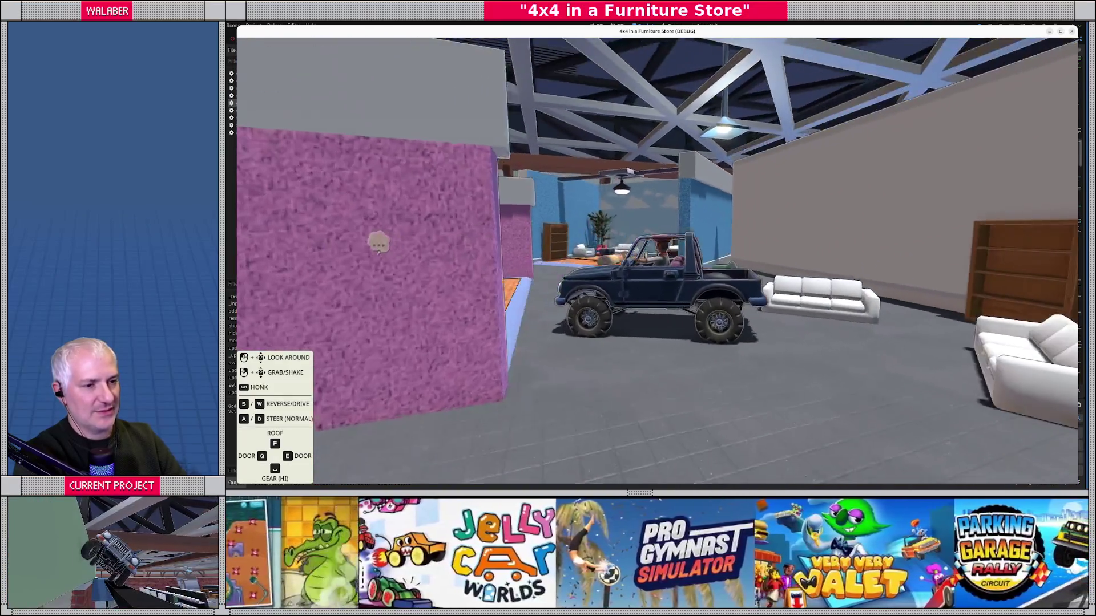
Step: Set Camera Sensitivity X and Y to 0.2 in the pause settings and resume driving
key(Escape)
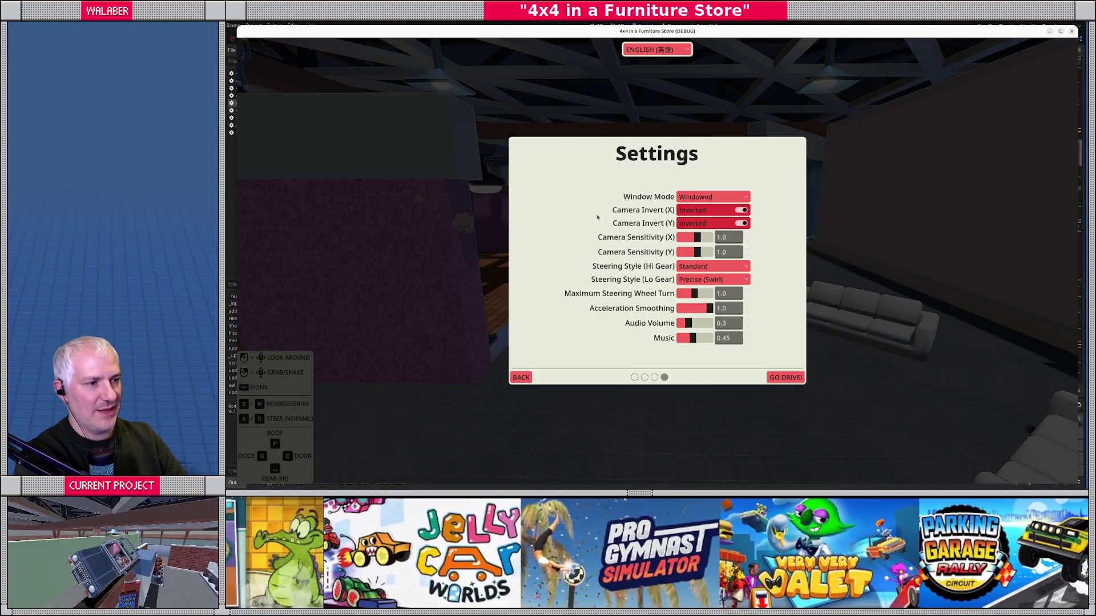
click(785, 377)
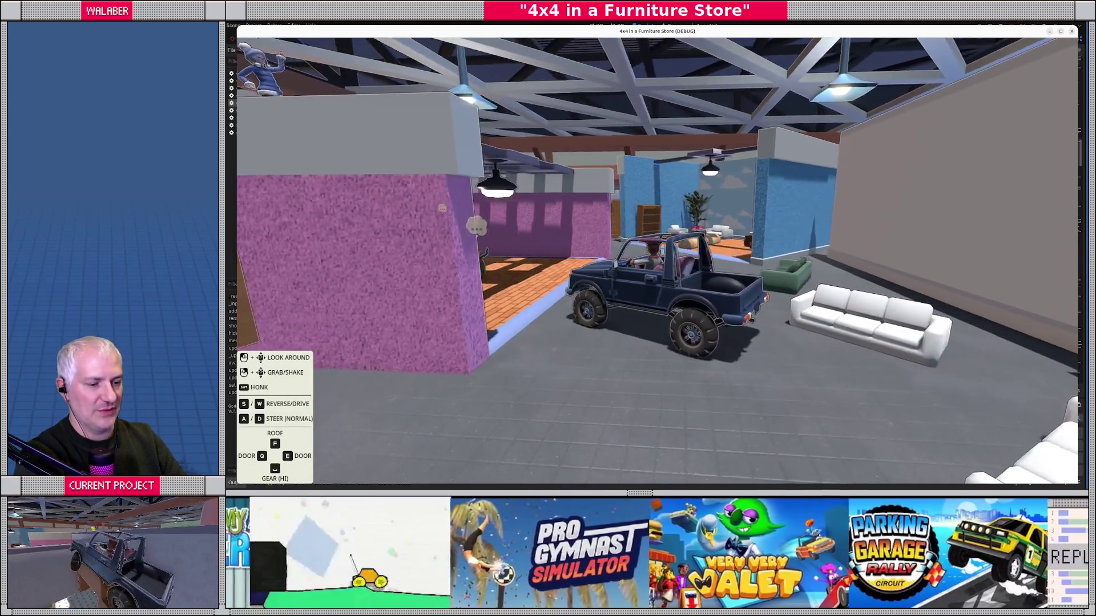
key(Escape)
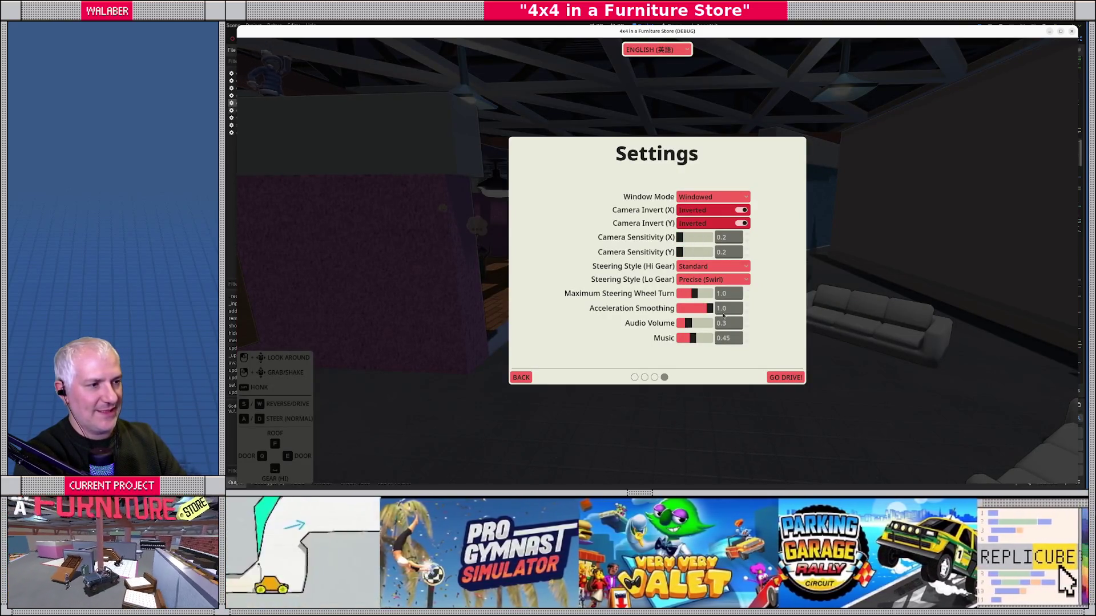
key(Escape)
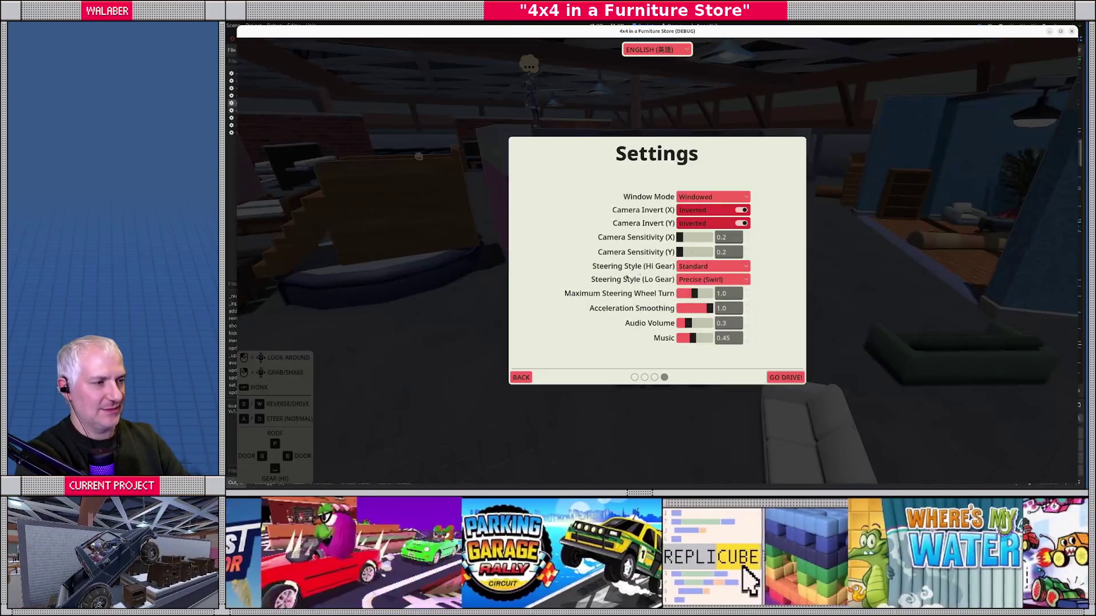
click(774, 378)
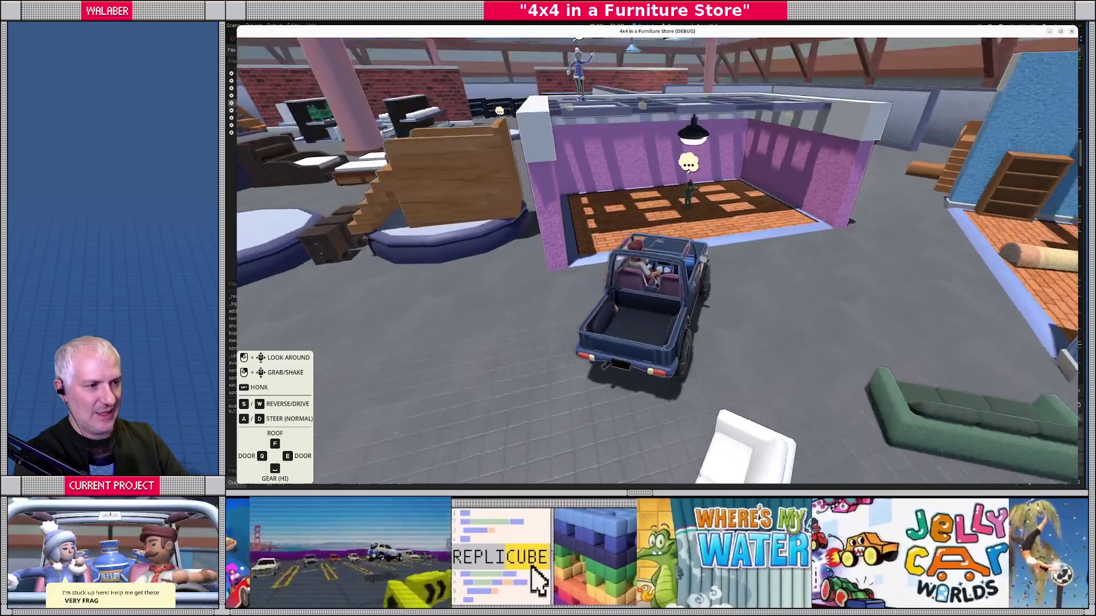
Step: Adjust camera sensitivity in the pause settings twice while test driving
key(Escape)
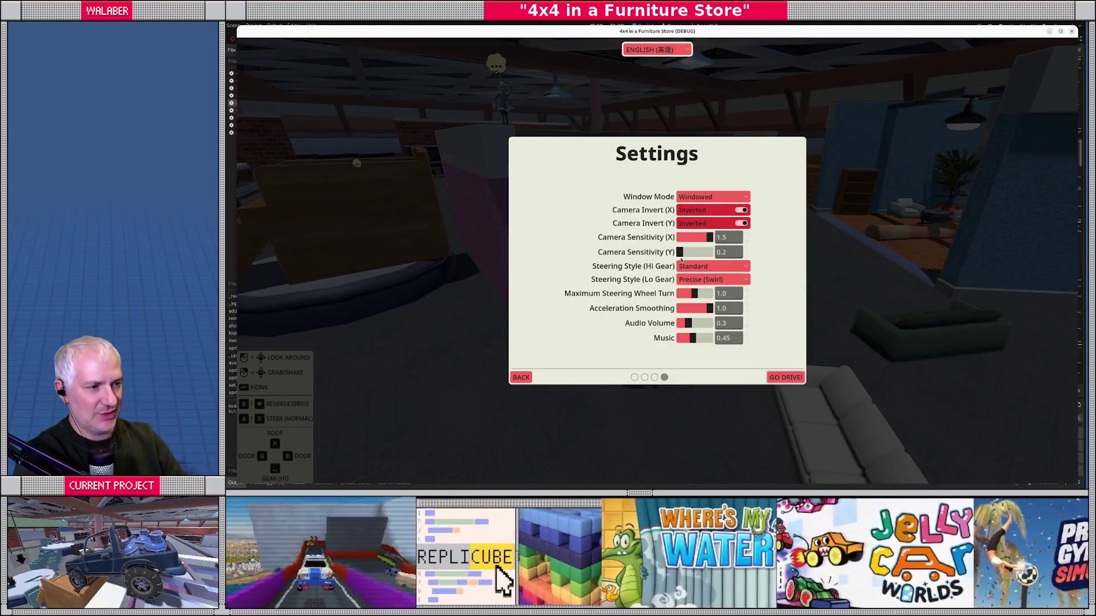
click(793, 380)
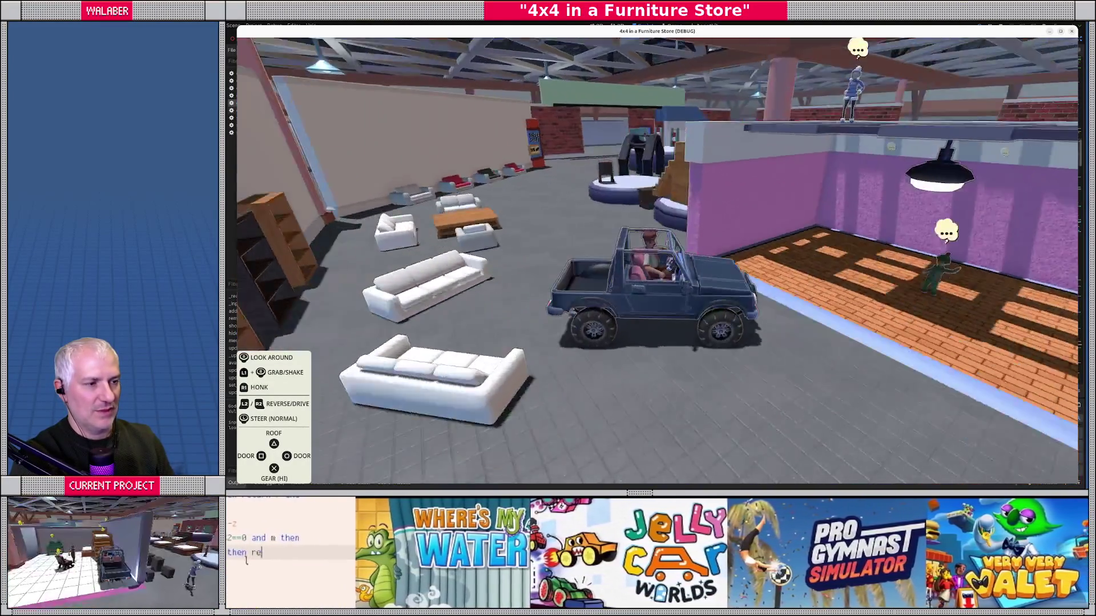
key(Escape)
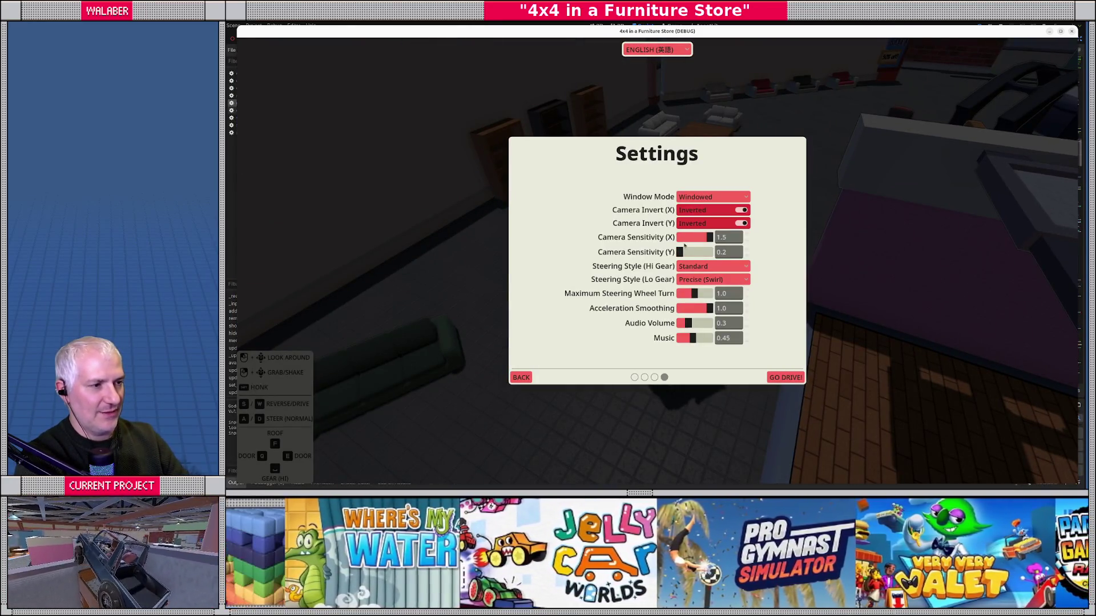
click(784, 377)
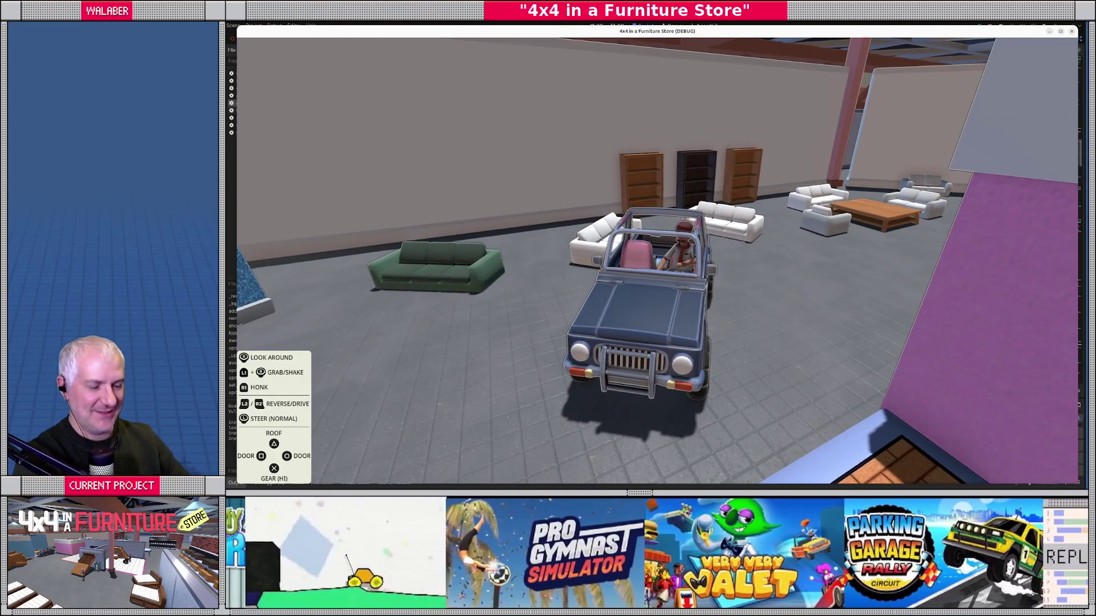
Step: Reset sensitivity to 1.0, try low-gear swirl steering, then stop the game with F8
key(Escape)
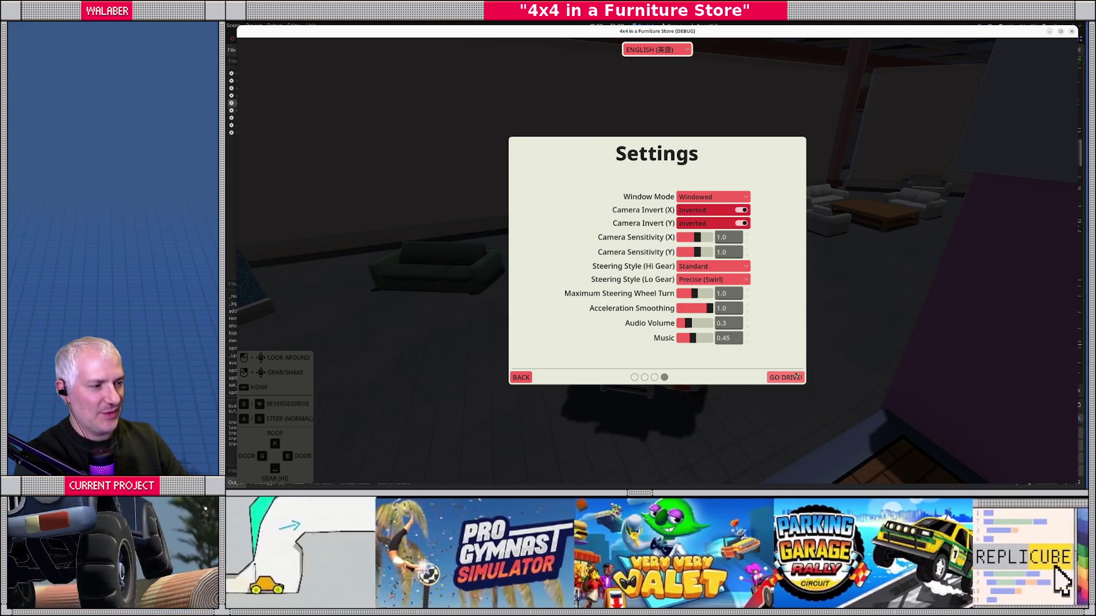
click(796, 381)
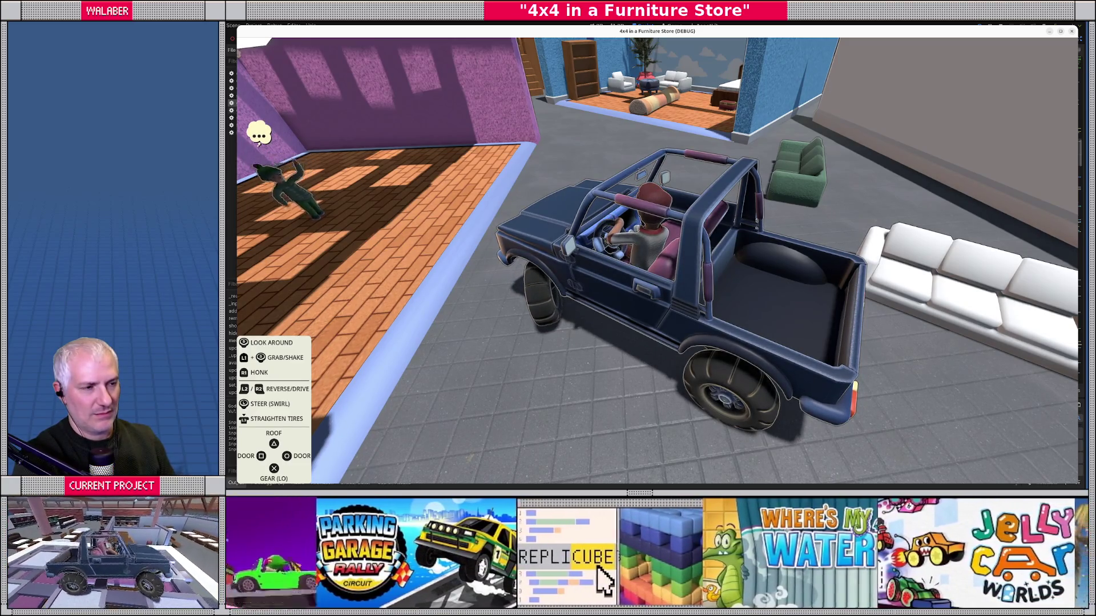
key(Escape)
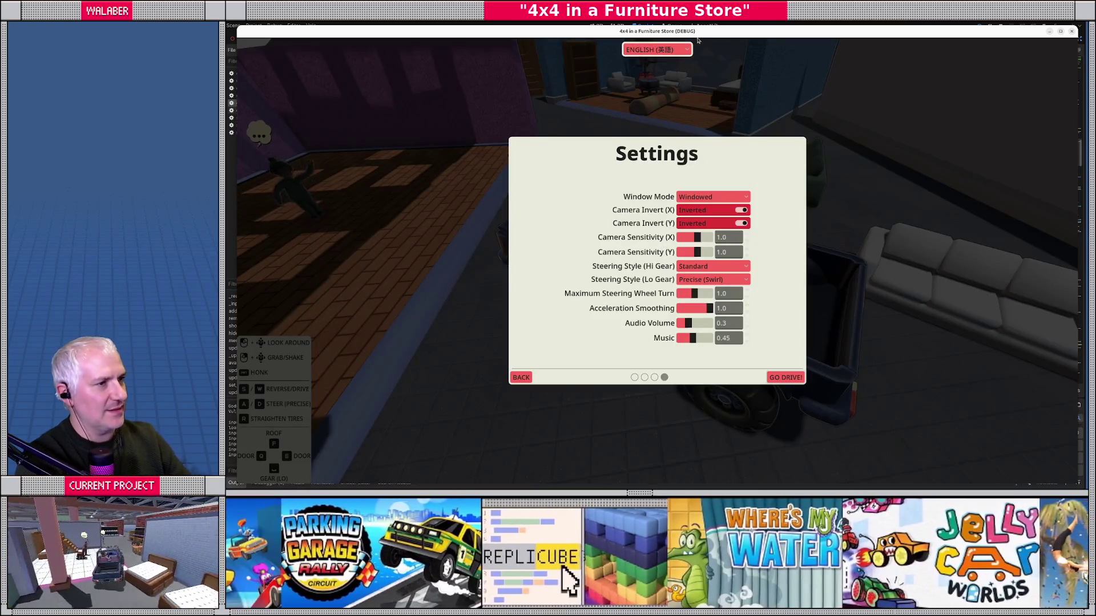
key(F8)
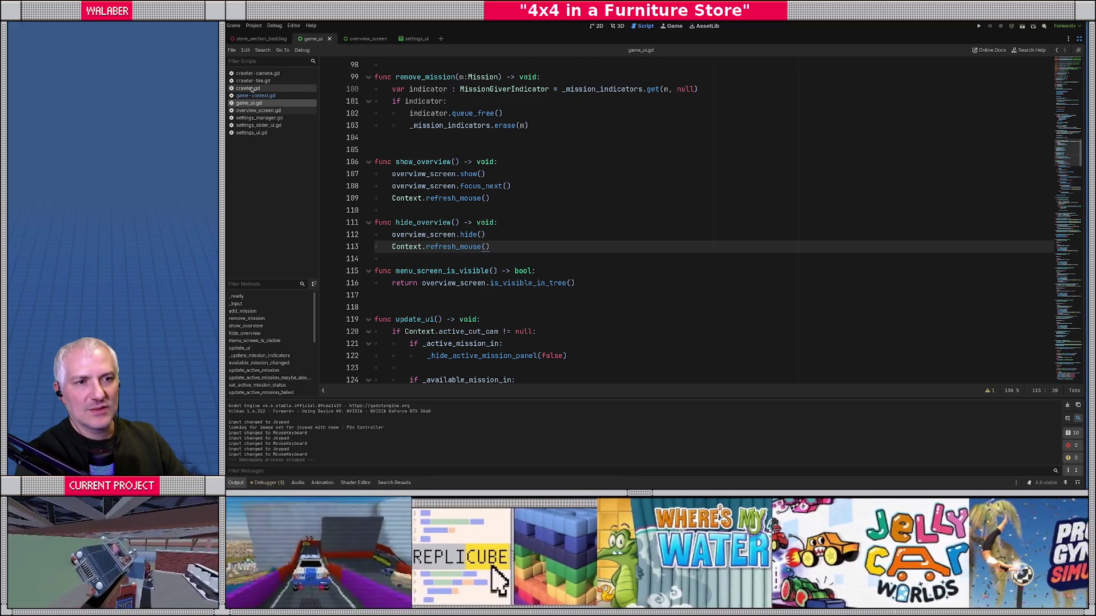
Step: Open crawler.gd and locate steering_turns_for_full's use at line 531 and its declaration
click(249, 88)
click(531, 180)
key(ctrl+f)
text(turns)
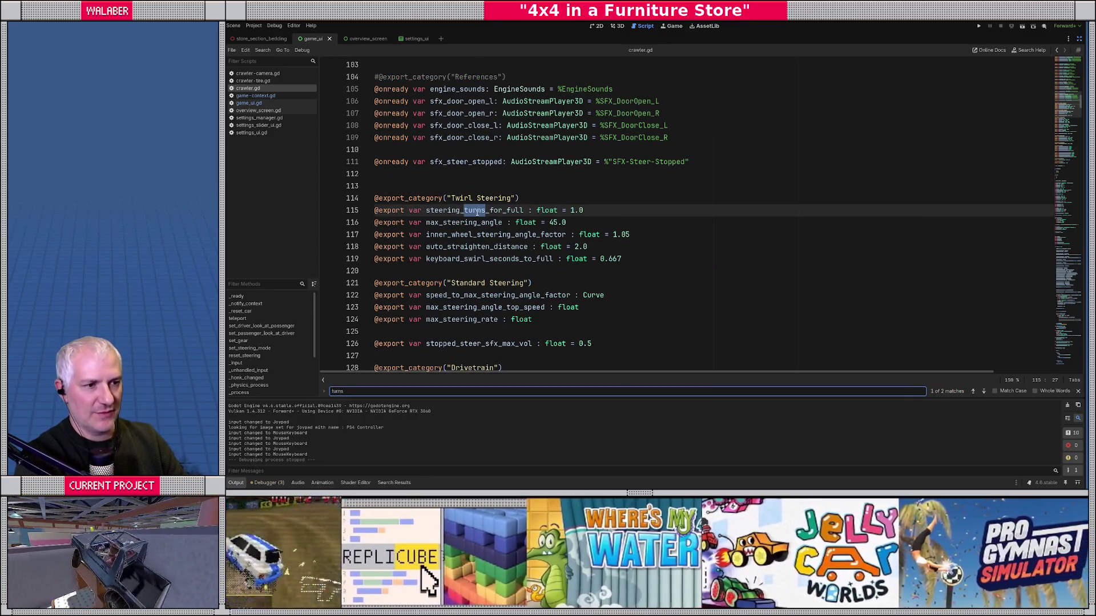
double_click(473, 211)
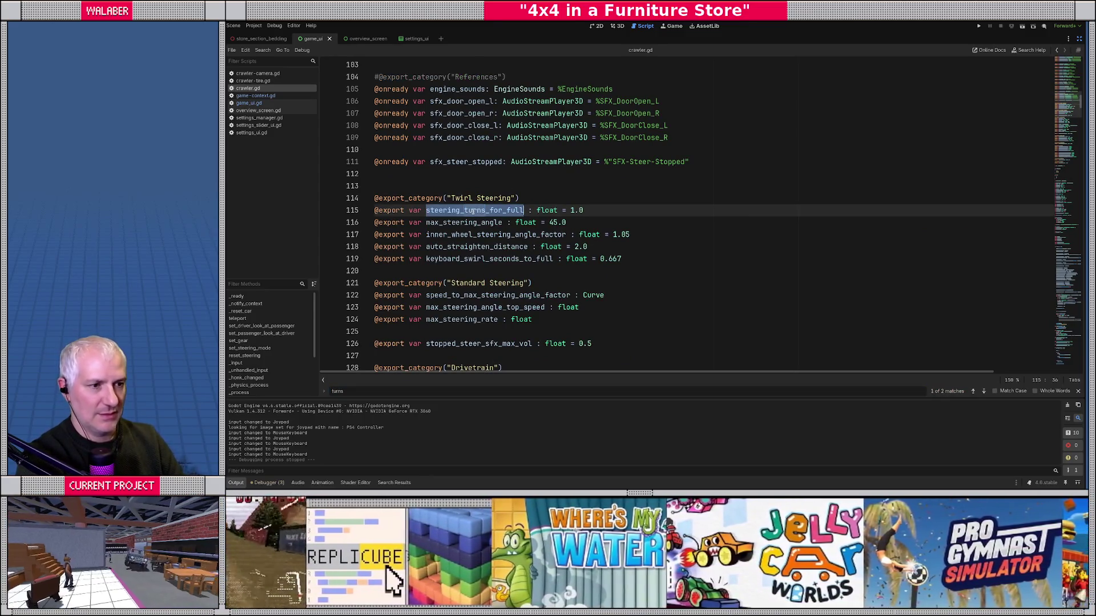
key(ctrl+f)
key(Return)
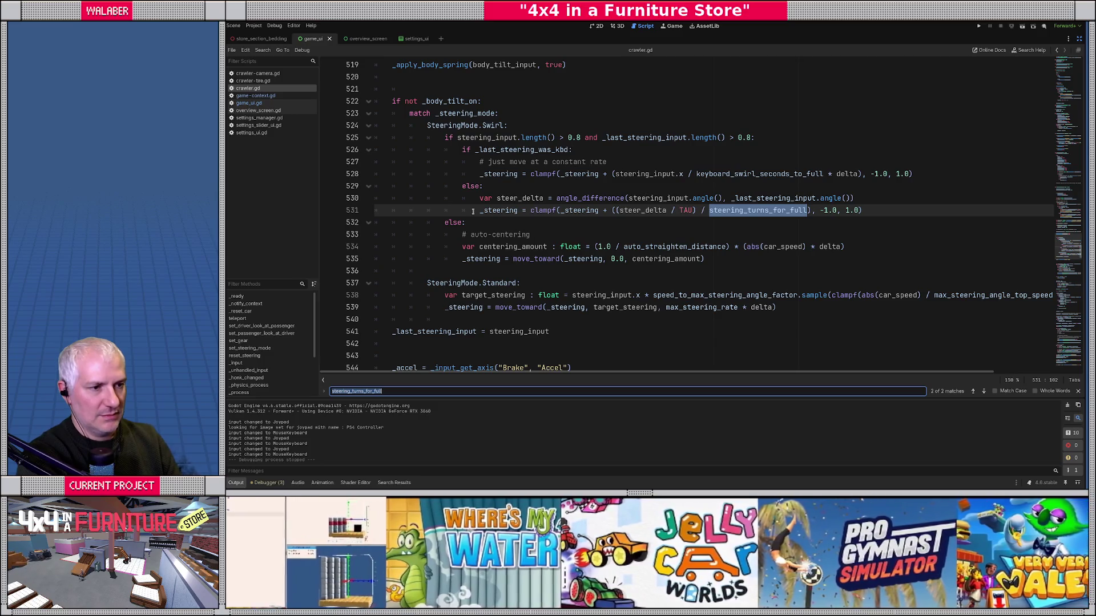
key(Return)
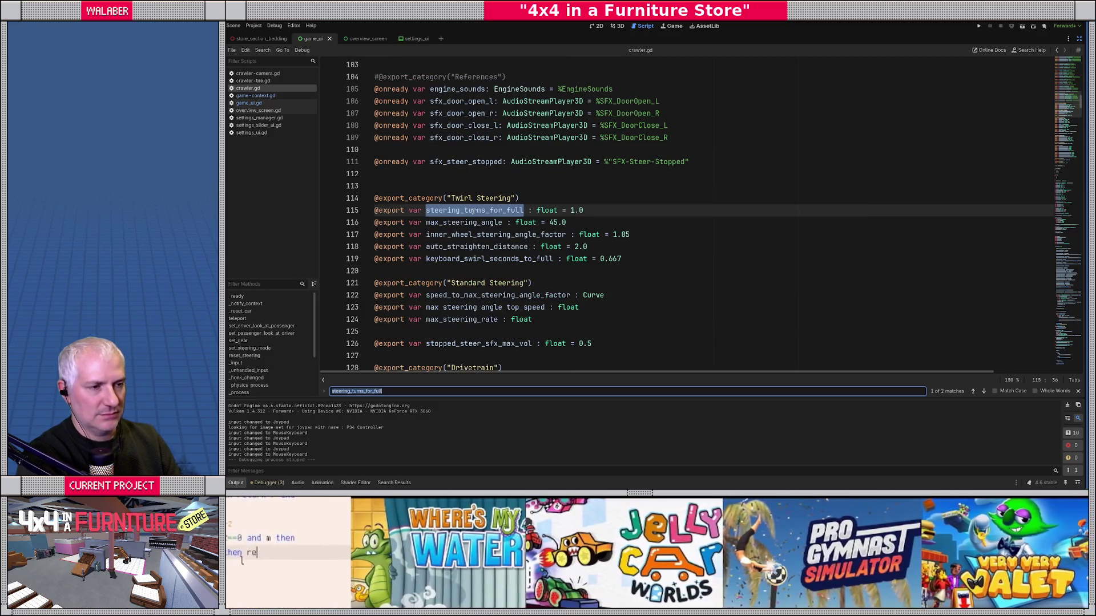
Step: Scroll down to _ready() and place the caret on its first line
scroll(445, 211, down, 20)
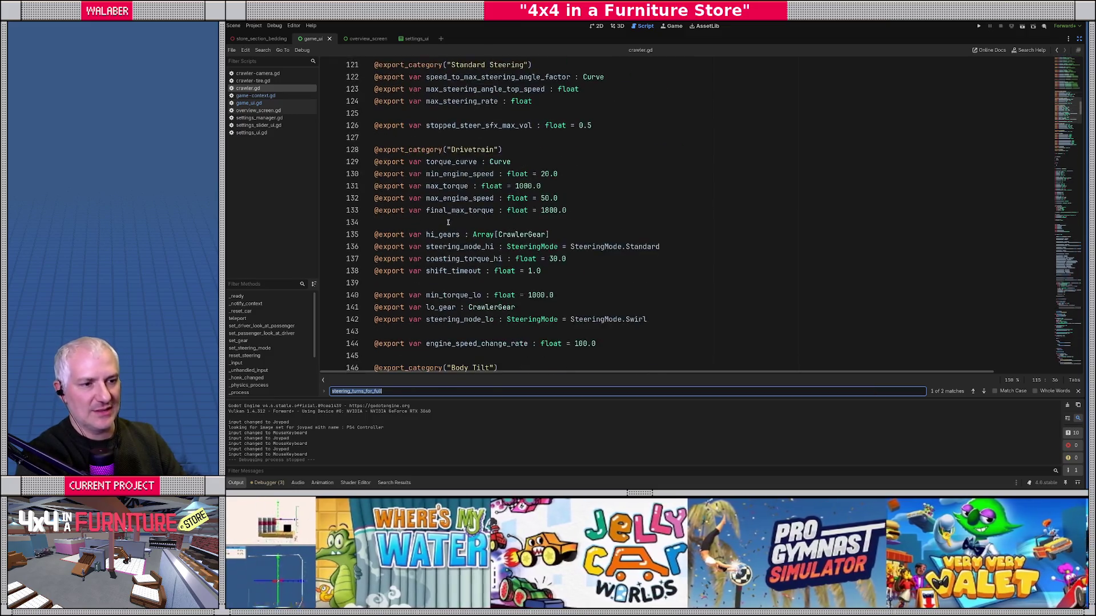
scroll(450, 231, down, 18)
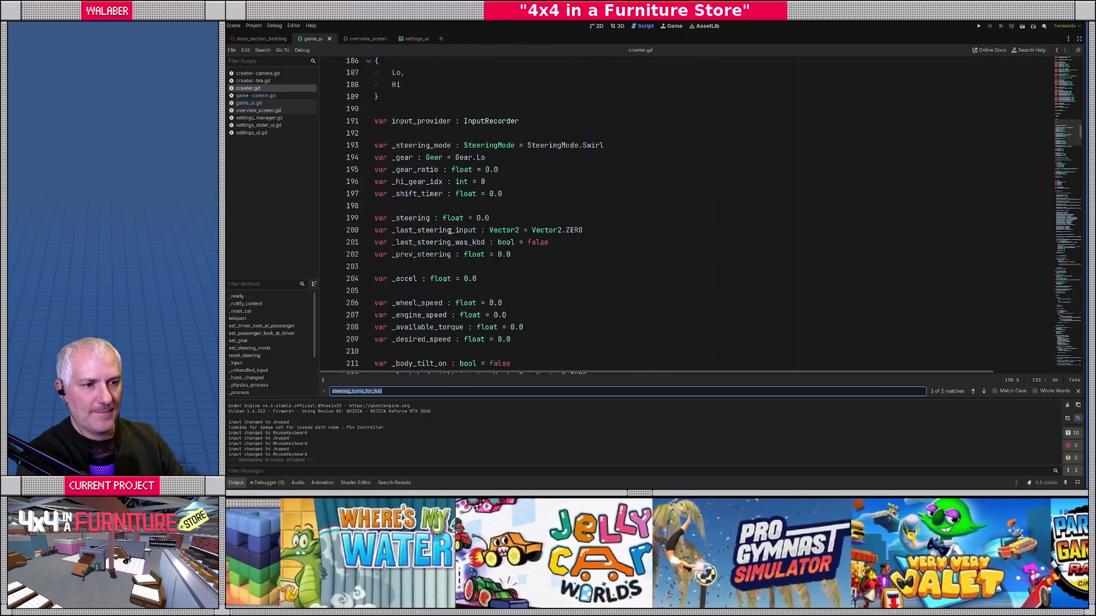
scroll(449, 233, down, 4)
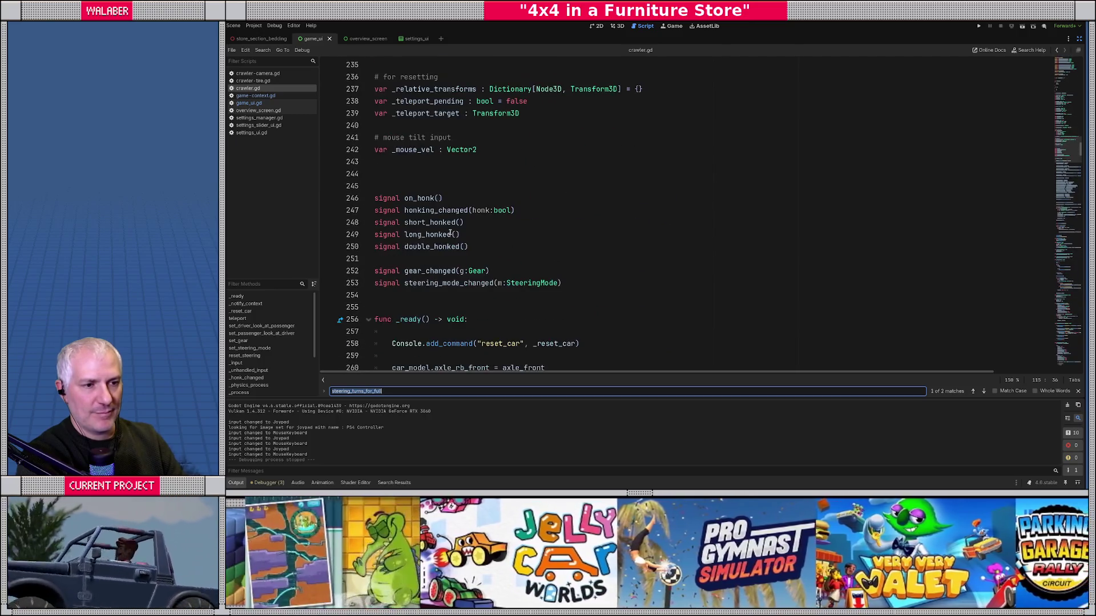
scroll(451, 232, down, 3)
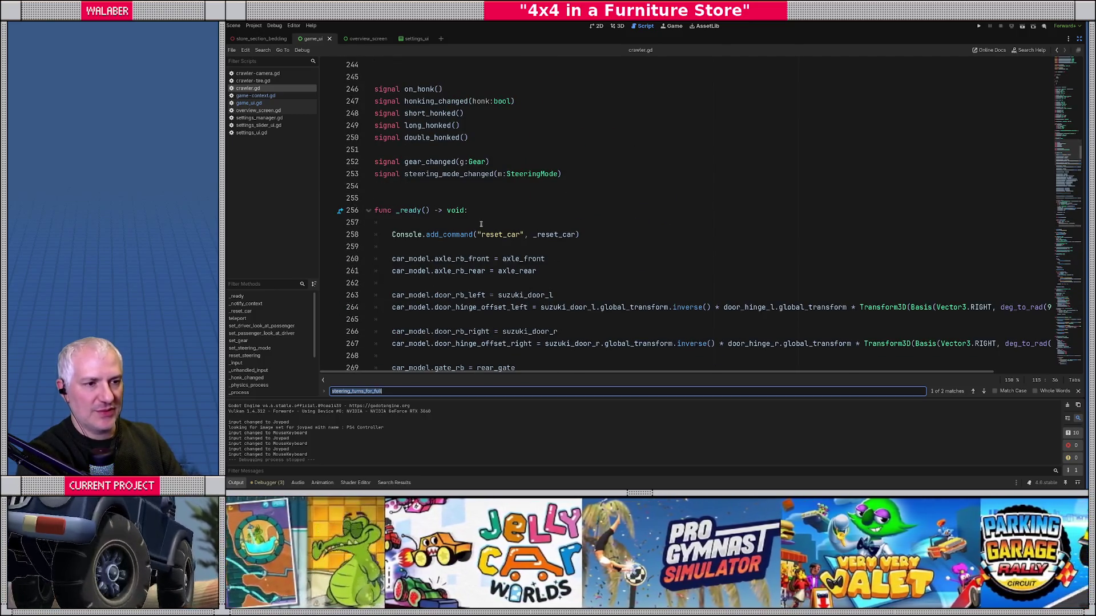
click(481, 224)
Step: In _ready, connect Settings.game_setting_changed to _game_settings_changed
key(Return)
text(Se)
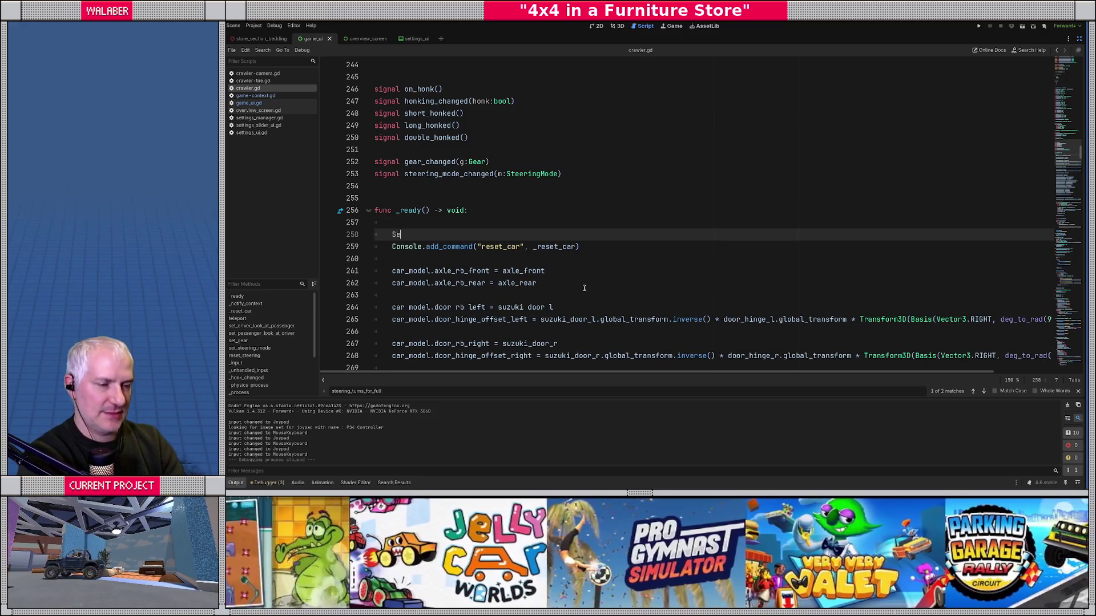
text(ttings.gam)
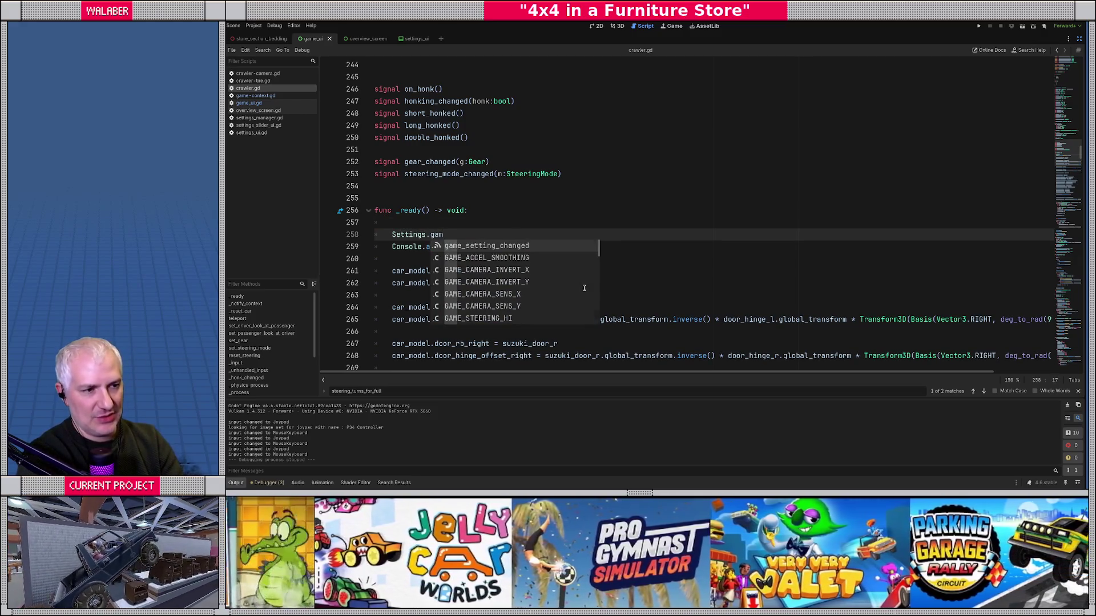
key(Return)
text(.connect(_game_settings_changed))
key(Return)
Step: Add func _game_settings_changed() setting steering_turns_for_full = Settings.get_turns_for_full_steer()
scroll(584, 287, down, 20)
scroll(404, 227, down, 7)
click(403, 198)
key(Return)
key(Up)
key(Return)
text(func _ga)
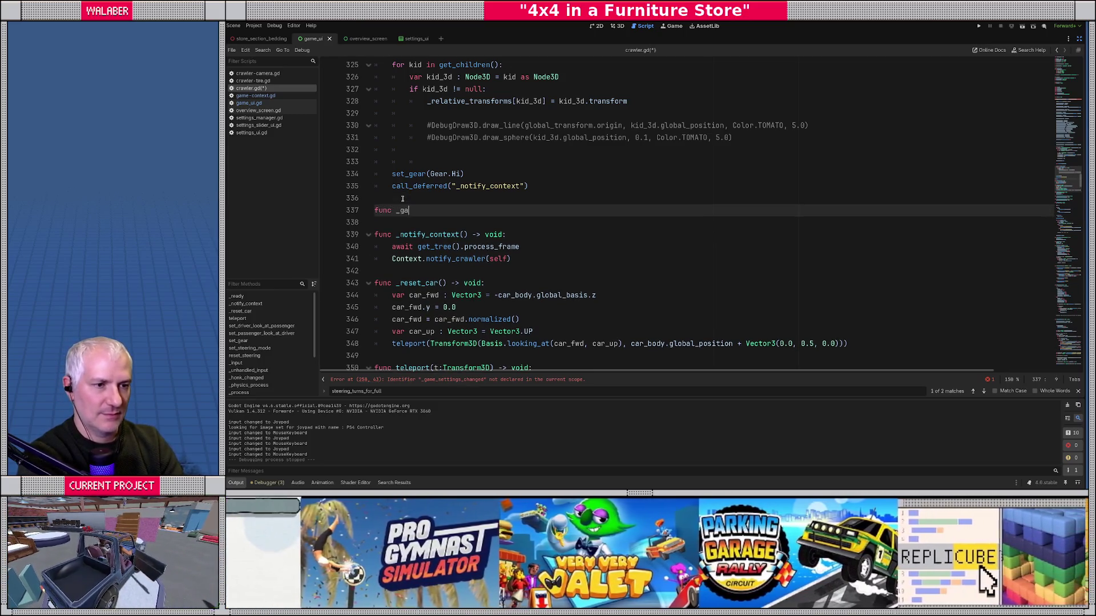
text(me_sett)
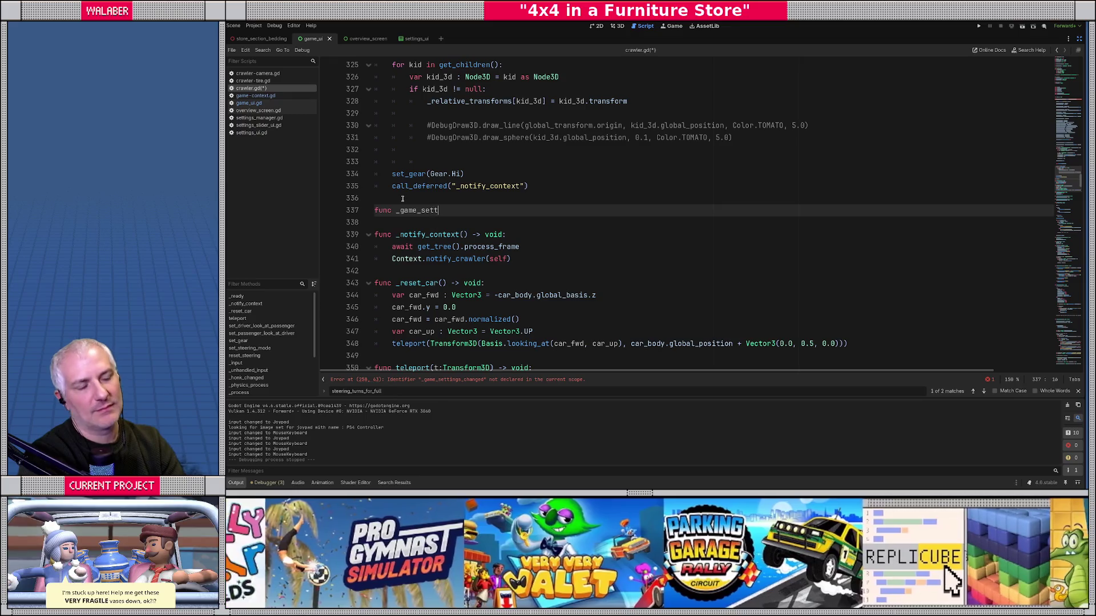
text(ings_changed() -> v)
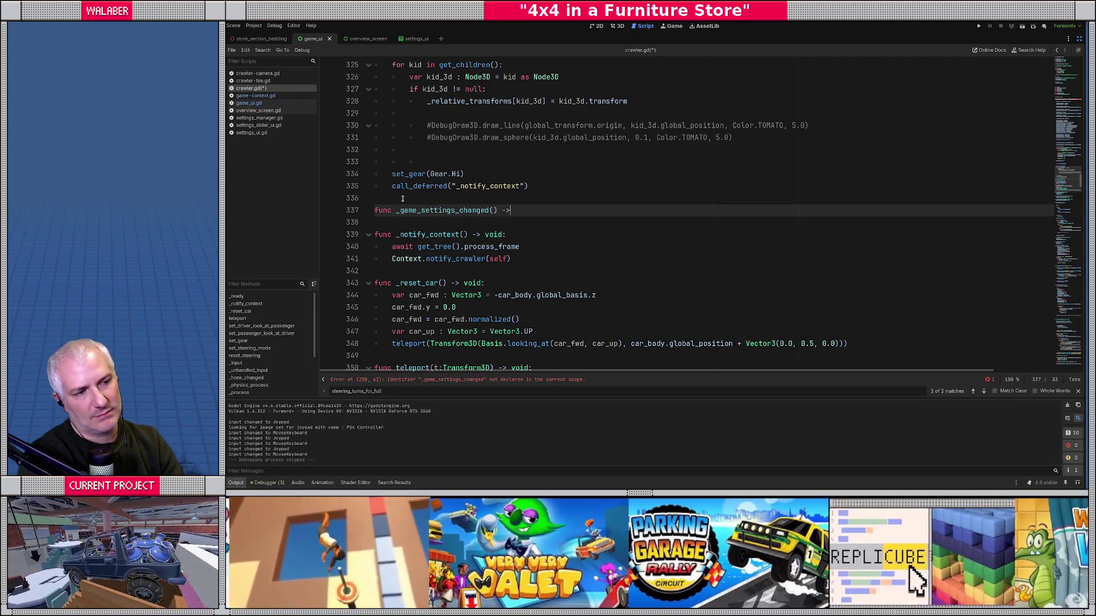
text(oid:)
key(Return)
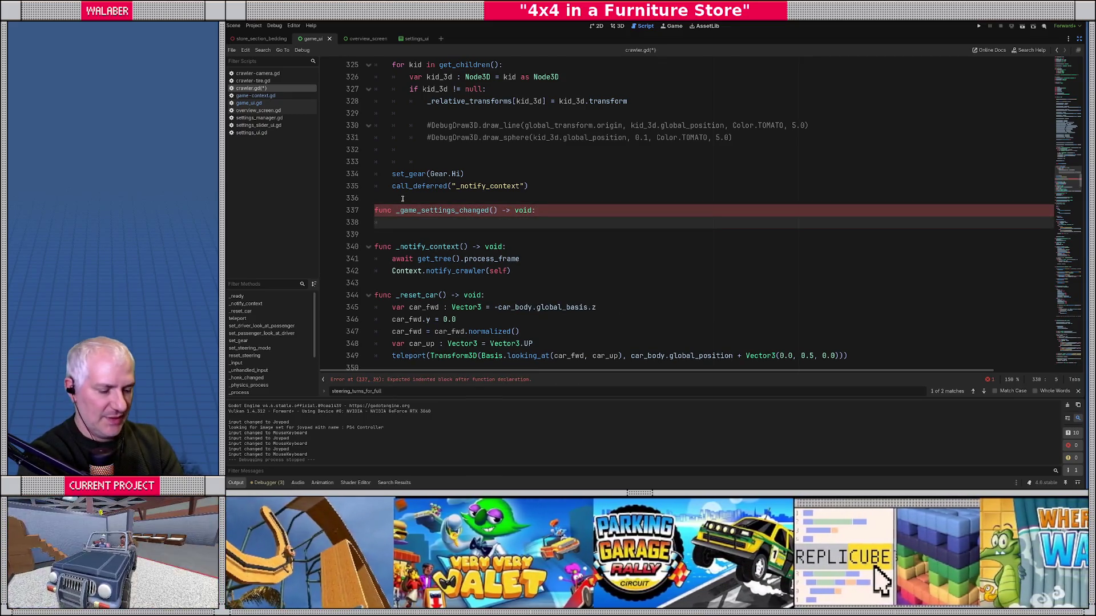
text(tur)
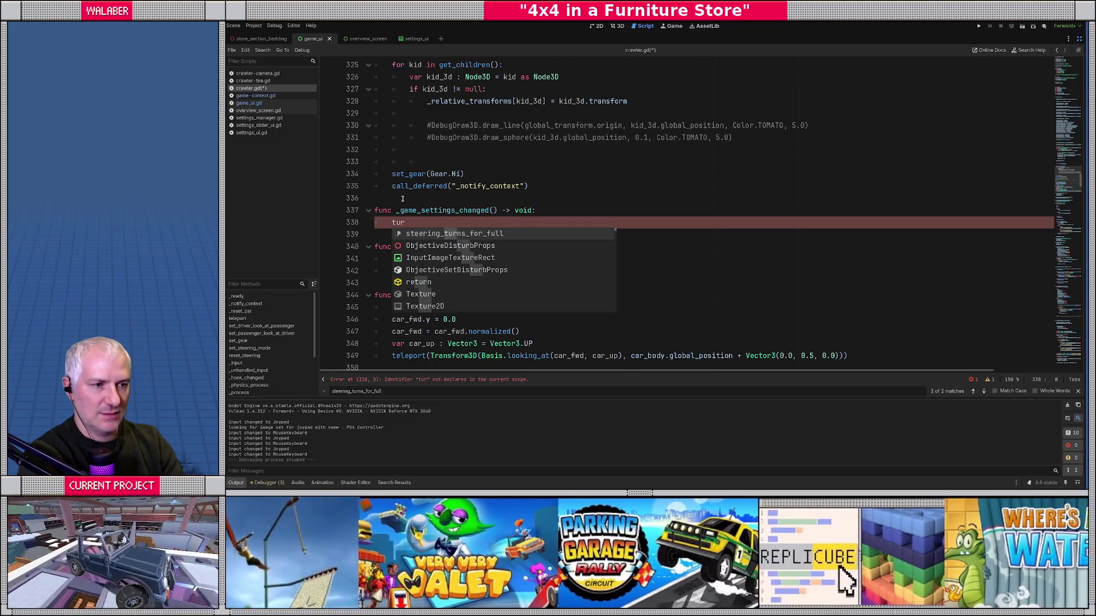
key(Return)
text(Settings.tur)
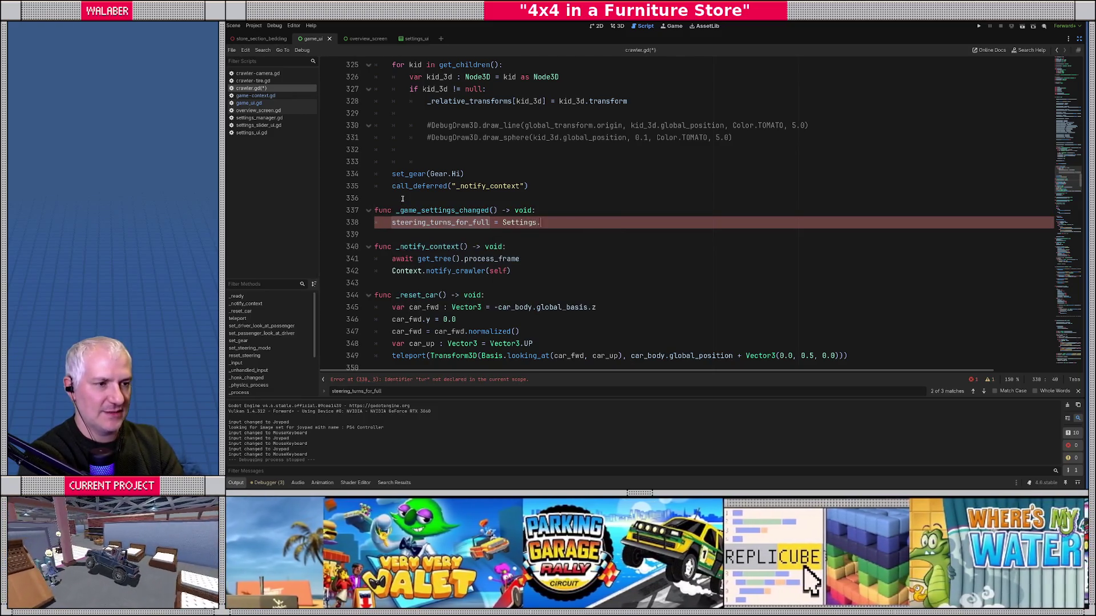
key(Return)
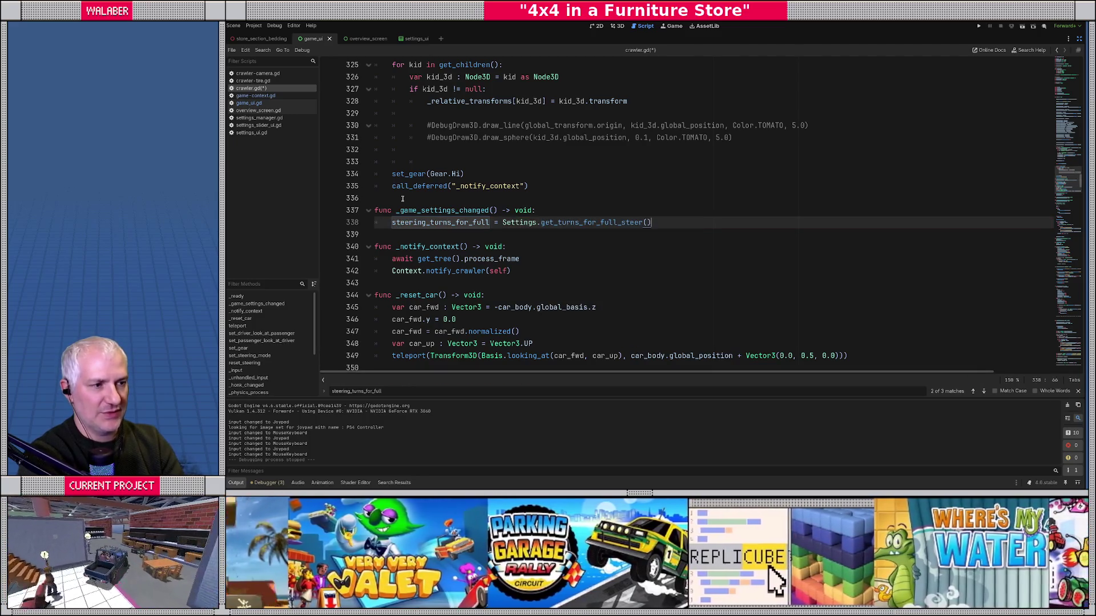
key(Return)
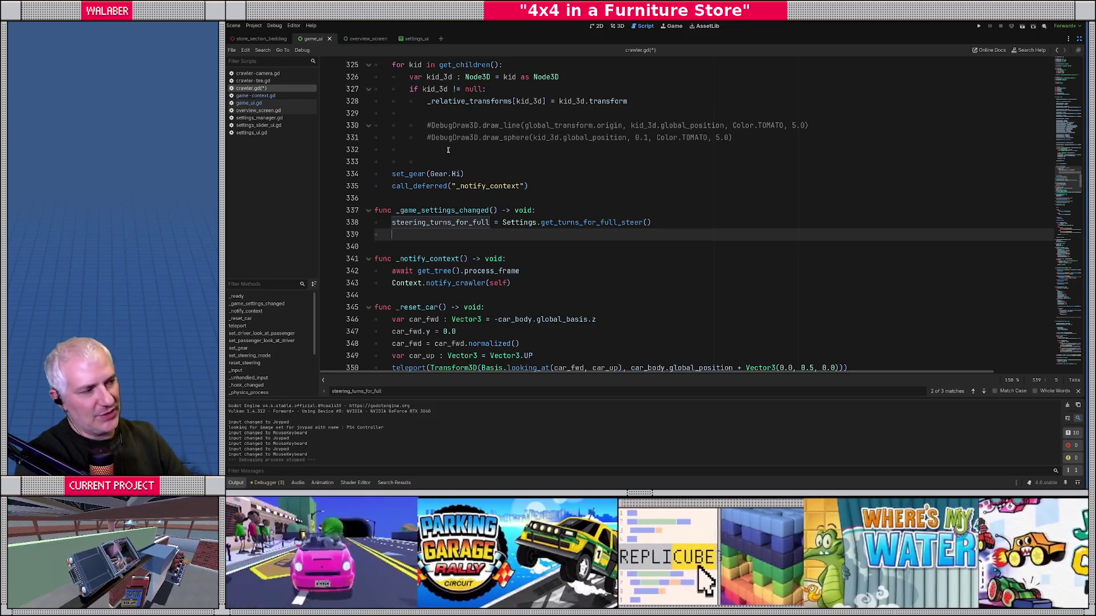
Step: Insert a blank line below the engine_speed_change_rate export on line 144 of crawler.gd
click(1067, 63)
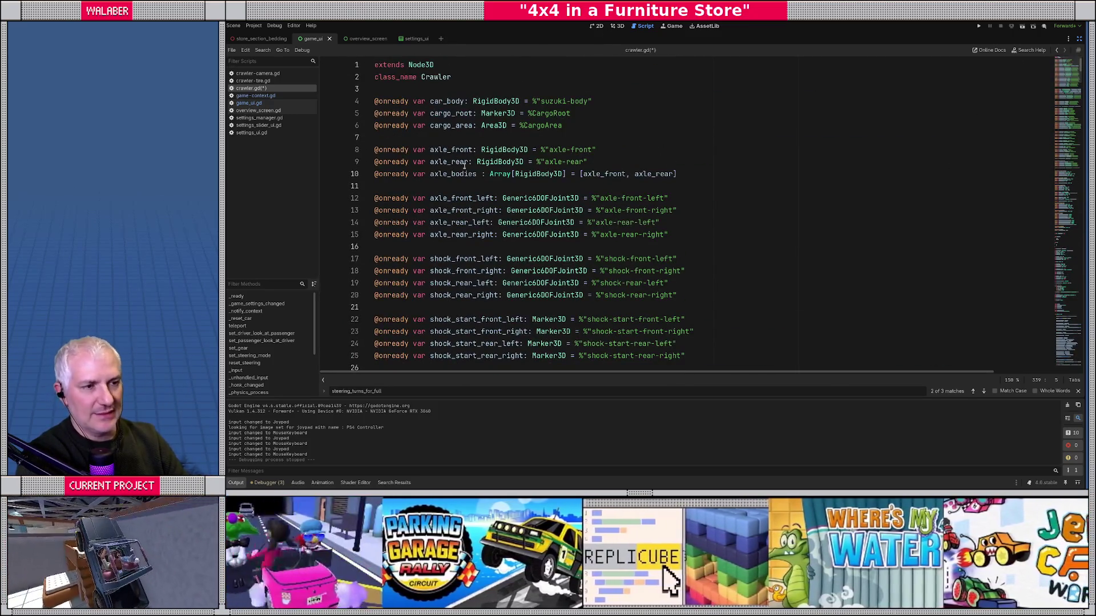
scroll(433, 170, down, 5)
scroll(434, 171, down, 7)
scroll(499, 185, up, 12)
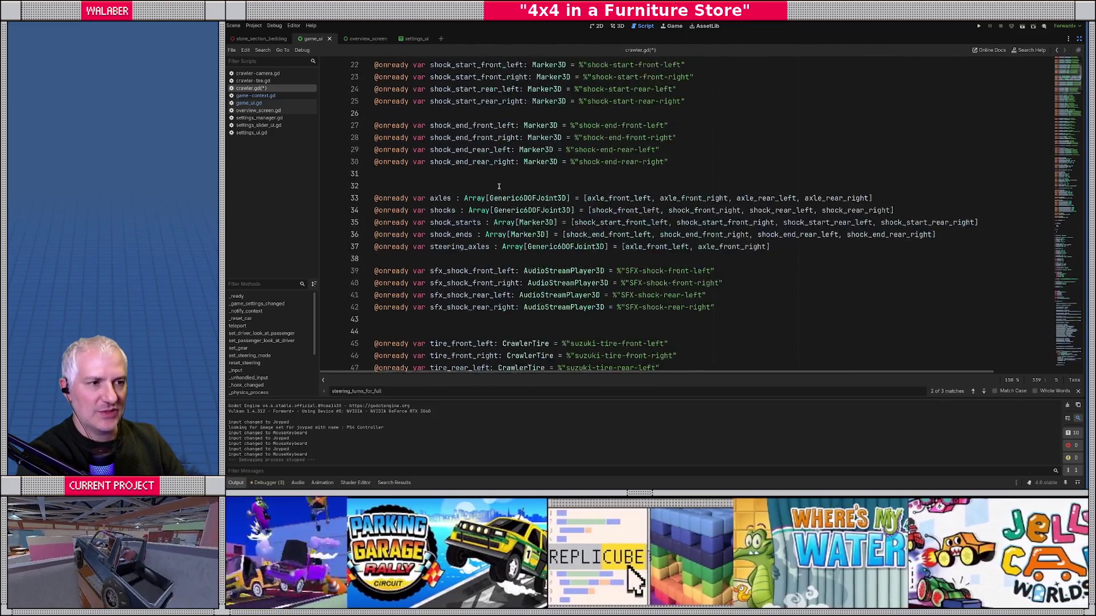
scroll(499, 185, up, 1)
scroll(502, 188, down, 20)
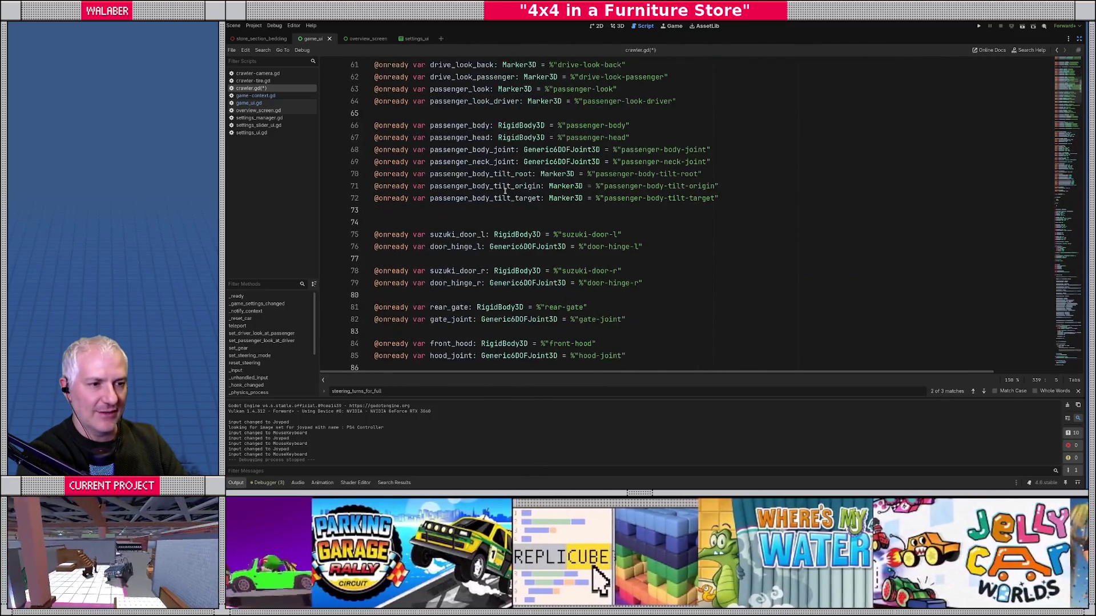
scroll(504, 194, down, 11)
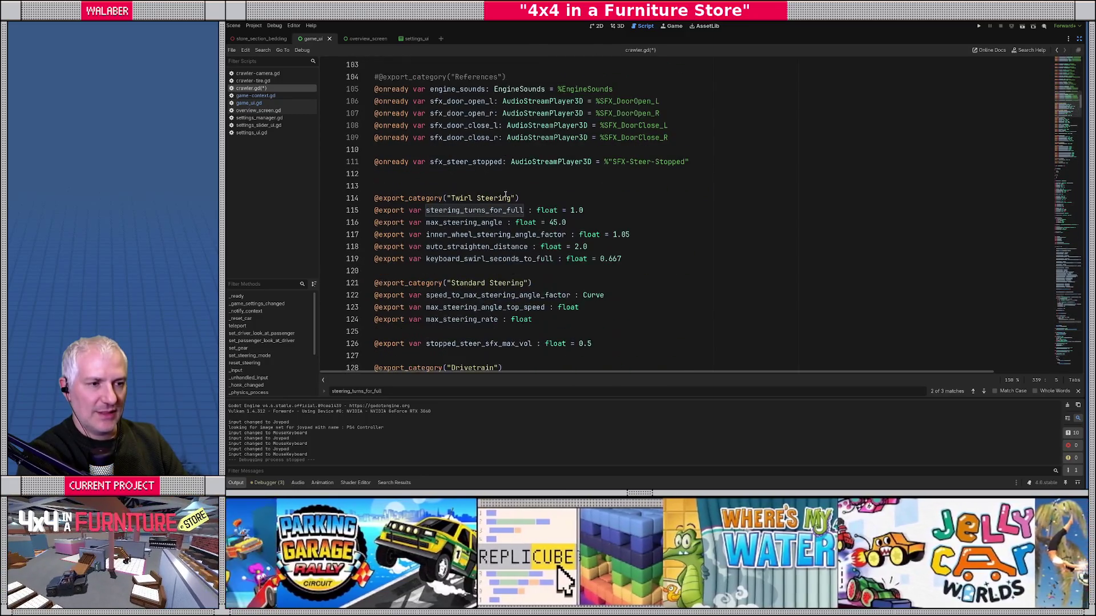
scroll(483, 245, down, 4)
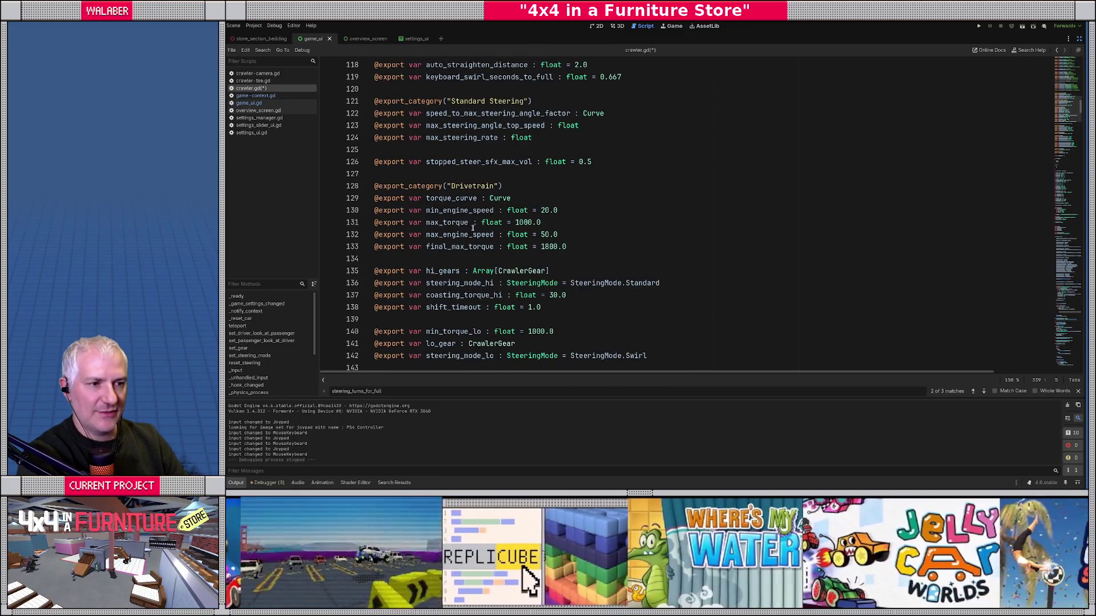
scroll(466, 247, down, 4)
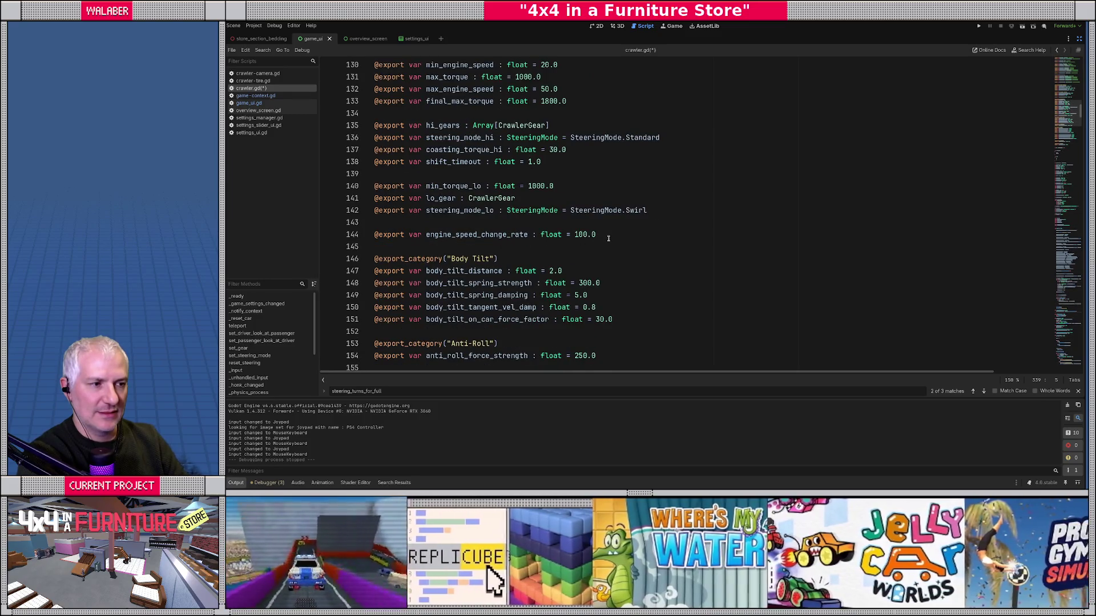
click(609, 238)
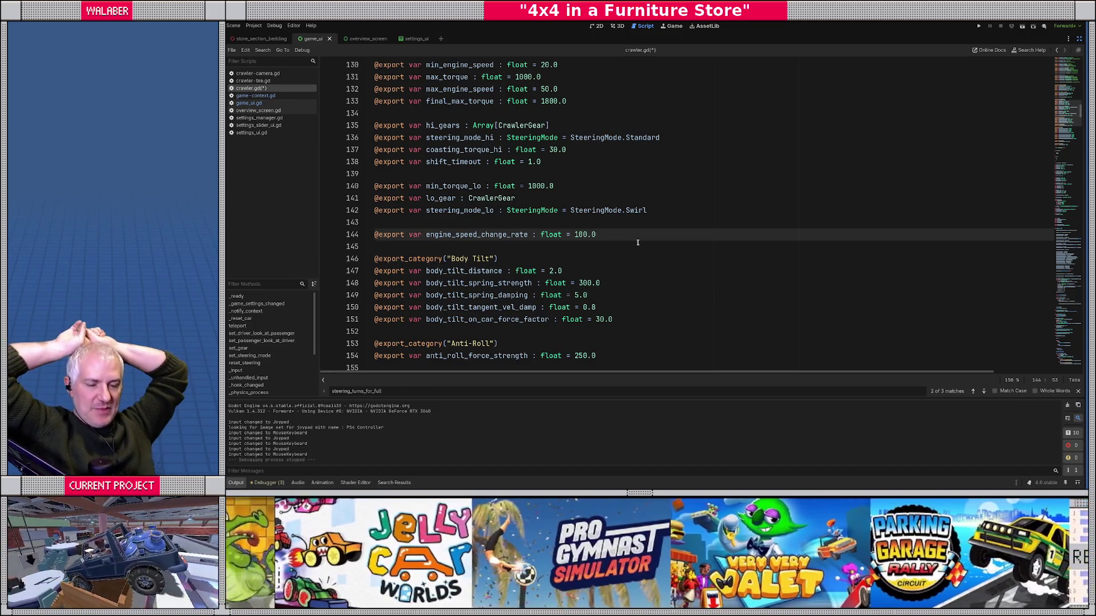
key(Return)
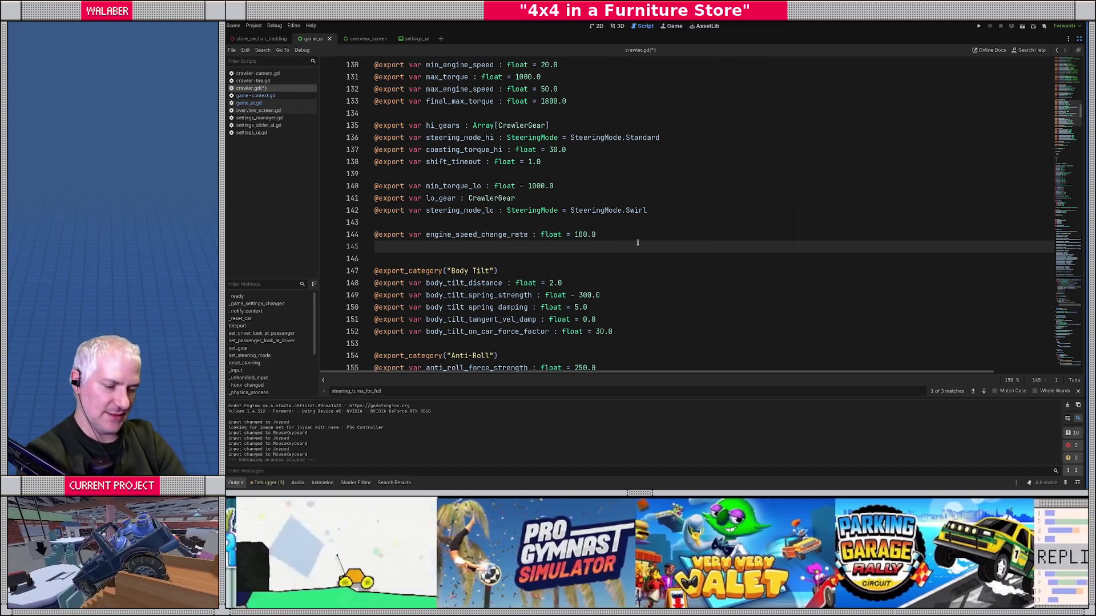
text(@export va)
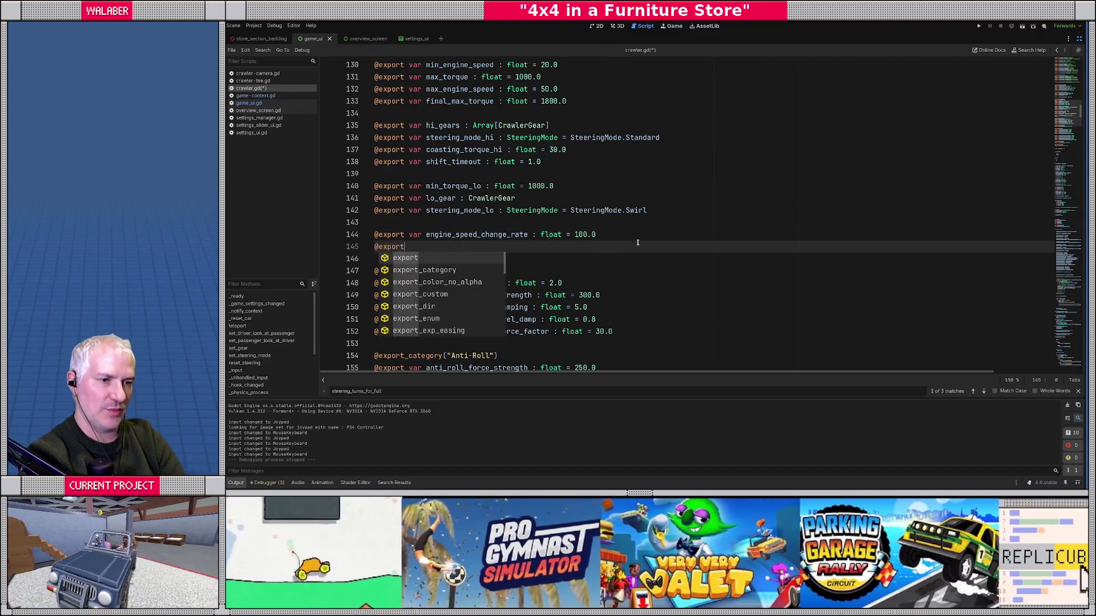
text(r accel_s)
text(pring_)
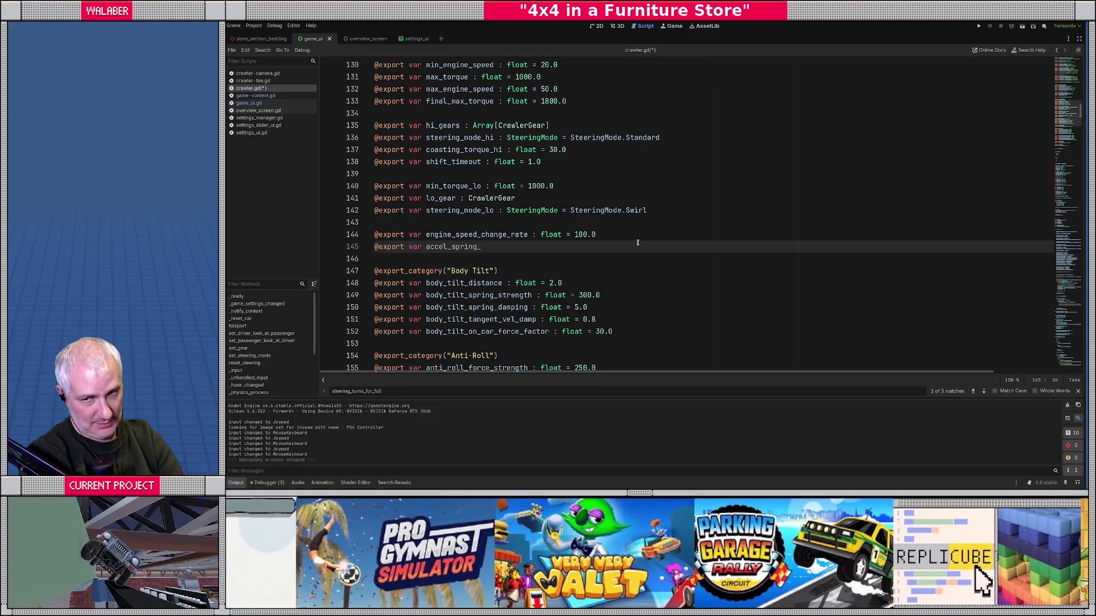
text(frequ)
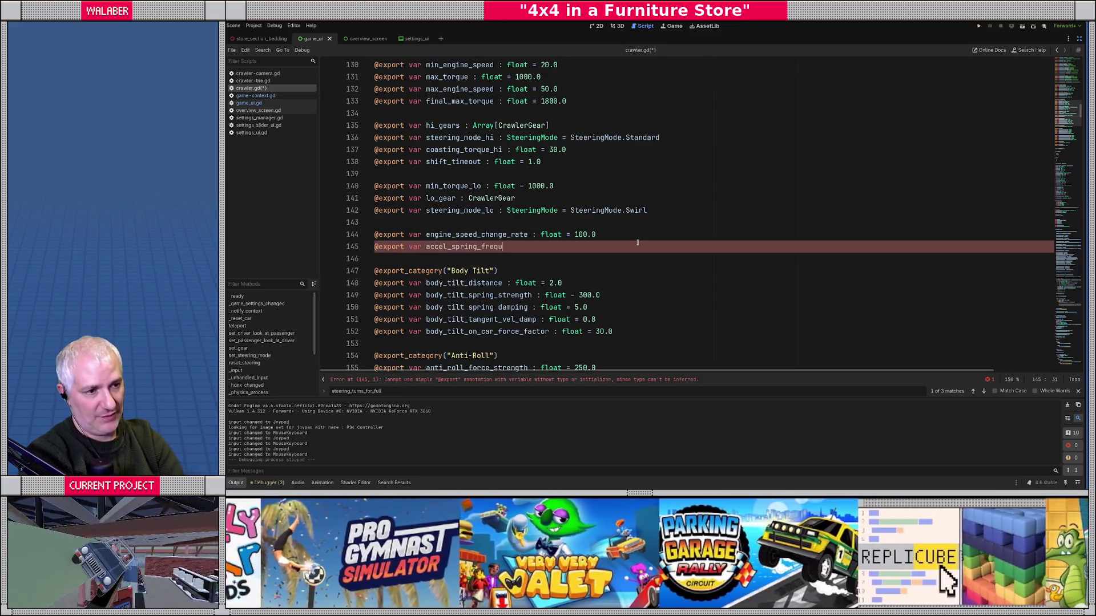
key(BackSpace)
text(_range :)
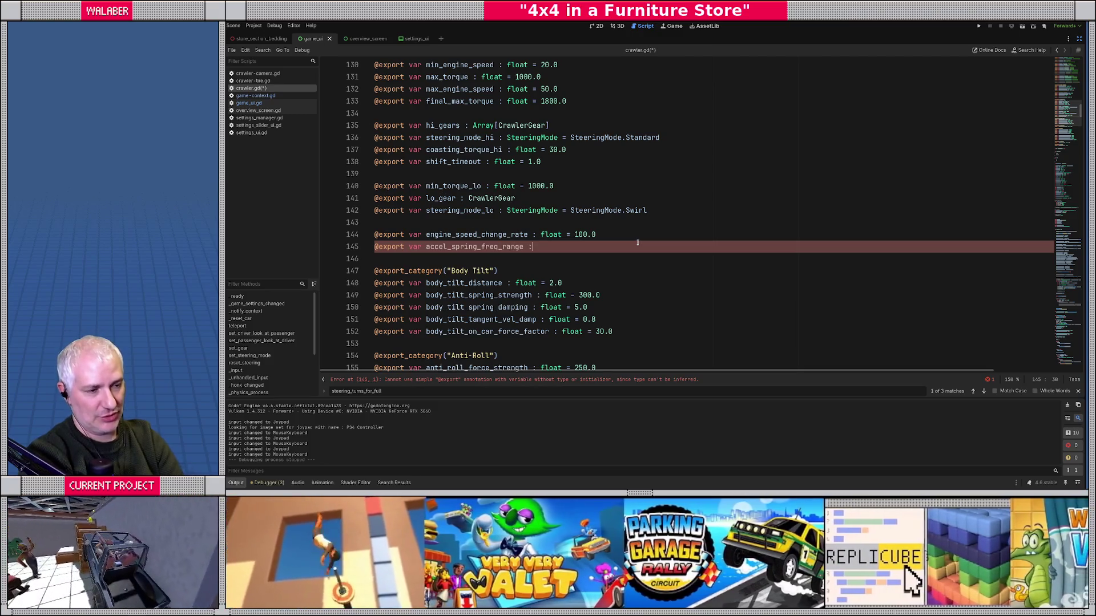
text(= Vector2()
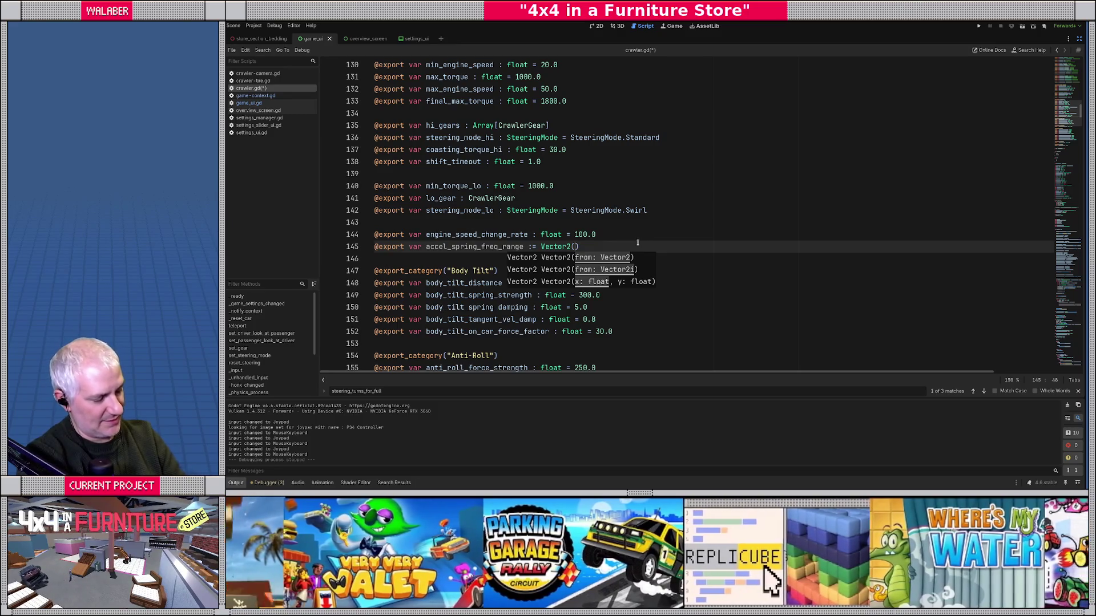
text(90.0)
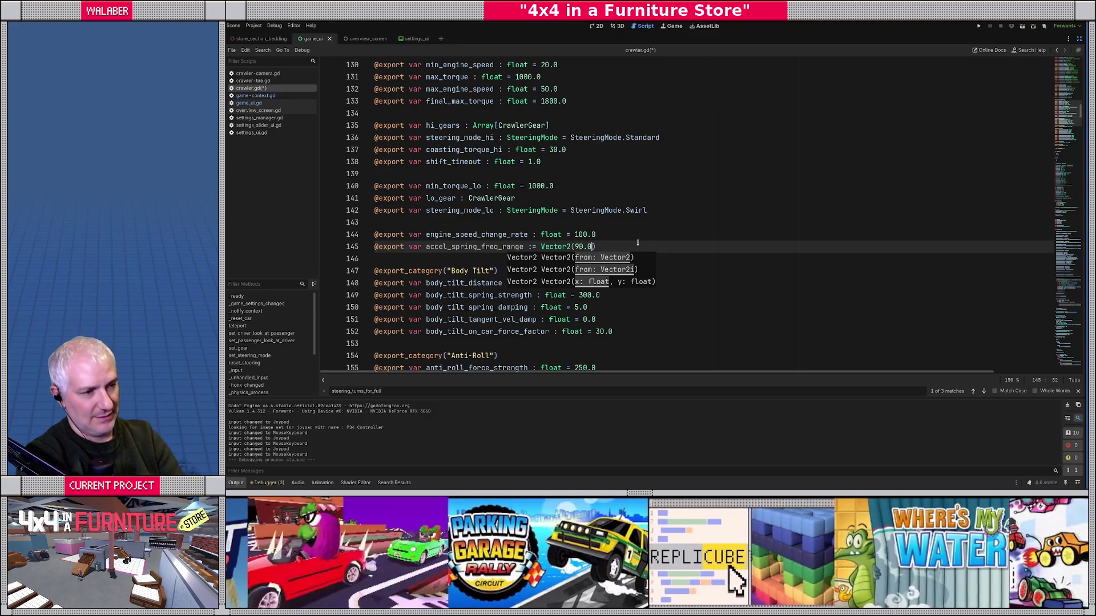
text(,)
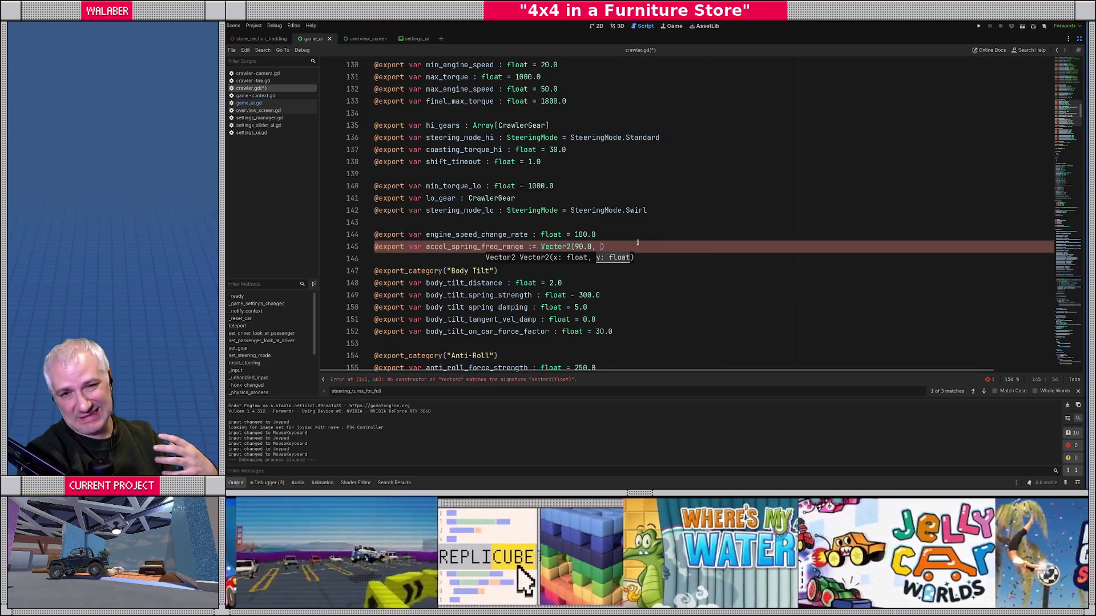
text(20.0))
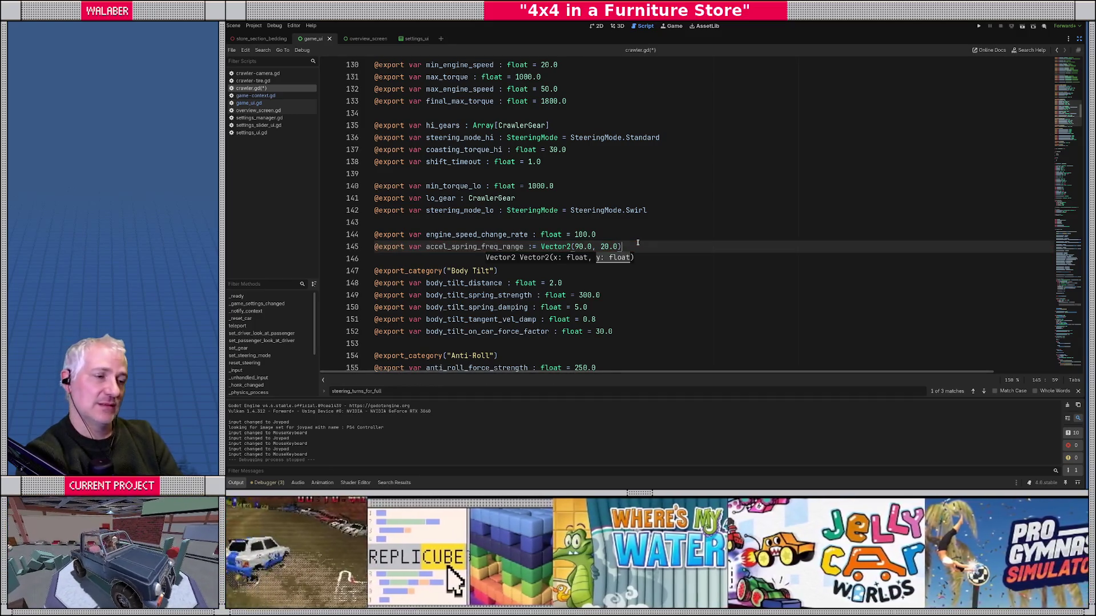
double_click(472, 247)
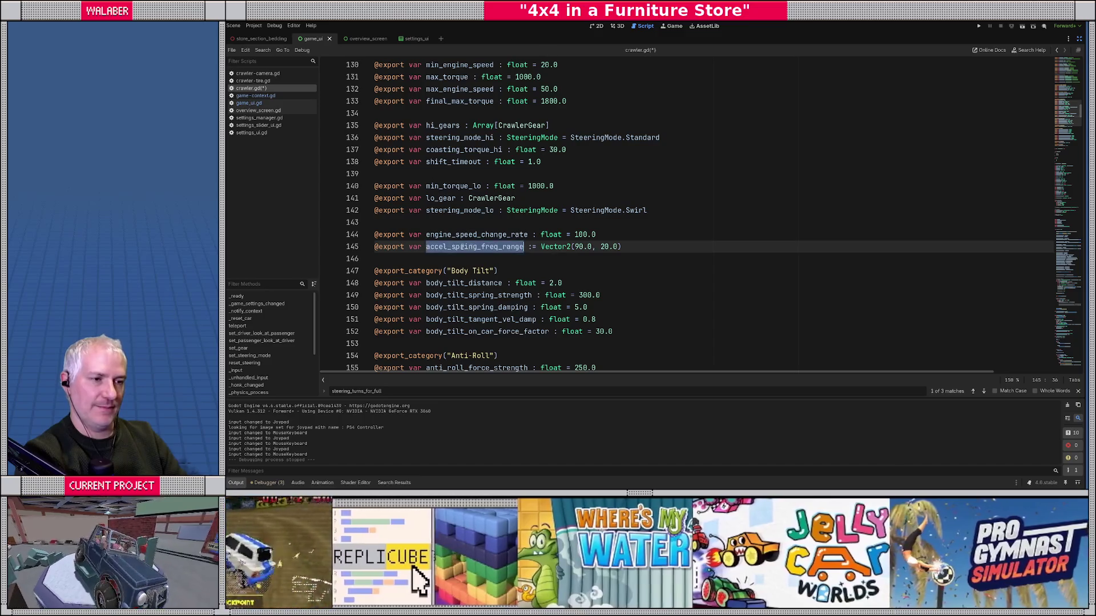
Step: Scroll up to the Twirl Steering export lines in crawler.gd
scroll(424, 252, down, 18)
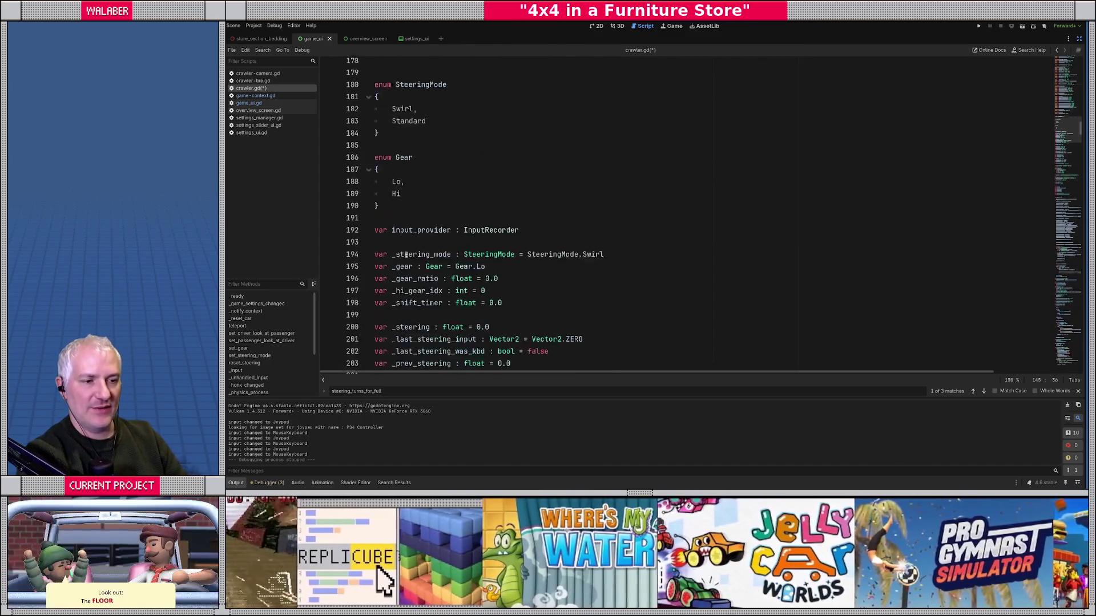
scroll(401, 214, down, 4)
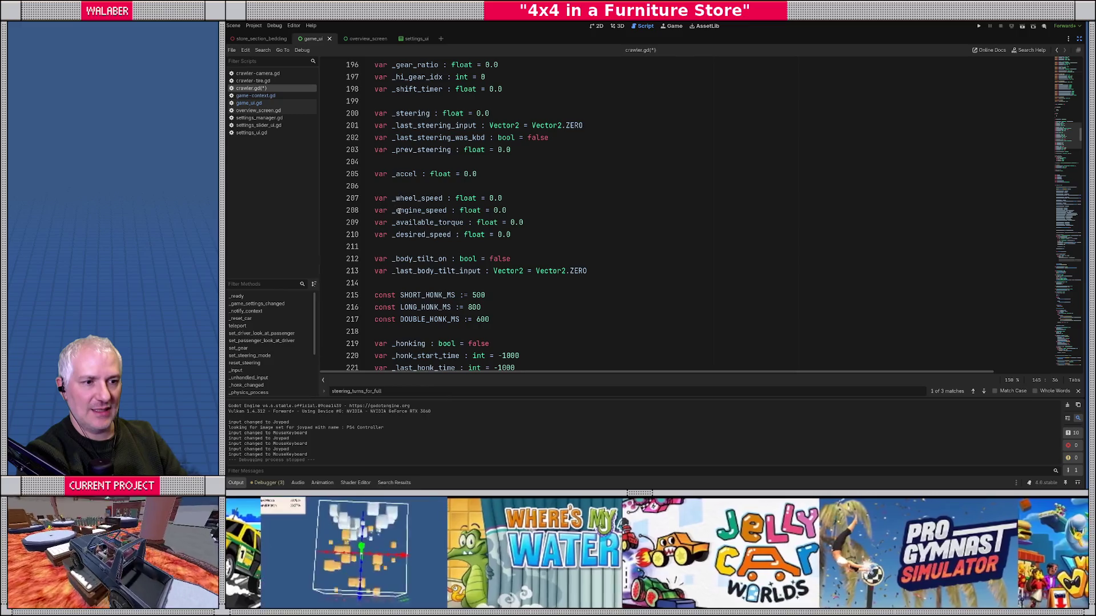
scroll(402, 212, up, 20)
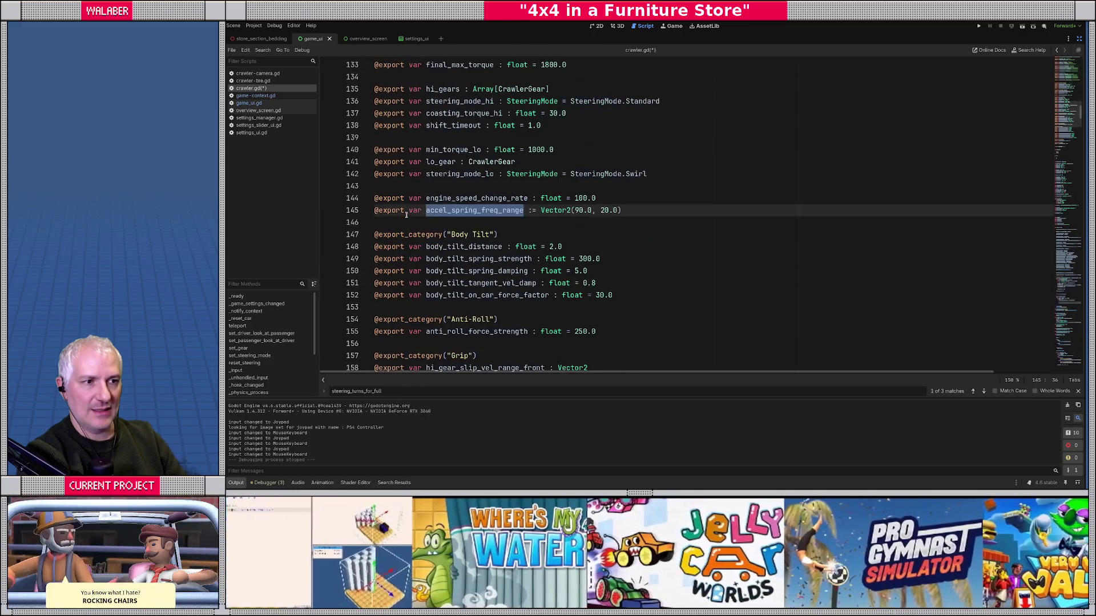
scroll(406, 215, up, 2)
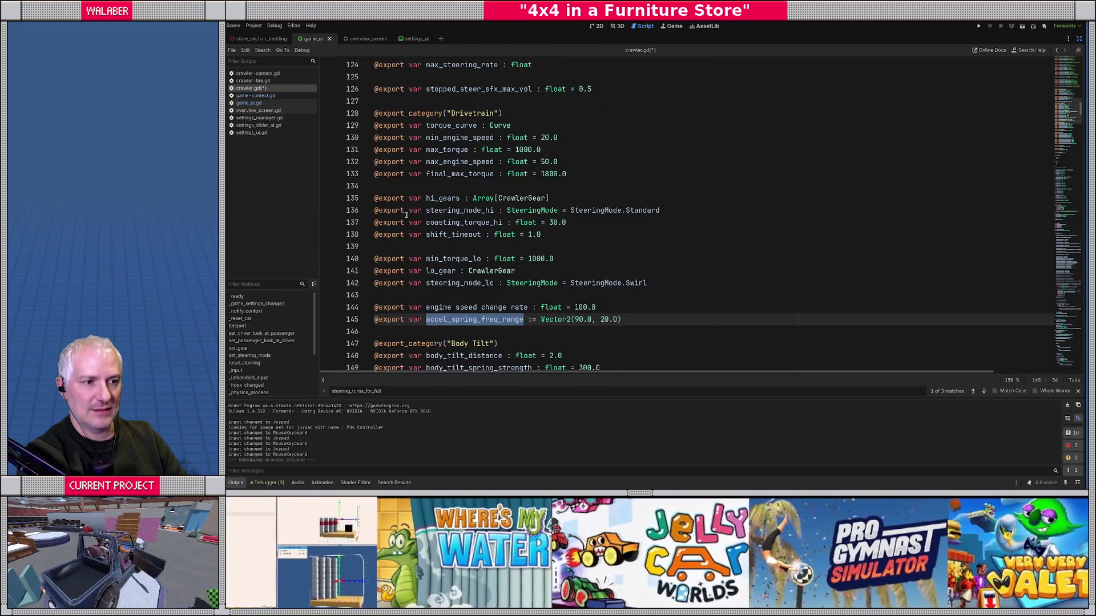
scroll(420, 211, up, 3)
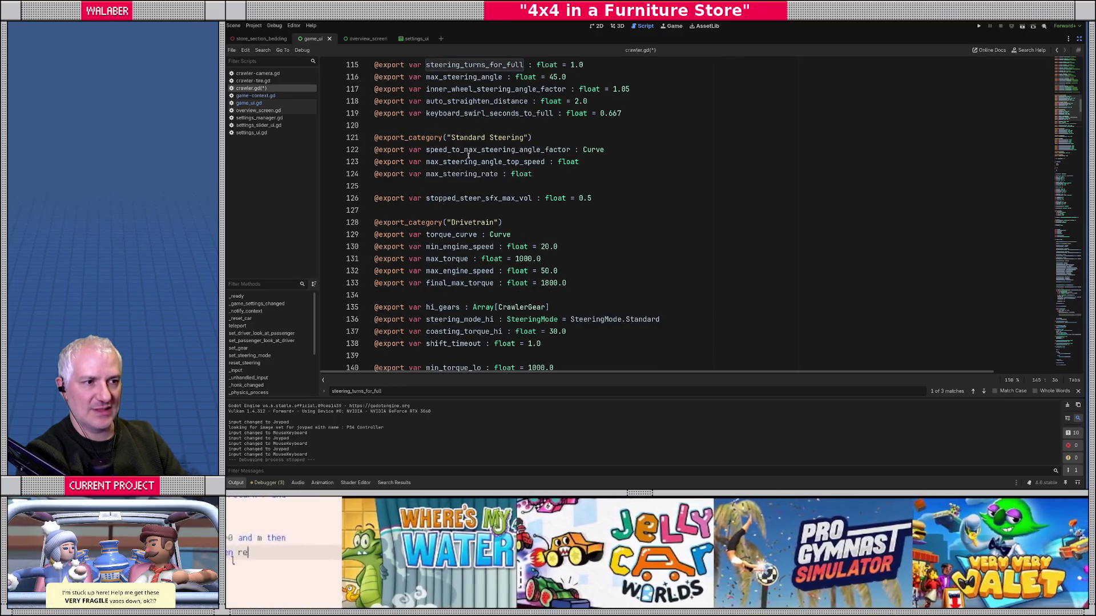
scroll(455, 142, up, 1)
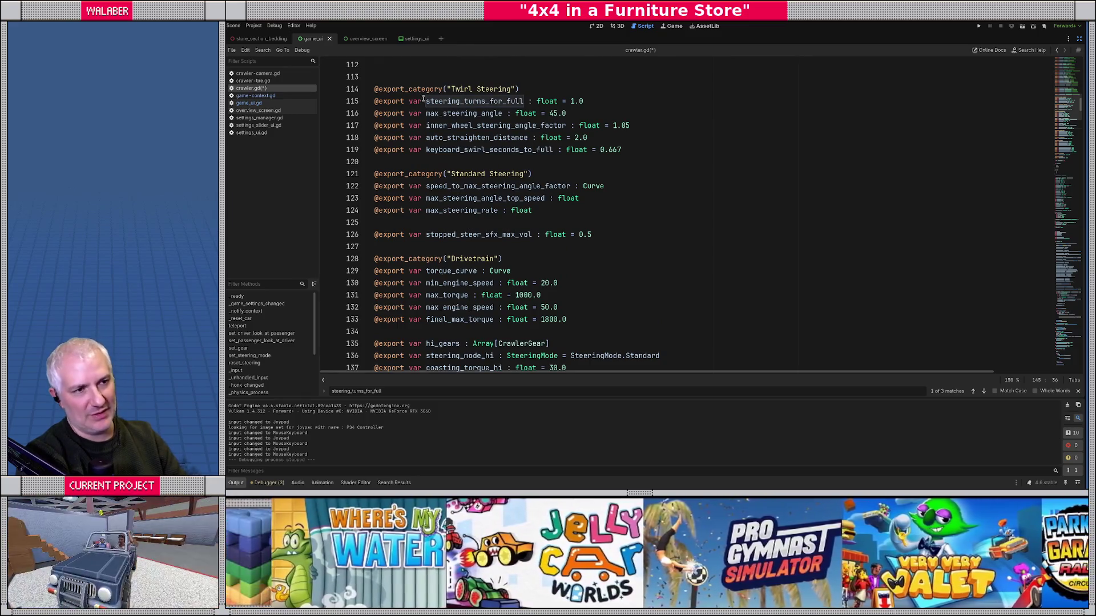
drag(433, 87, 528, 116)
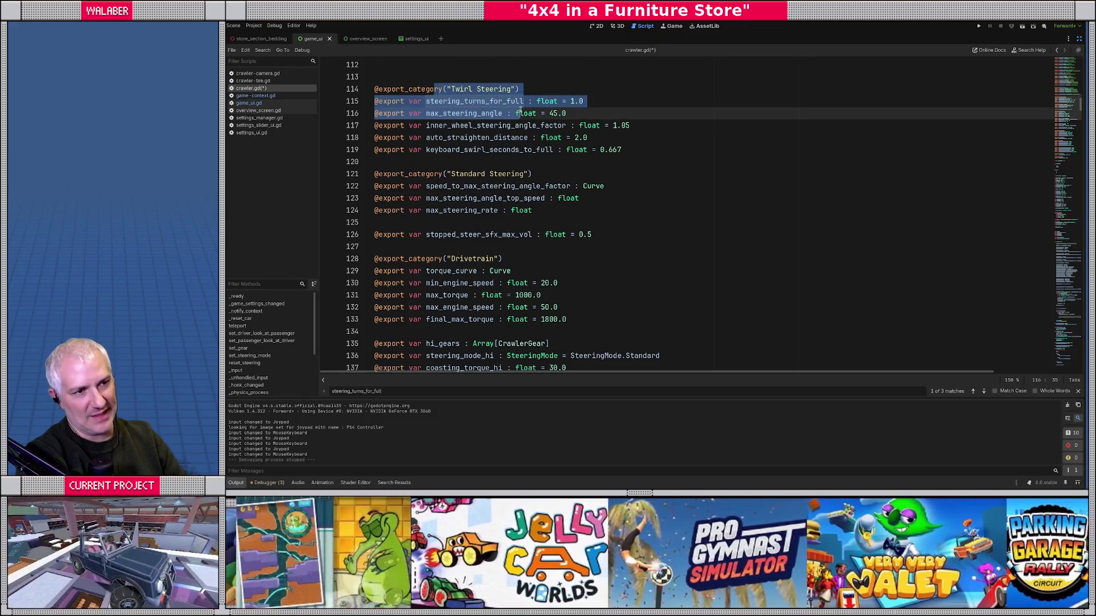
click(528, 109)
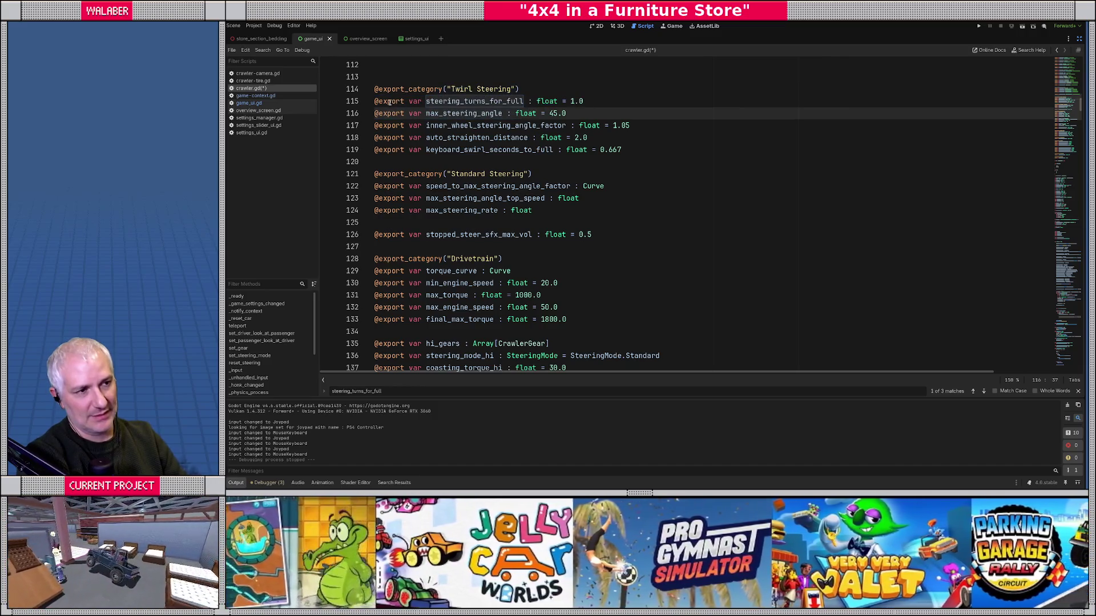
double_click(390, 102)
key(Left)
key(Delete)
key(Delete)
key(Delete)
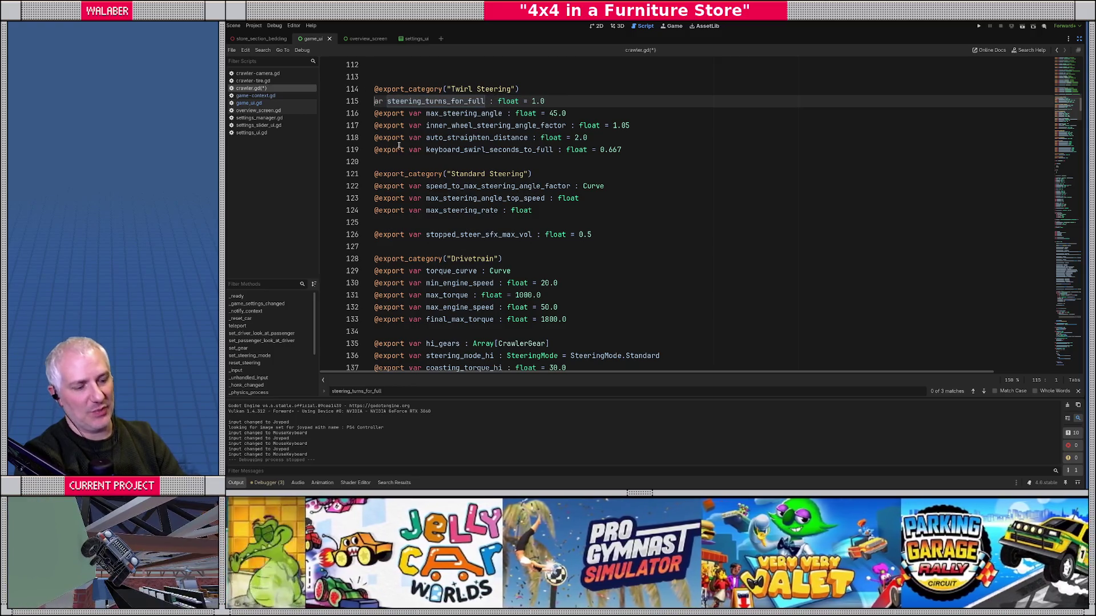
key(ctrl+z)
key(Escape)
key(ctrl+shift+k)
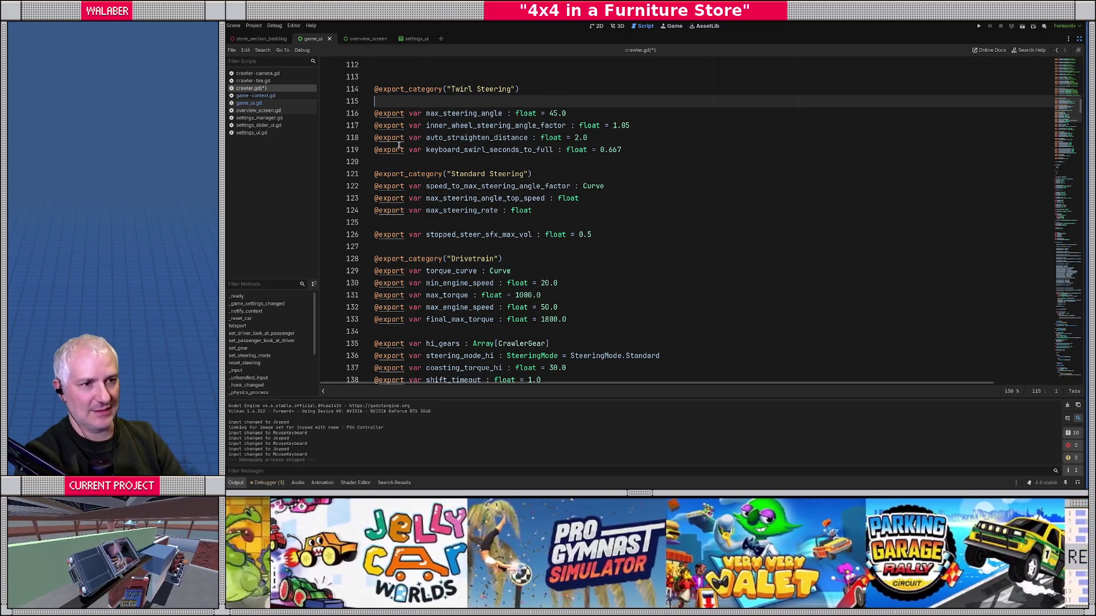
scroll(399, 145, down, 20)
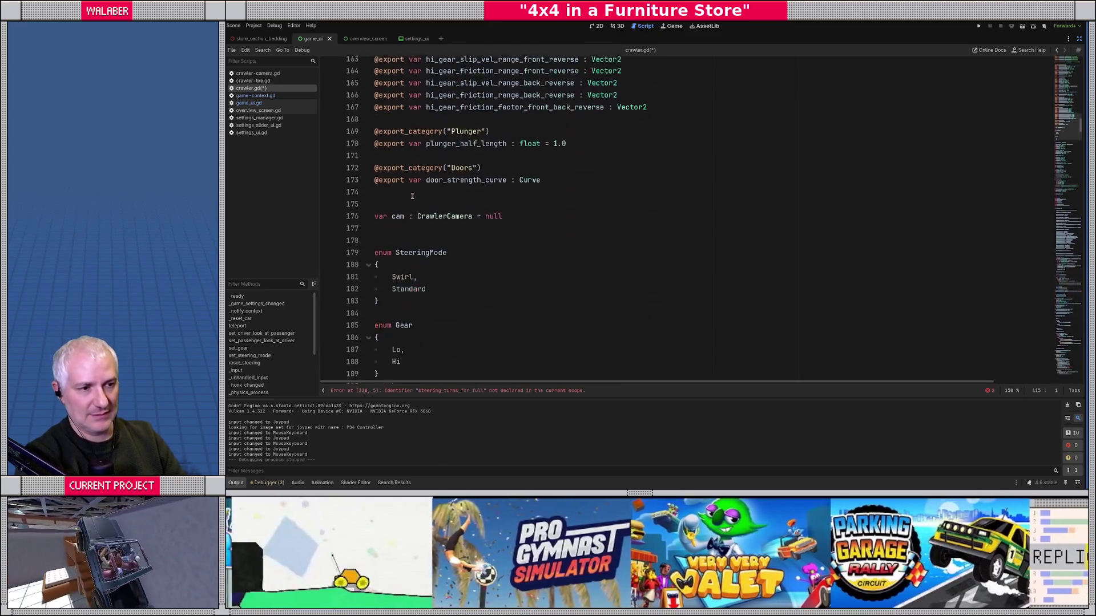
click(430, 161)
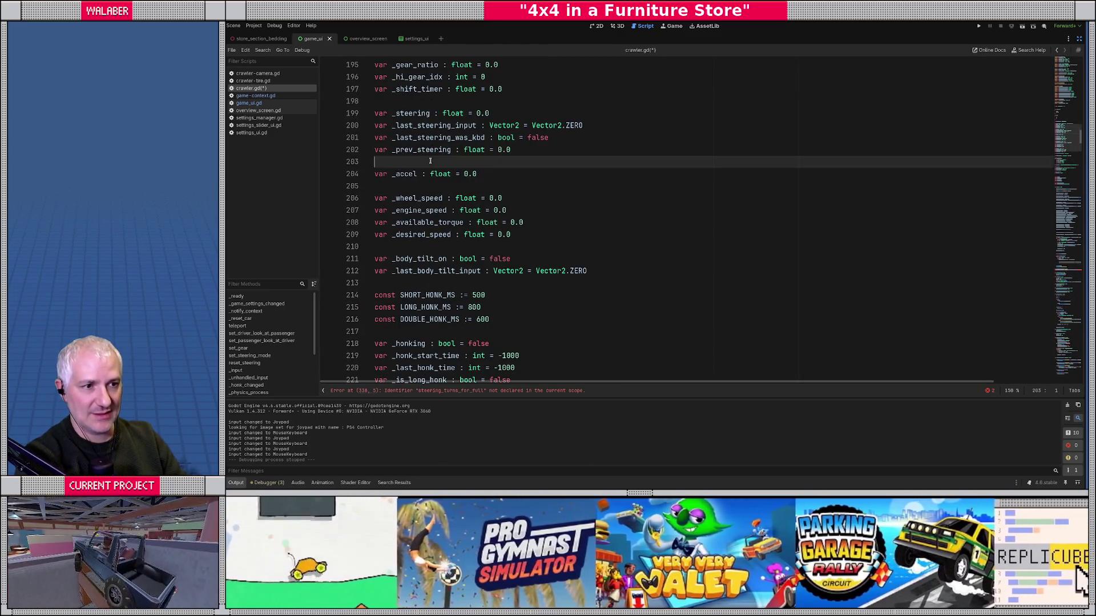
Step: Paste var steering_turns_for_full : float = 1.0 at line 203 and declare _accel_spring = SpringUtils.Spring.new()
text(var steering_turns_for_full : float = 1.0)
key(Return)
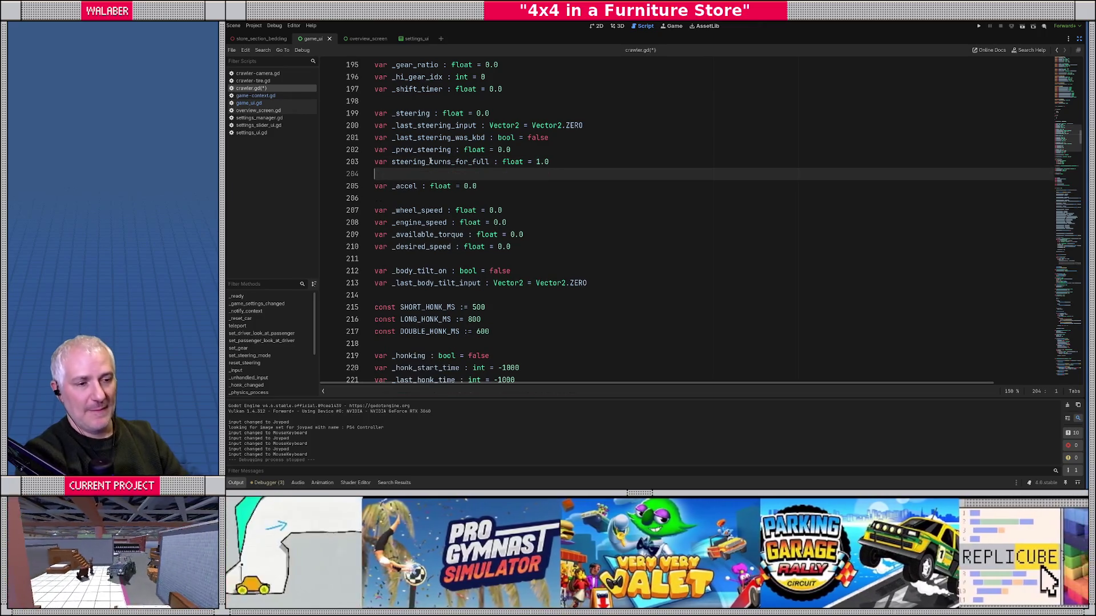
key(Down)
key(Down)
text(var _accle)
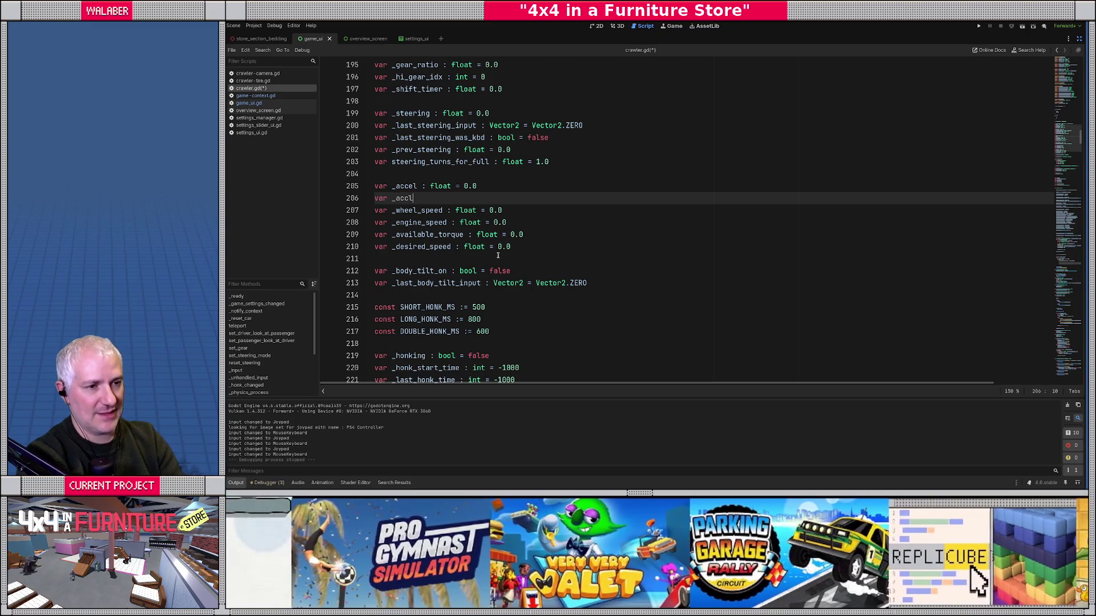
key(BackSpace)
text(el_)
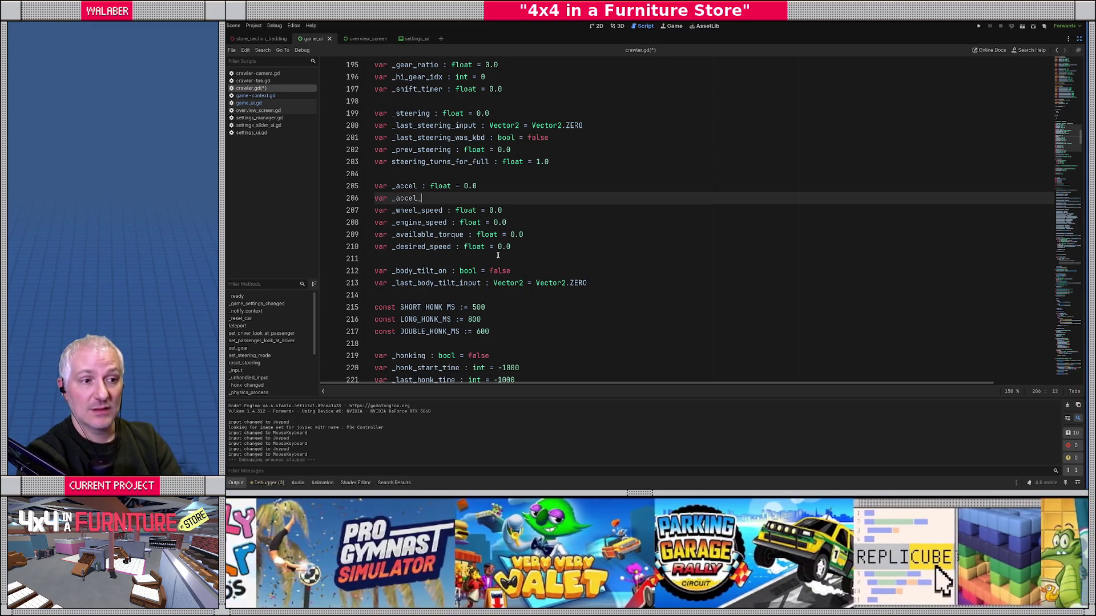
text(spring : Spring)
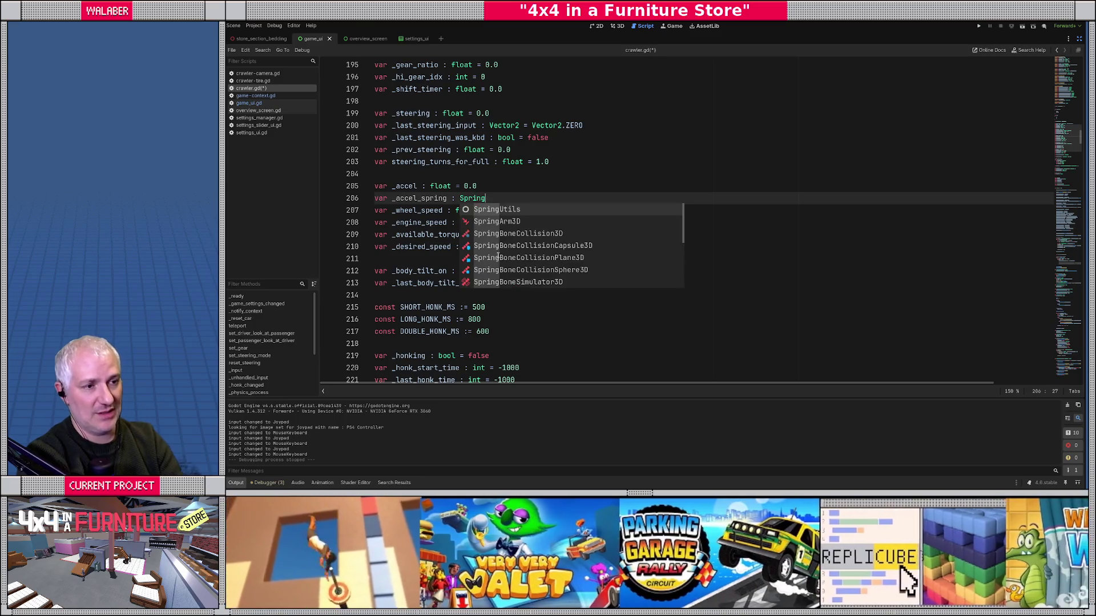
text(Utils.Spring )
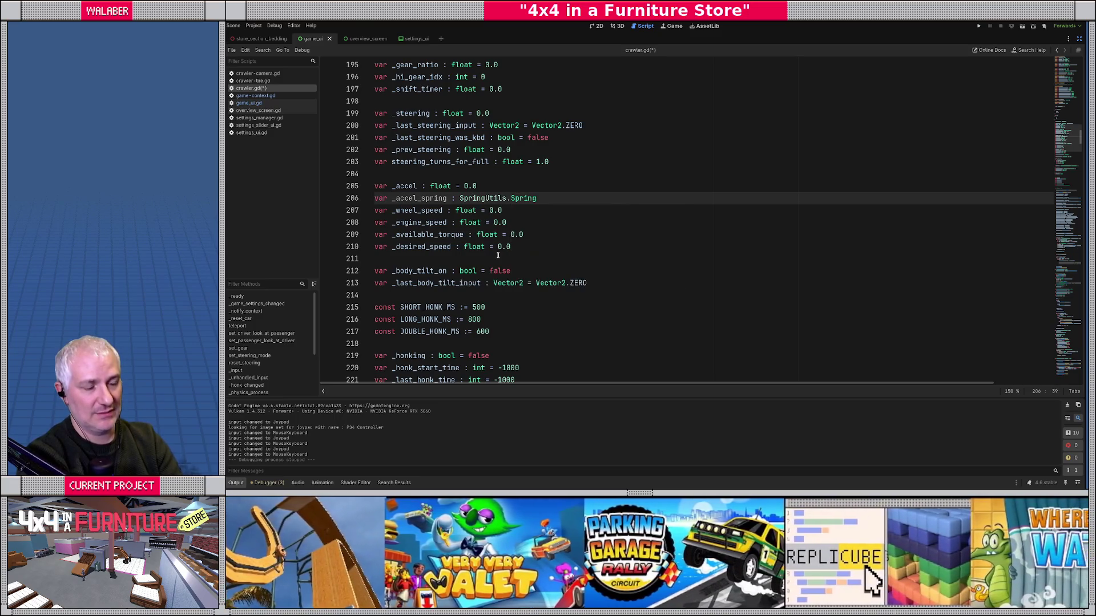
text(= SpringU)
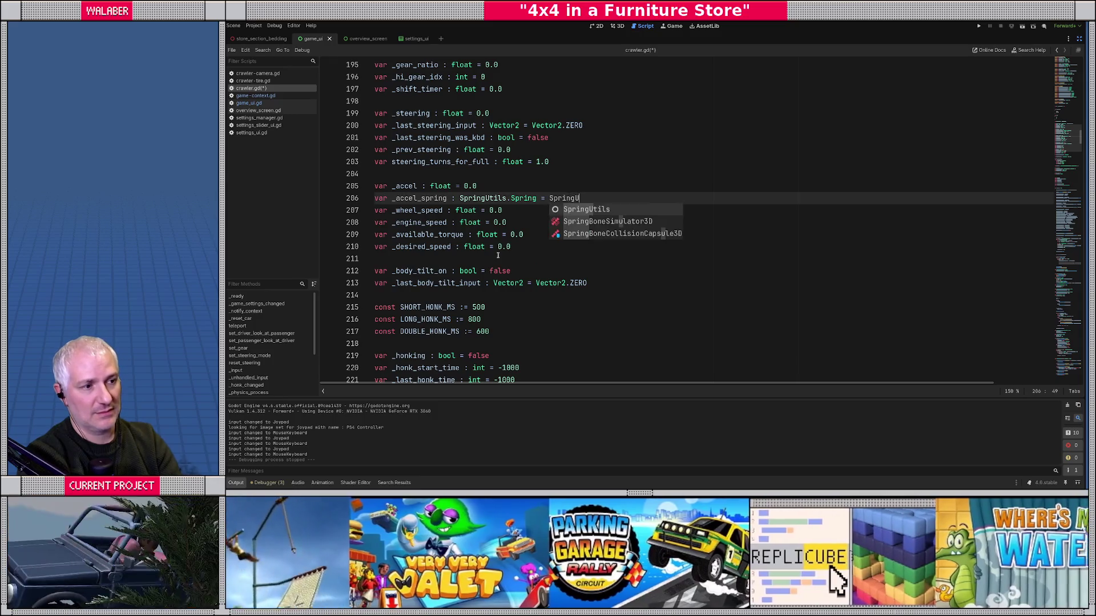
text(tils.Spring.)
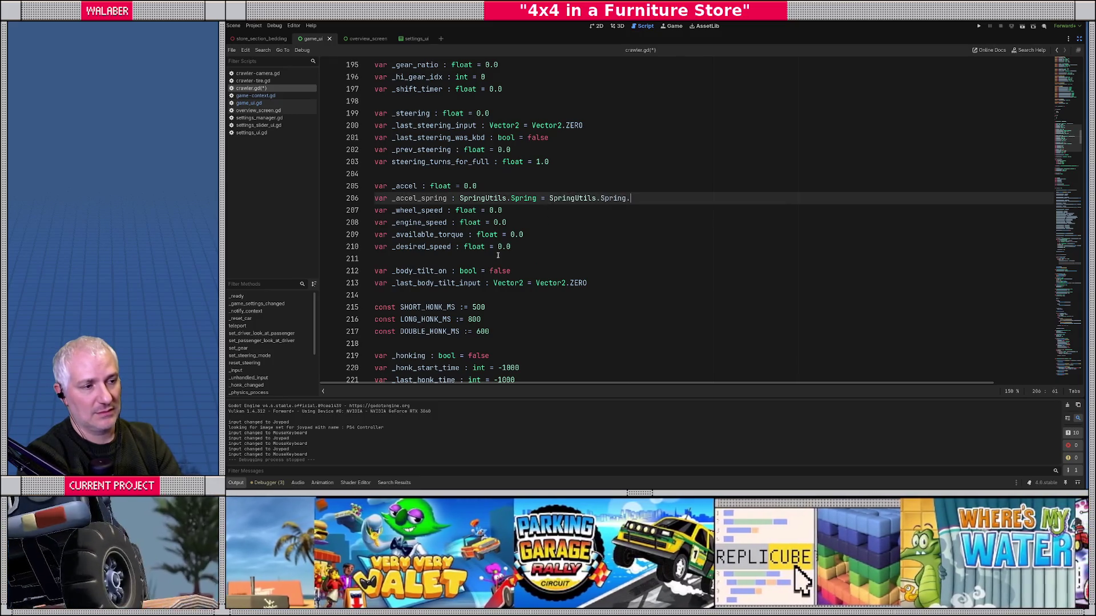
text(new())
key(Return)
Step: Declare var _accel_smoothing := 0.5 below the spring declaration
text(var _ac)
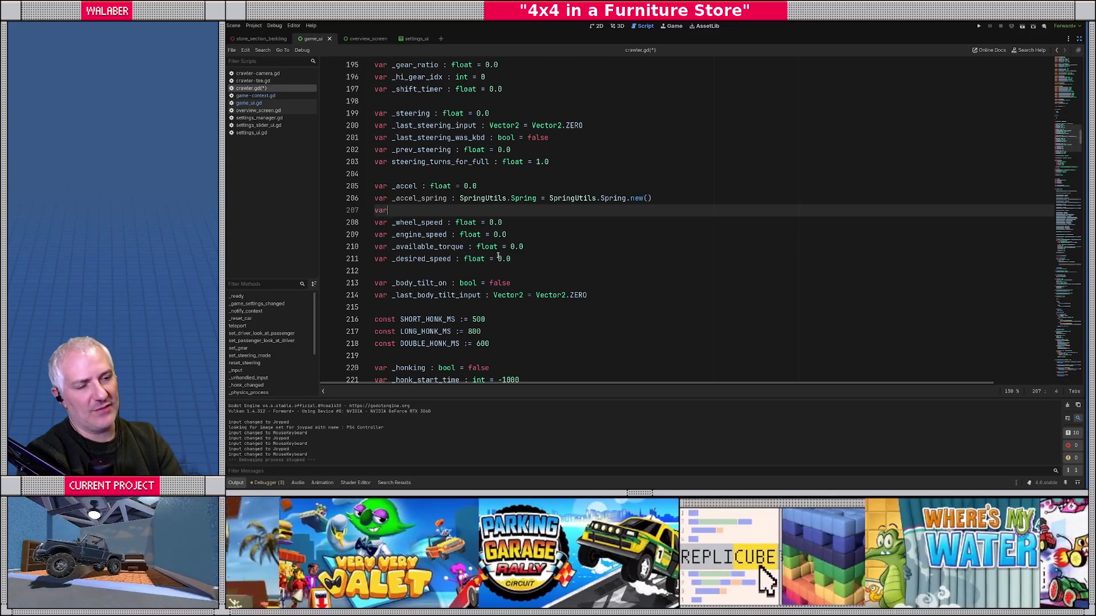
key(BackSpace)
key(BackSpace)
key(BackSpace)
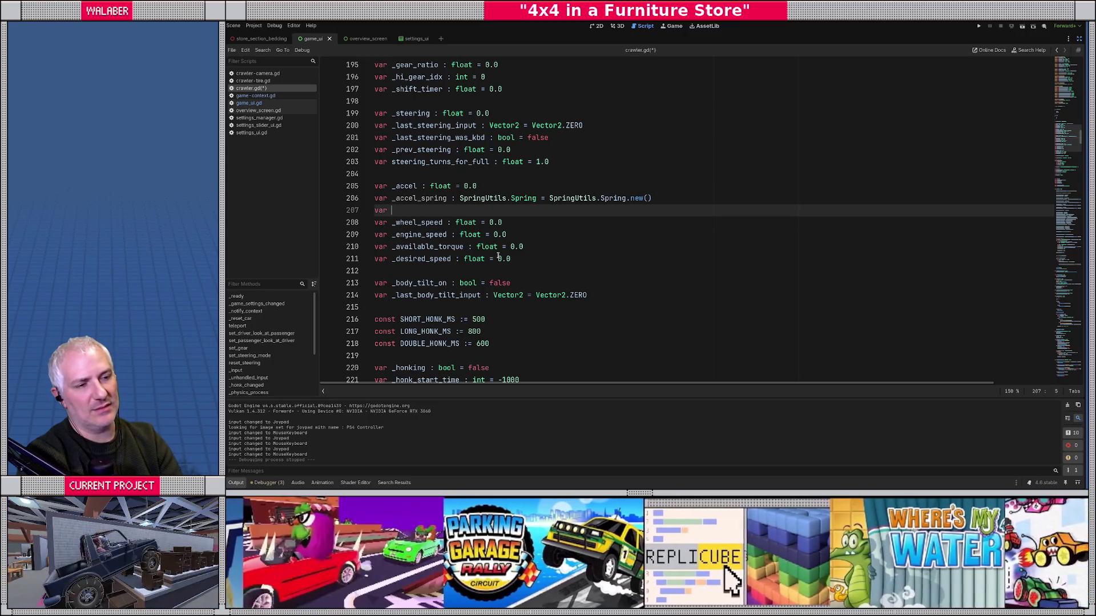
text(_accel_)
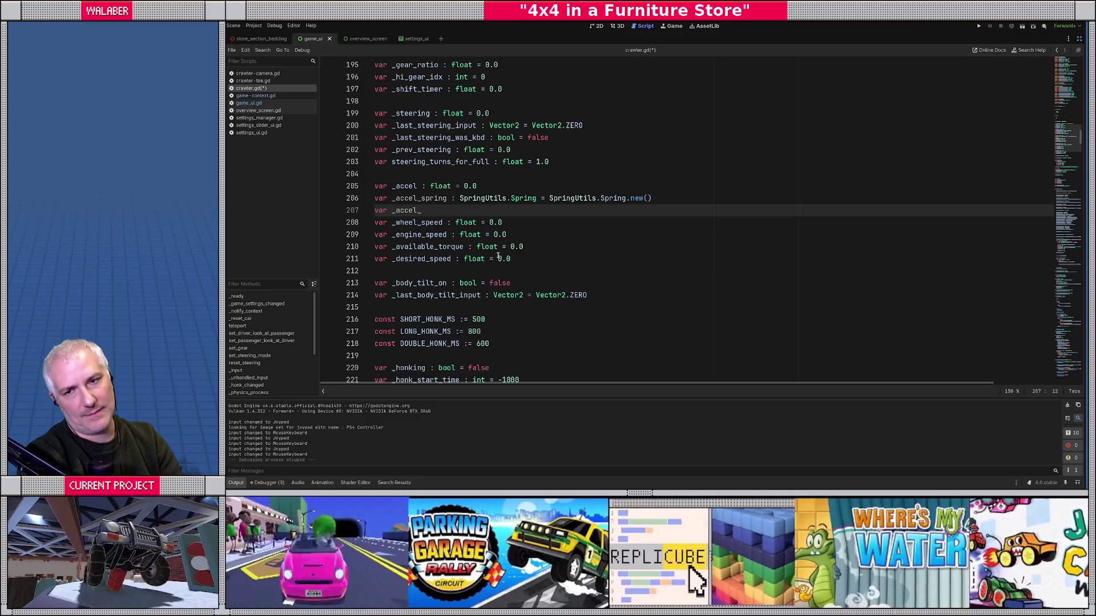
text(smoothing := )
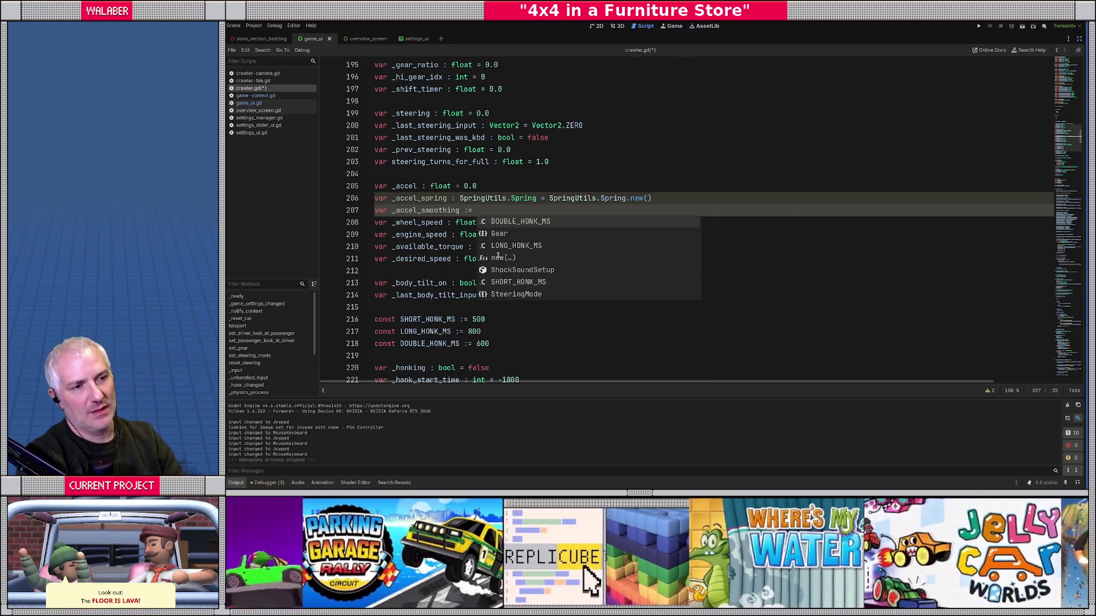
text( 0.5)
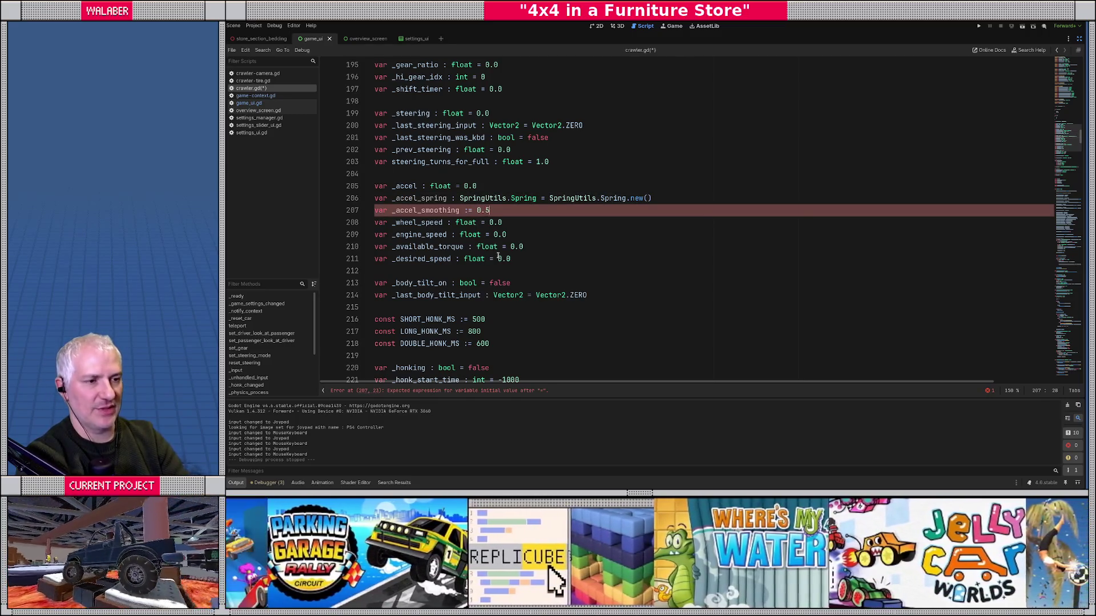
key(Return)
double_click(429, 210)
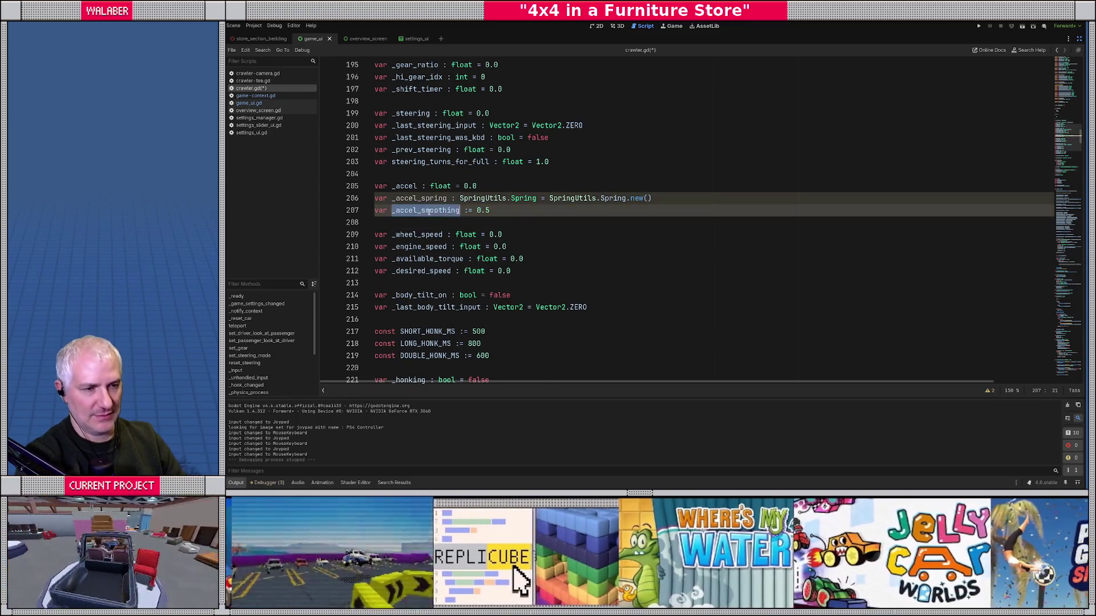
scroll(416, 217, down, 14)
scroll(412, 218, down, 20)
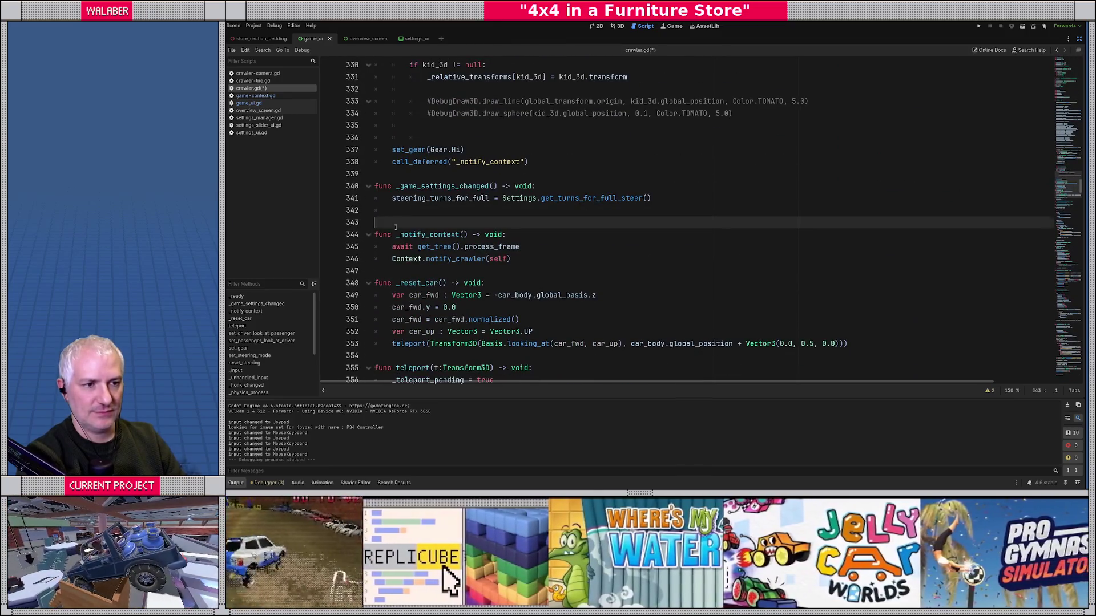
Step: Start an _accel_smoothing line in the game-settings-changed handler, checking the steering_turns_for_full declaration
click(402, 210)
text(_ac)
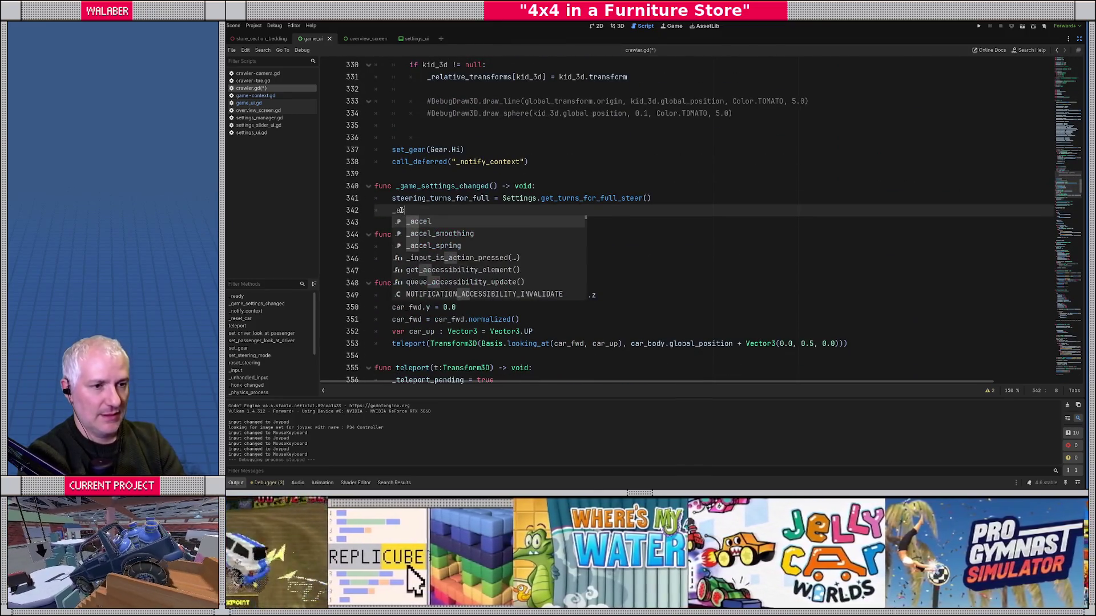
key(Down)
key(Return)
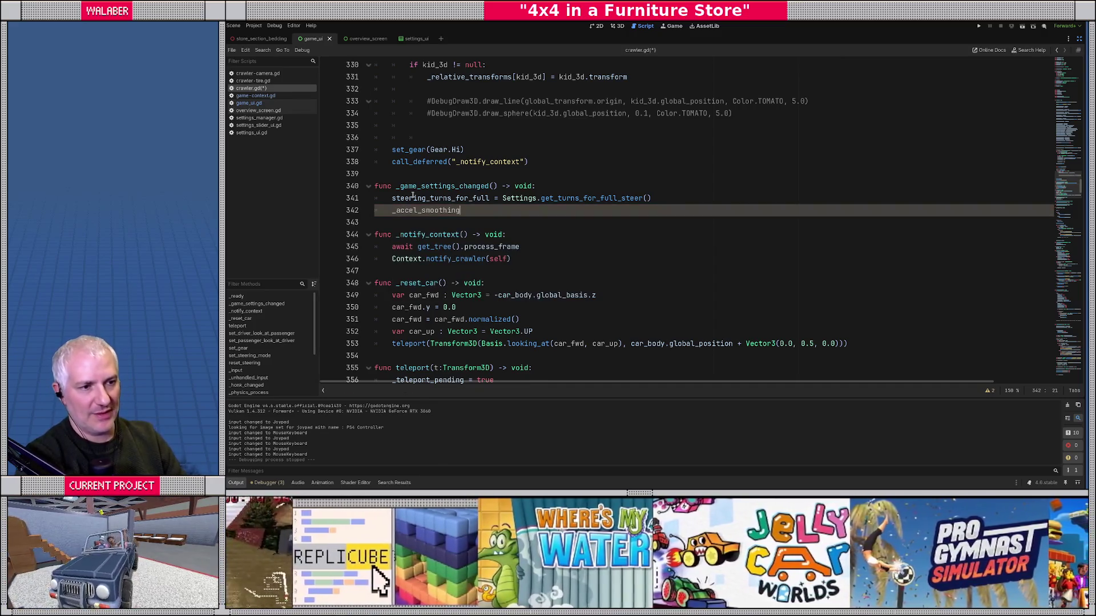
double_click(419, 198)
ctrl+click(418, 198)
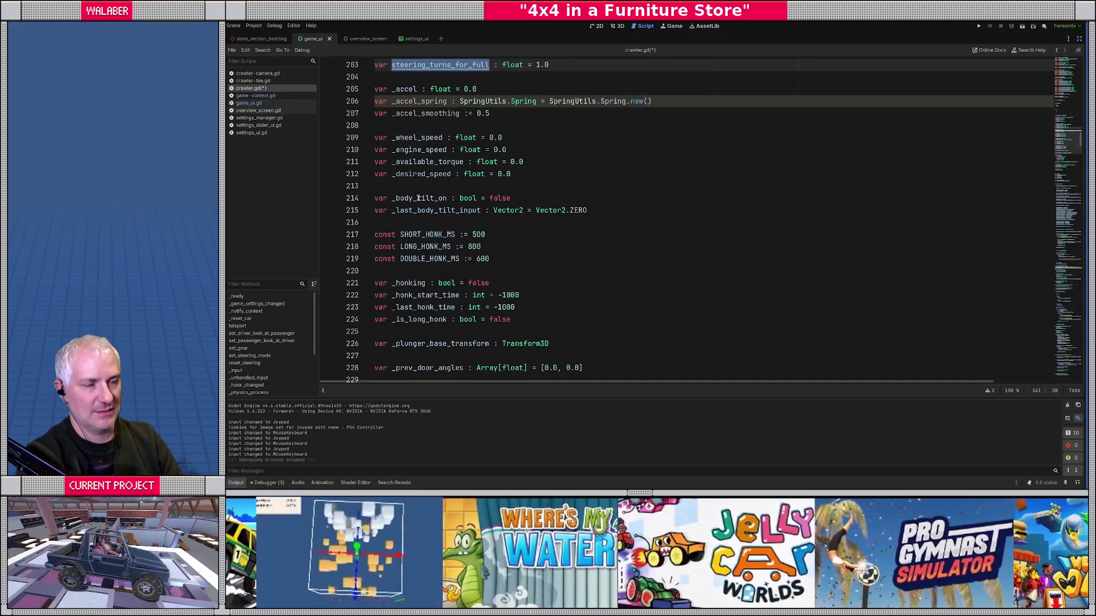
key(alt+Left)
text(_)
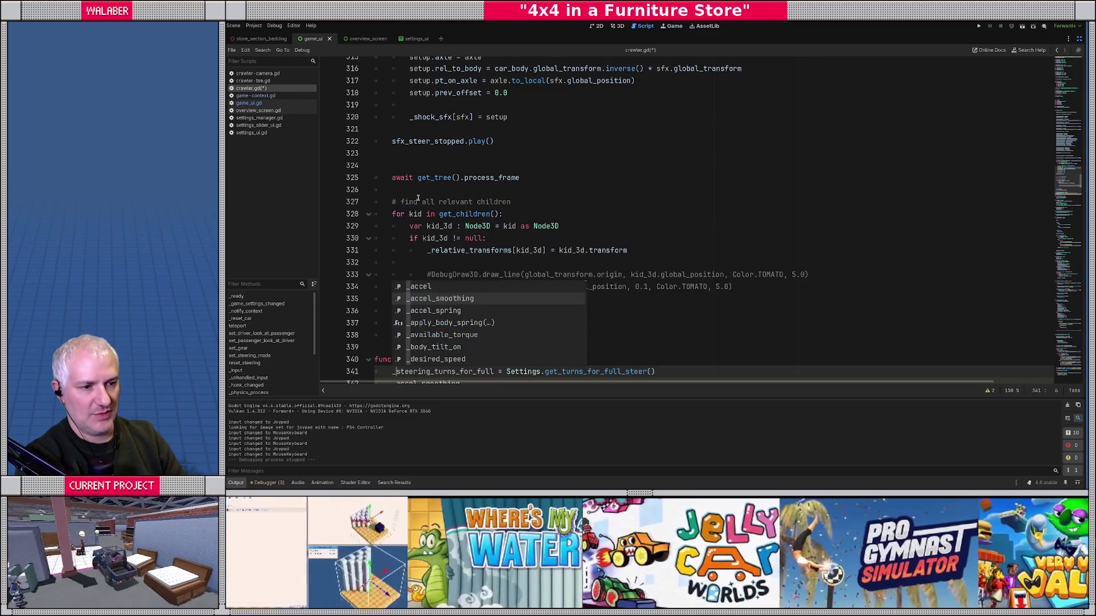
key(Escape)
scroll(426, 226, down, 4)
Step: Complete _accel_smoothing = Settings.get_accel_smoothing() and search the script for '_accel ='
click(465, 245)
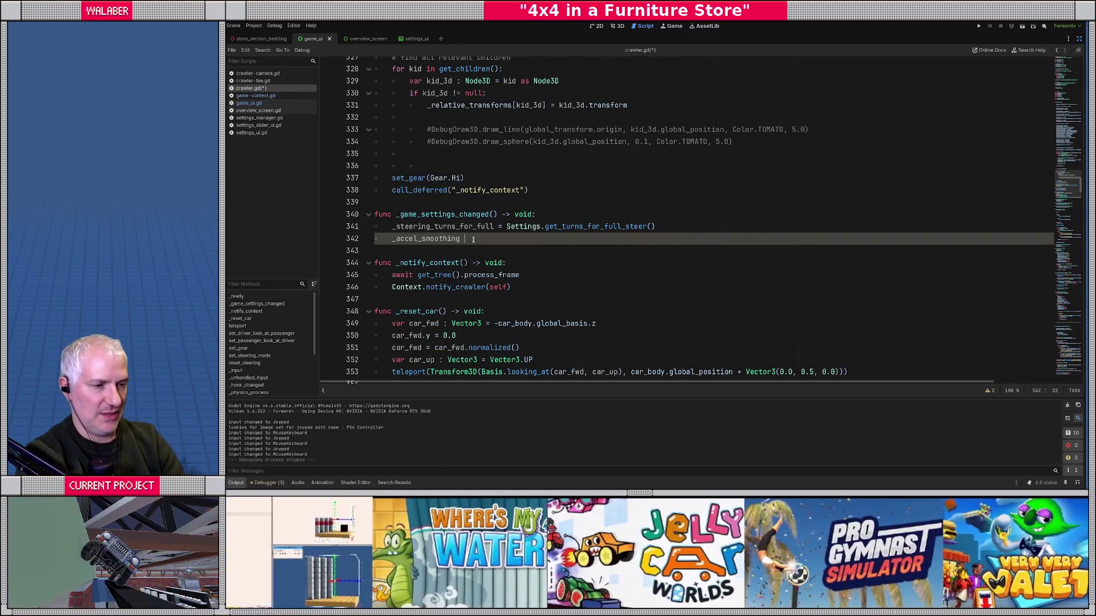
text(= Settings.get_a)
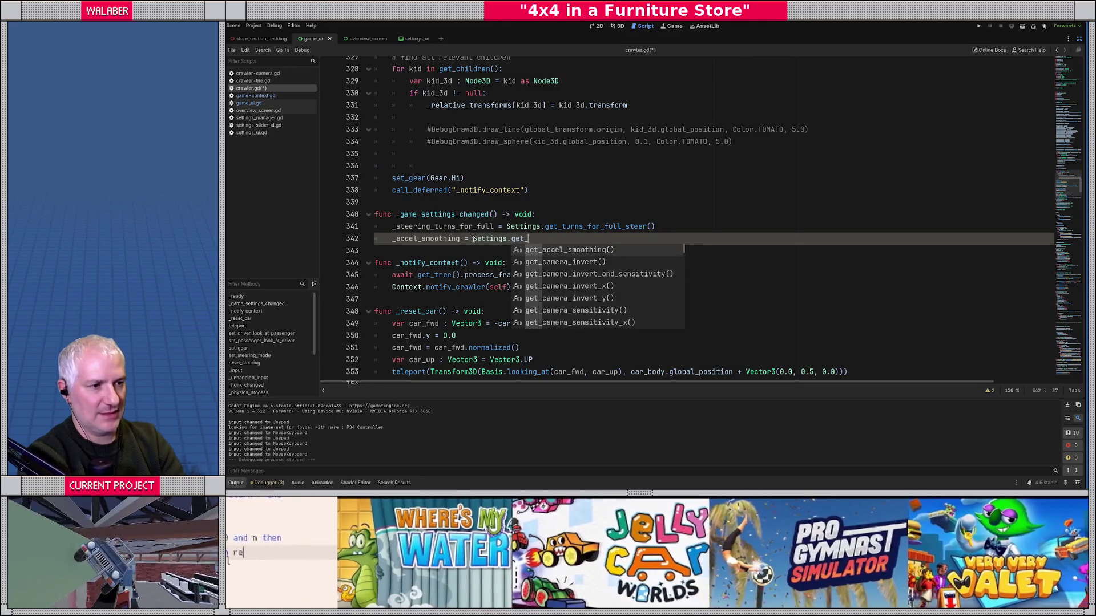
key(Return)
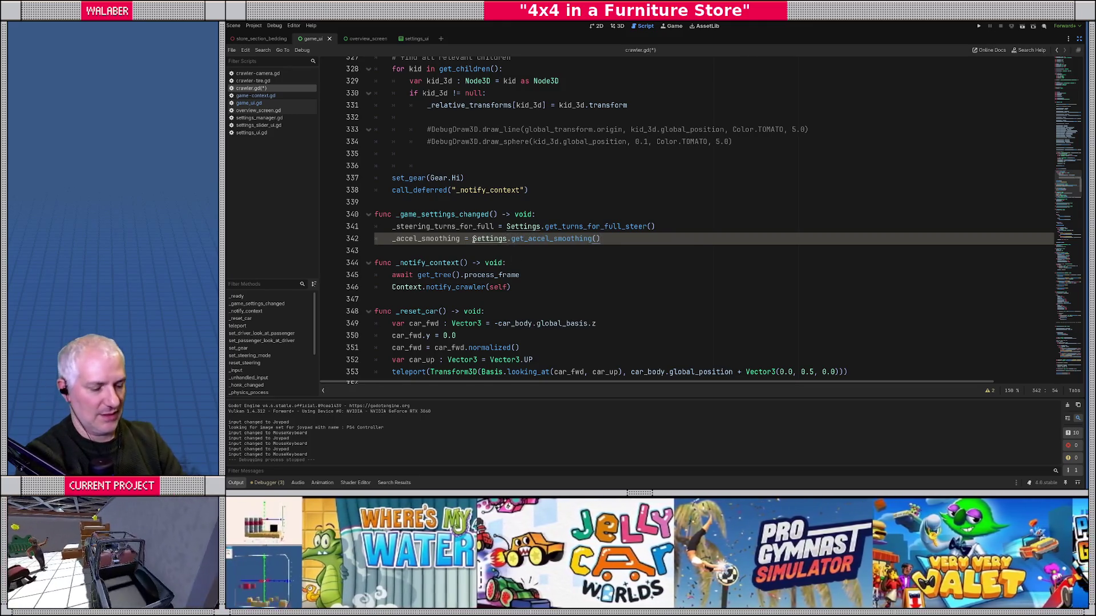
key(ctrl+f)
text(_accel =)
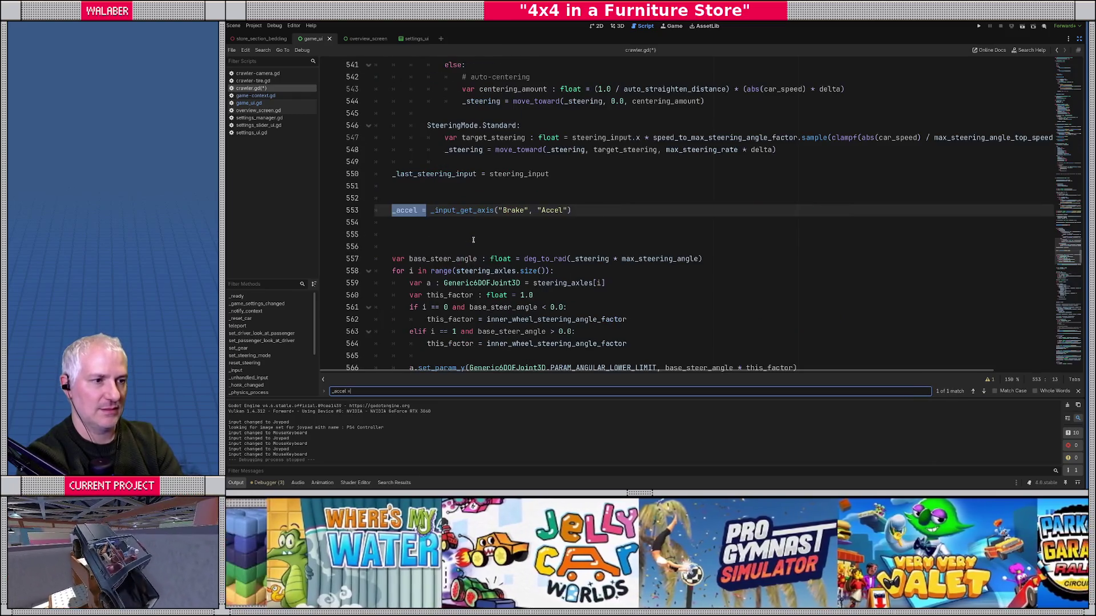
Step: Below the _accel assignment, start var _accel_freq := lerp(accel_spring_freq_range.x
key(Escape)
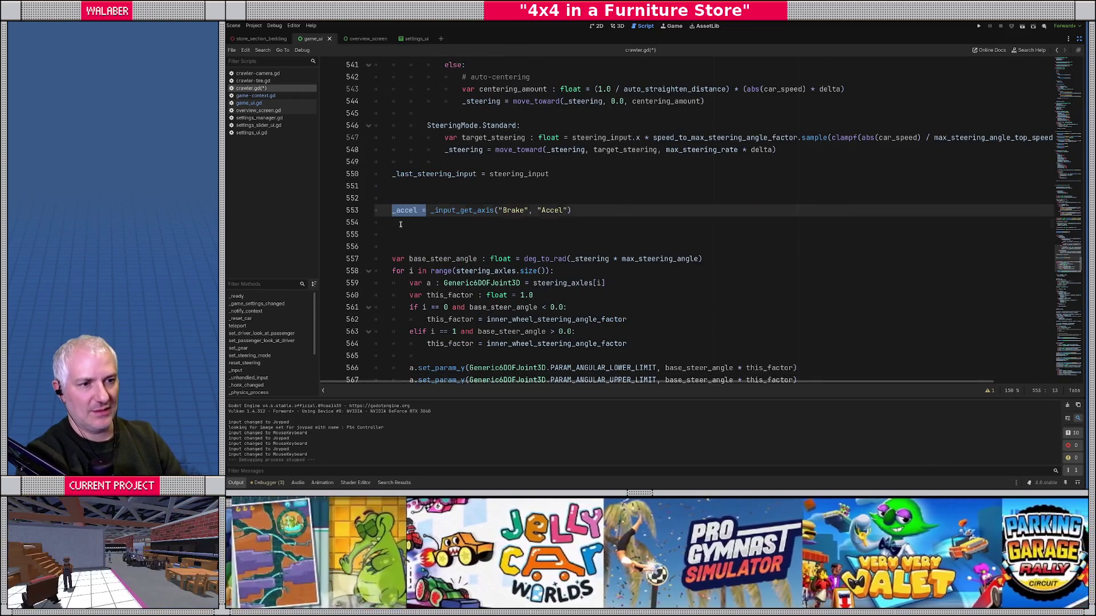
click(401, 224)
scroll(401, 225, down, 1)
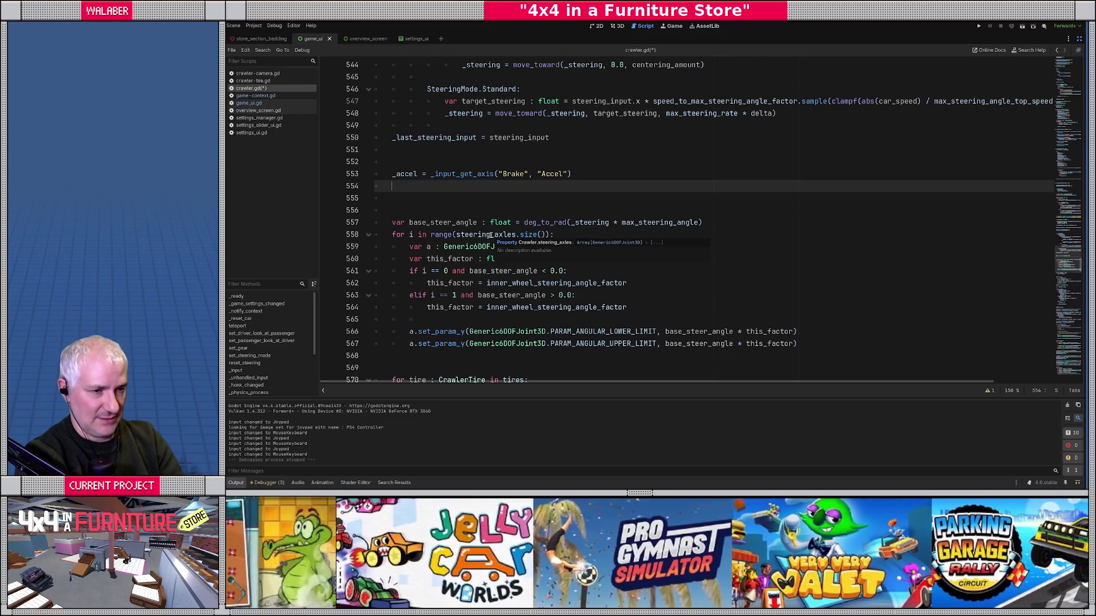
text(_a)
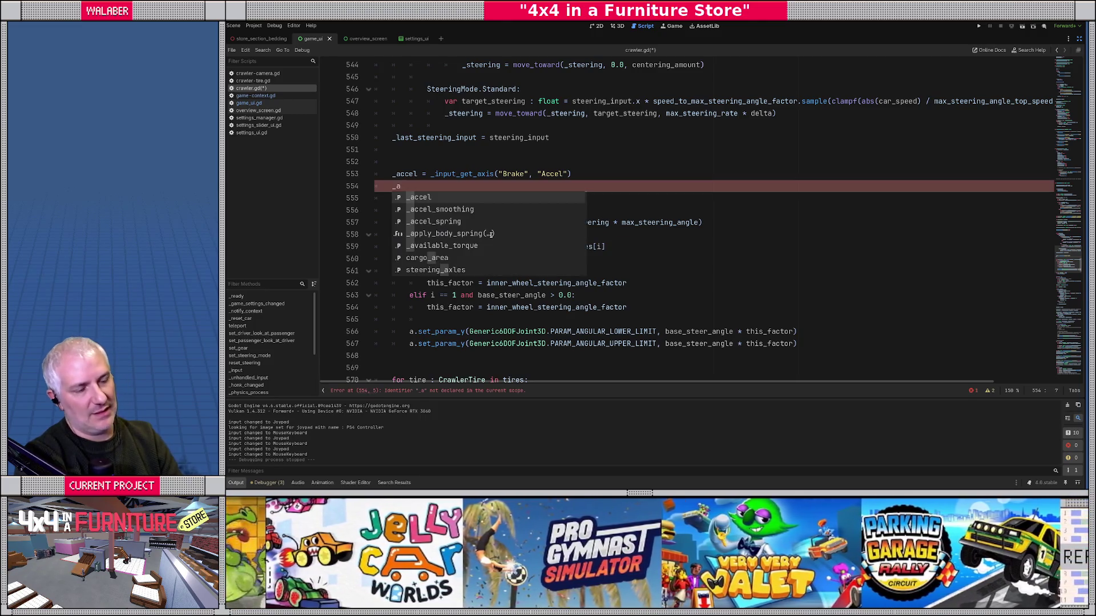
key(BackSpace)
key(BackSpace)
text(var )
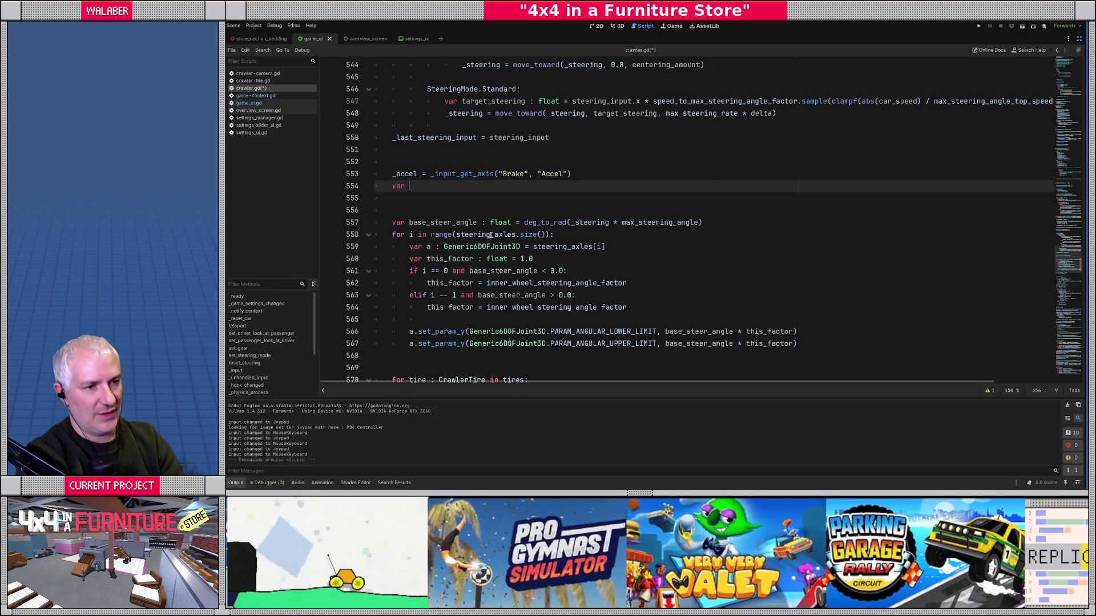
text(_accel_freq)
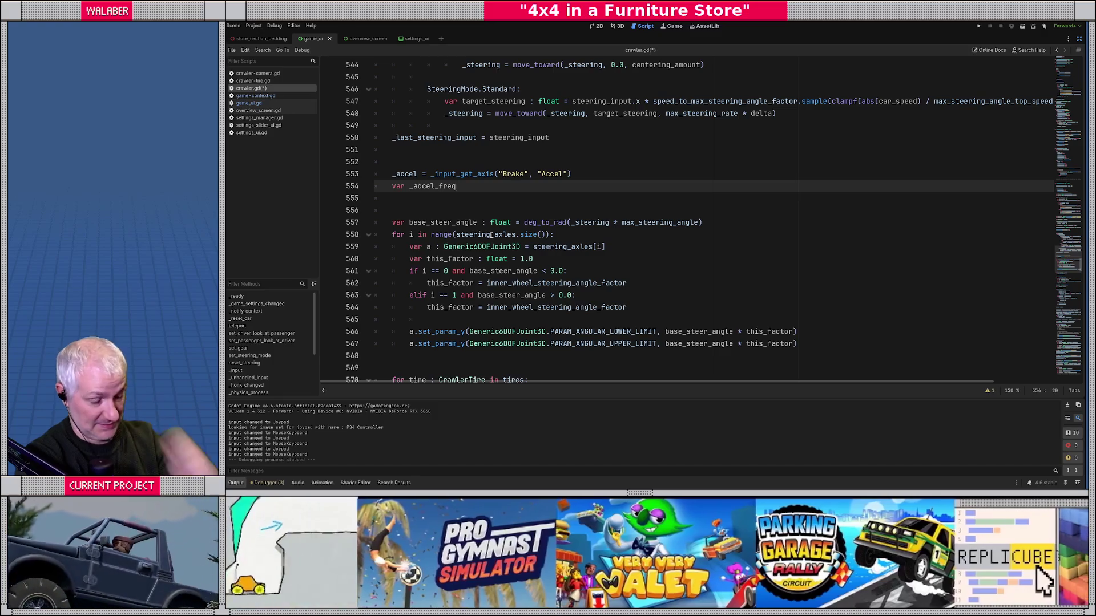
text( := )
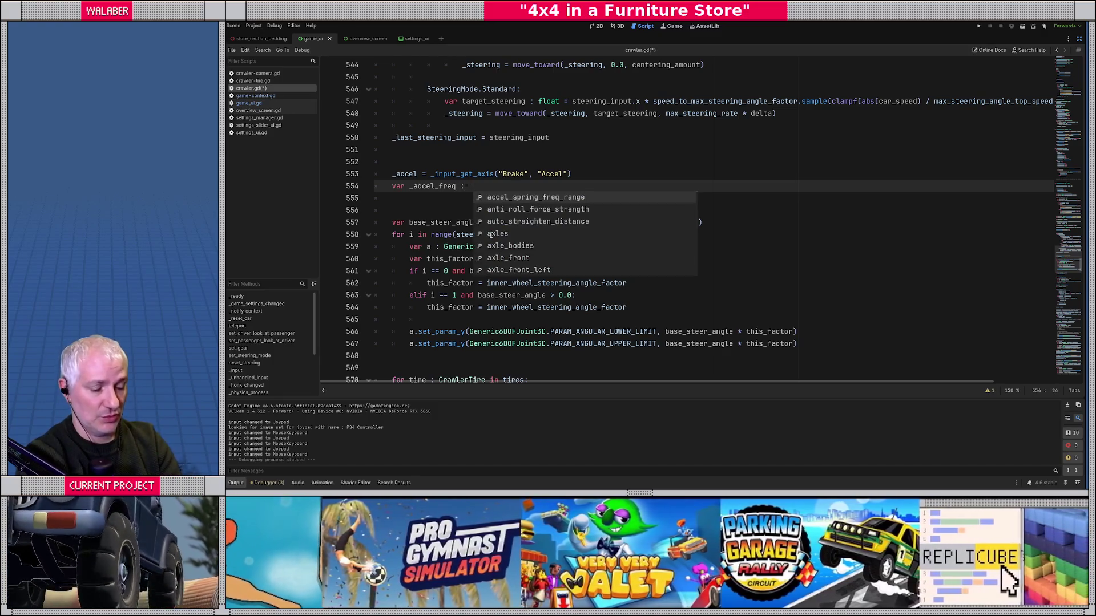
text(accel)
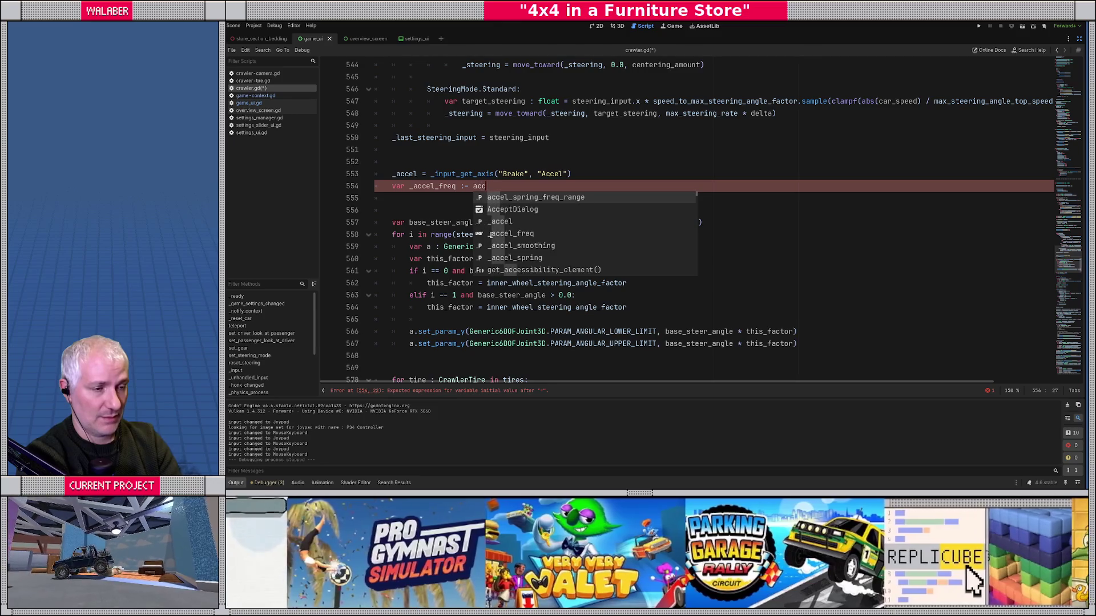
key(Return)
text(.x.l)
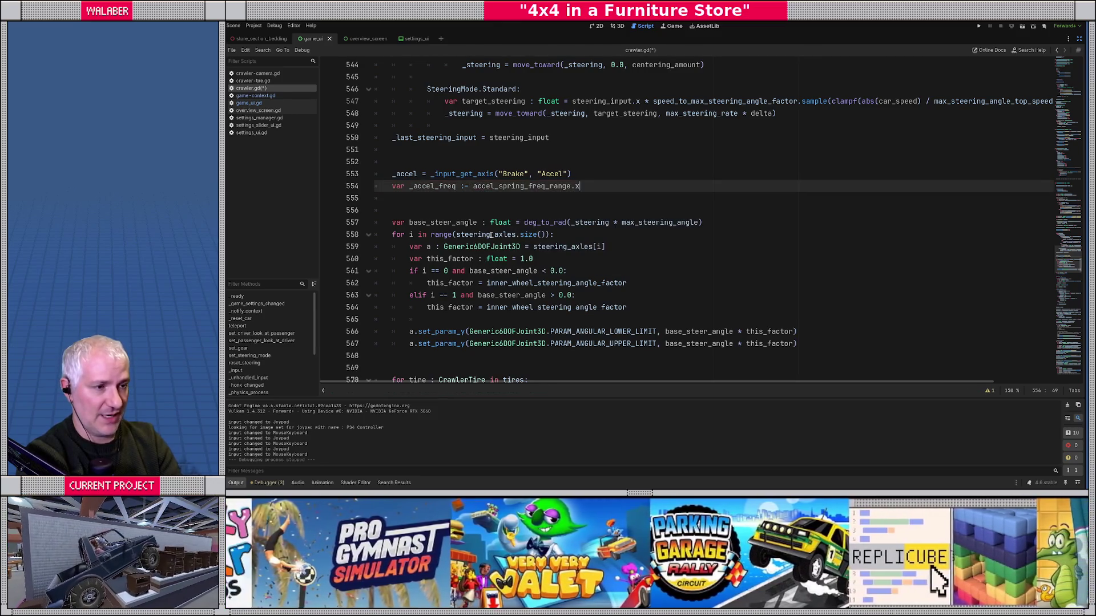
key(BackSpace)
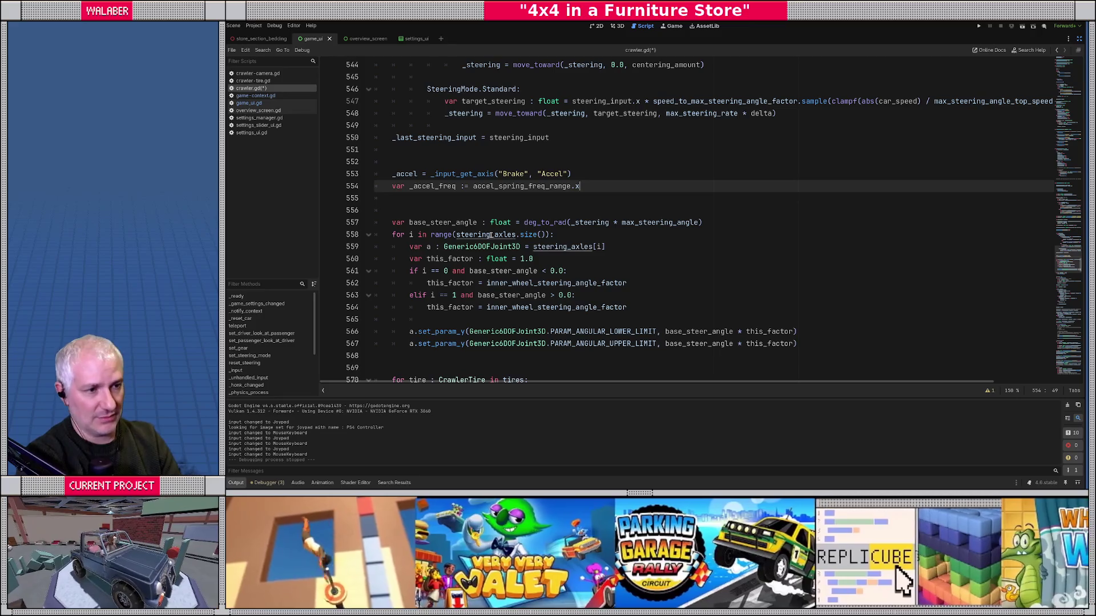
key(ctrl+Left)
key(ctrl+Left)
key(ctrl+Left)
text(l)
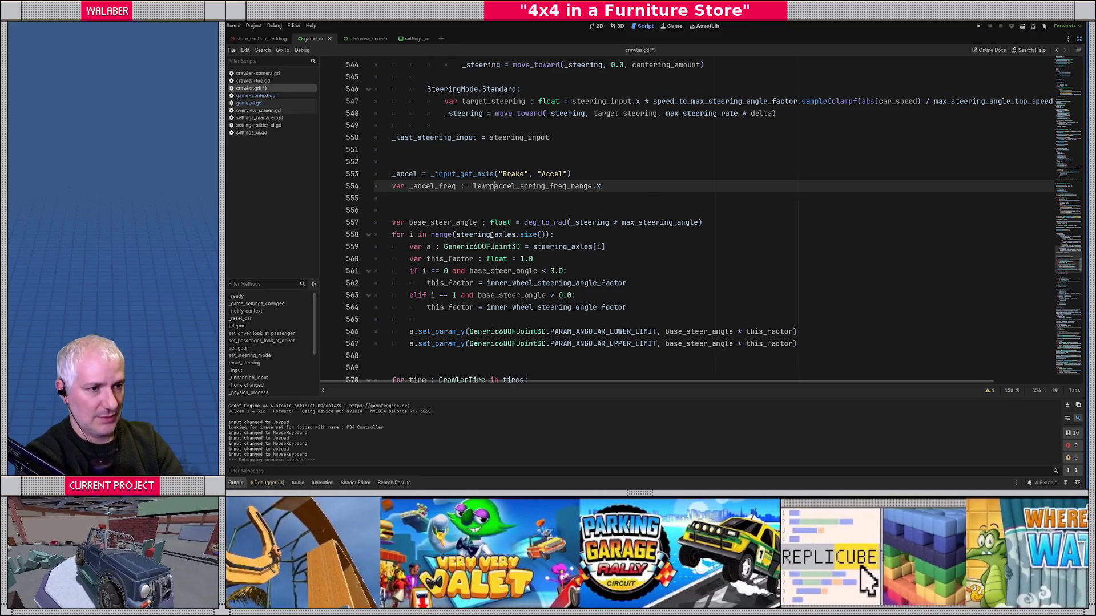
text(erp()
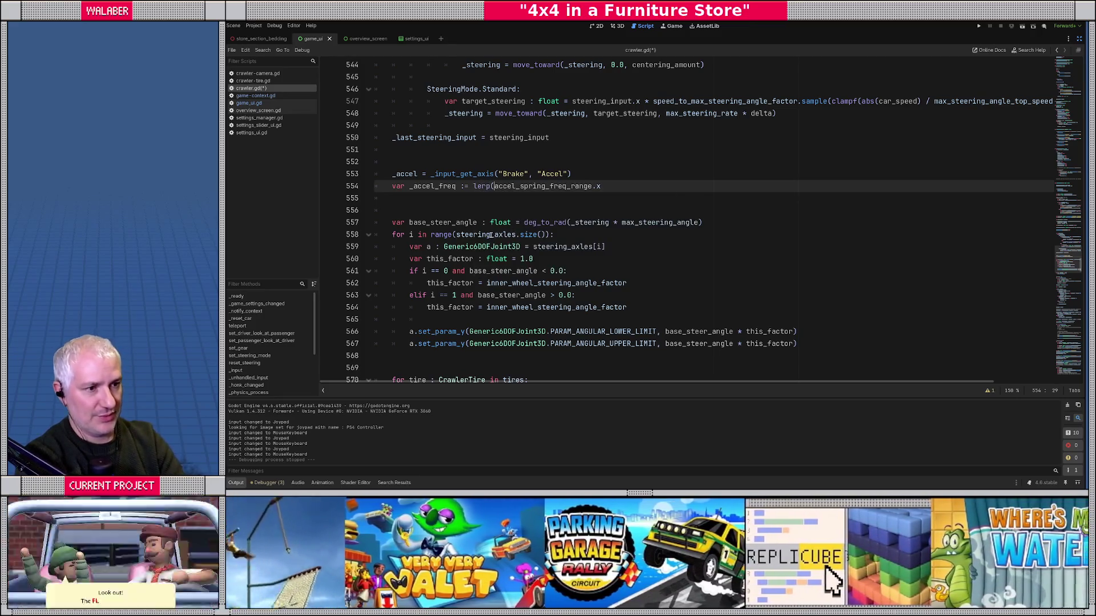
Step: Add accel_spring_freq_range.y and _accel_smoothing as lerp arguments, then find where _accel_smoothing loads
key(End)
text(,)
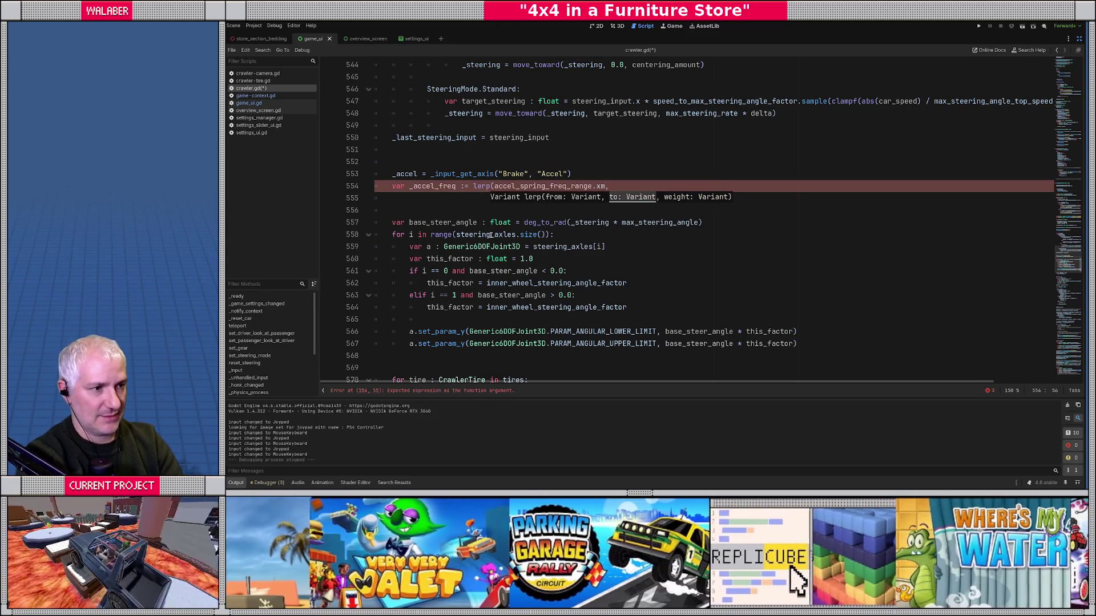
text( accel_sp)
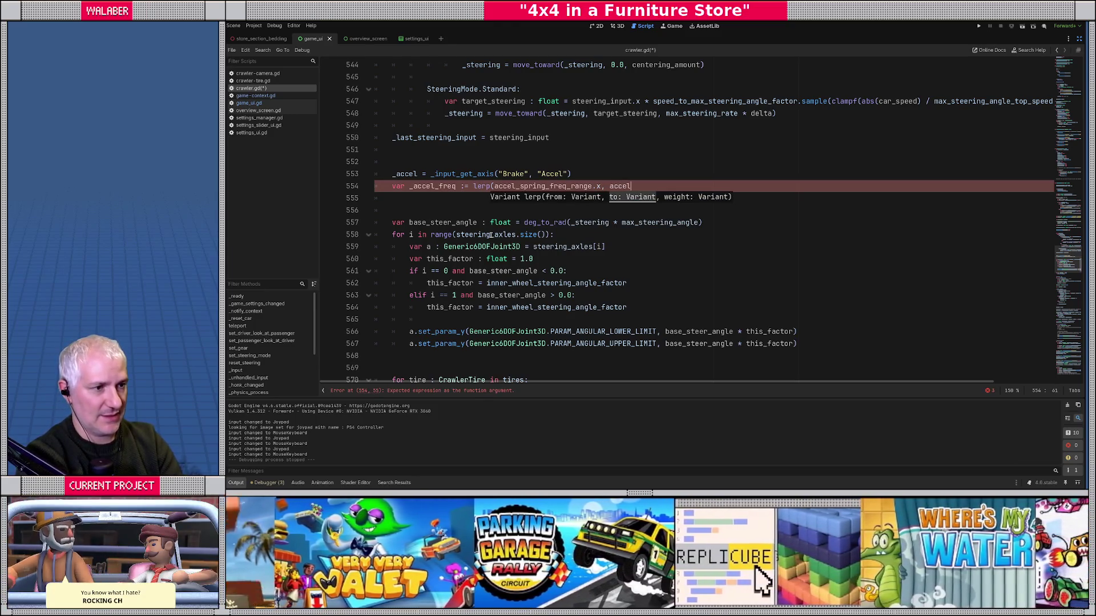
key(Return)
text(.)
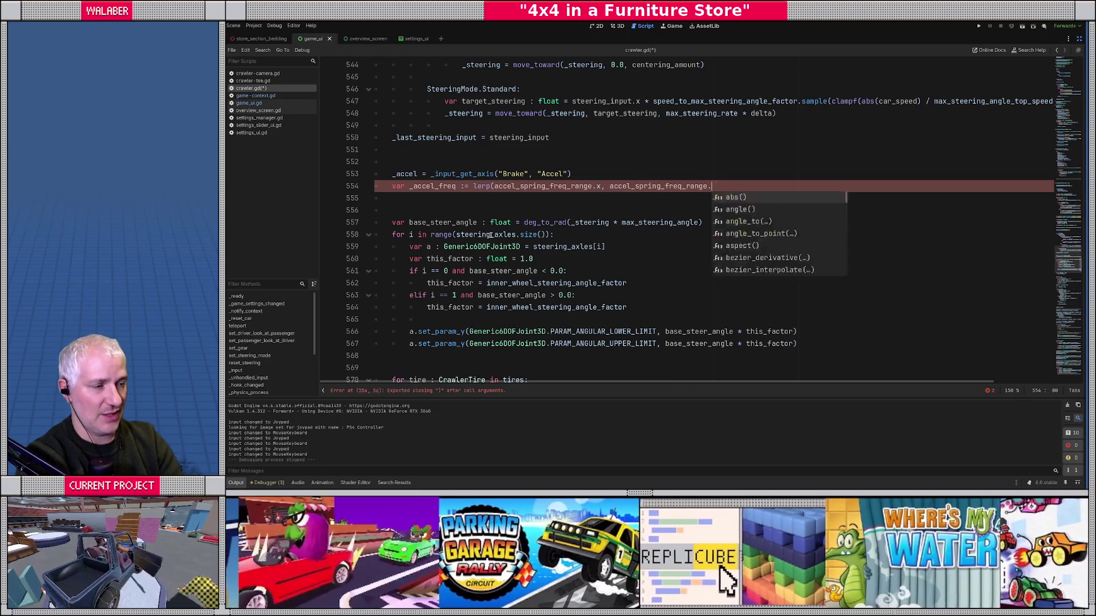
text(y, _)
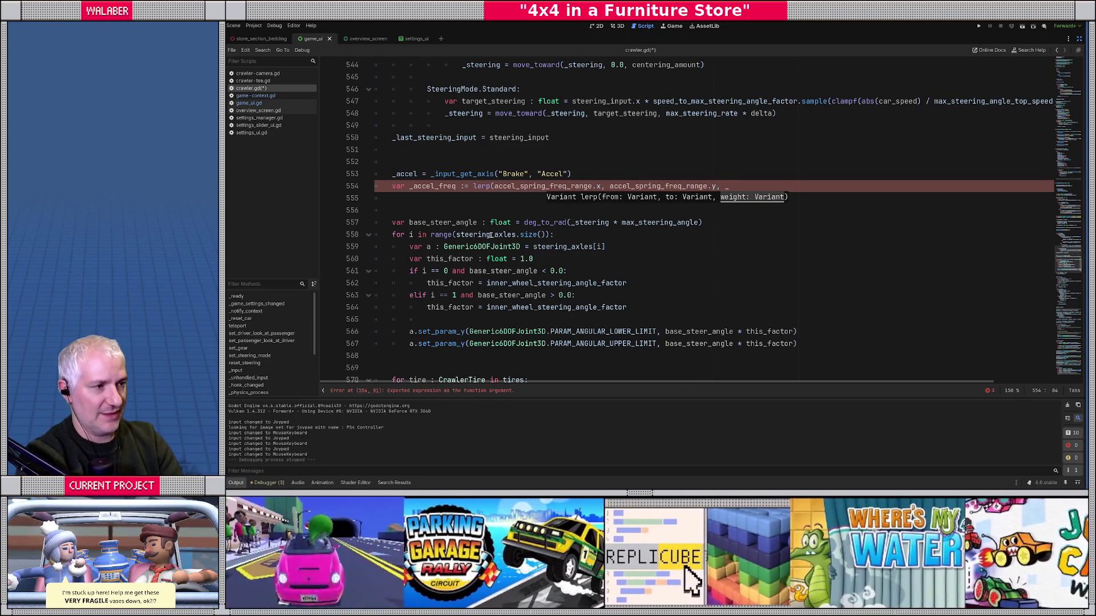
text(a)
key(Down)
key(Down)
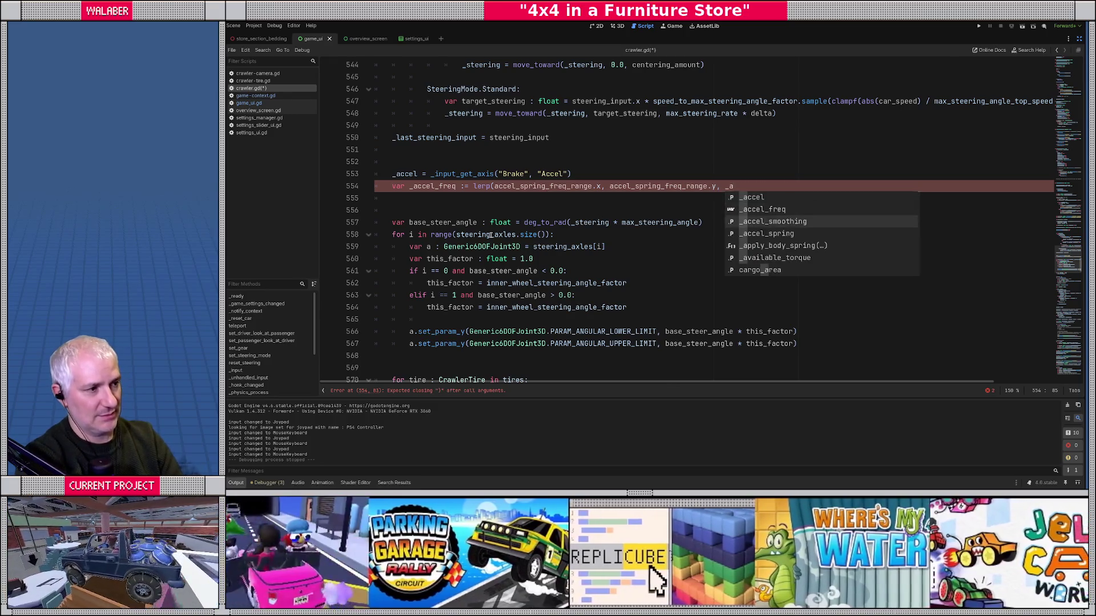
key(Return)
double_click(742, 186)
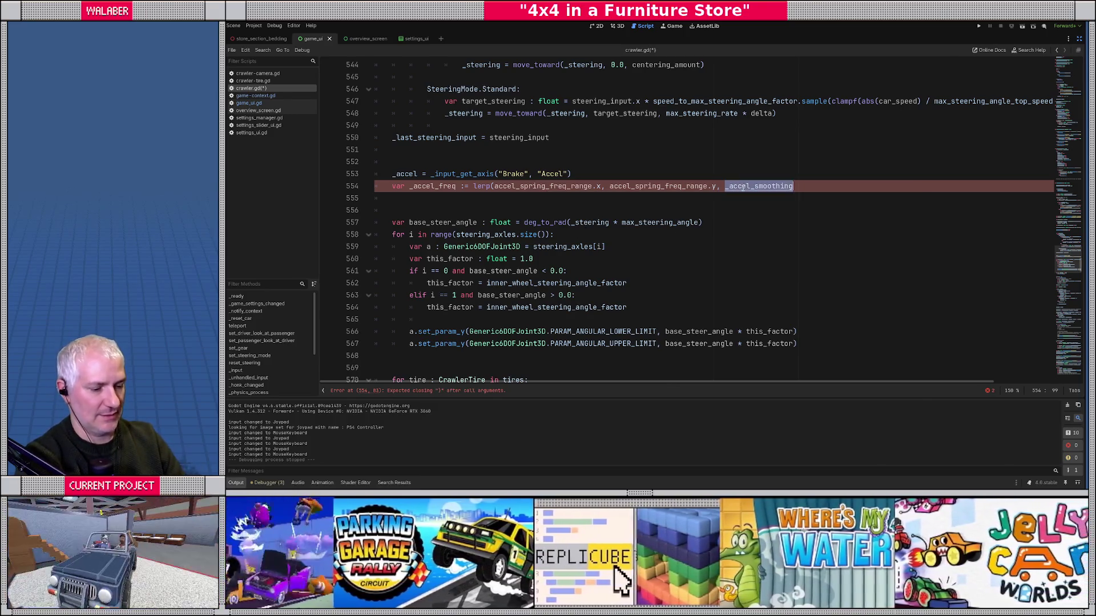
key(ctrl+f)
key(Return)
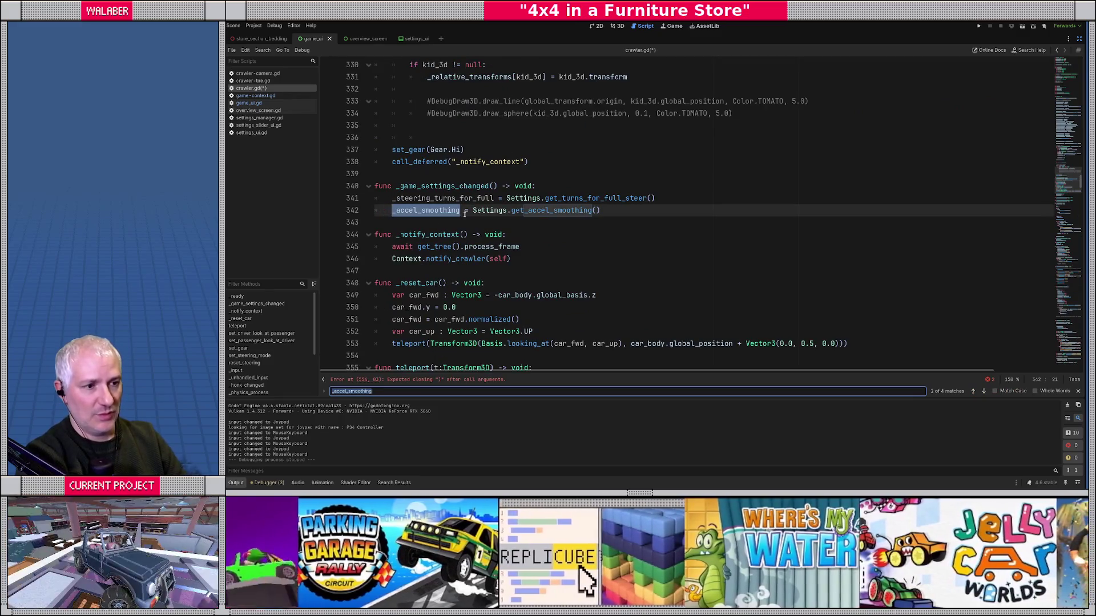
Step: Wrap the load as clampf(Settings.get_accel_smoothing(), 0.0, 1.0) and jump back to the lerp line
click(472, 210)
text(clamp)
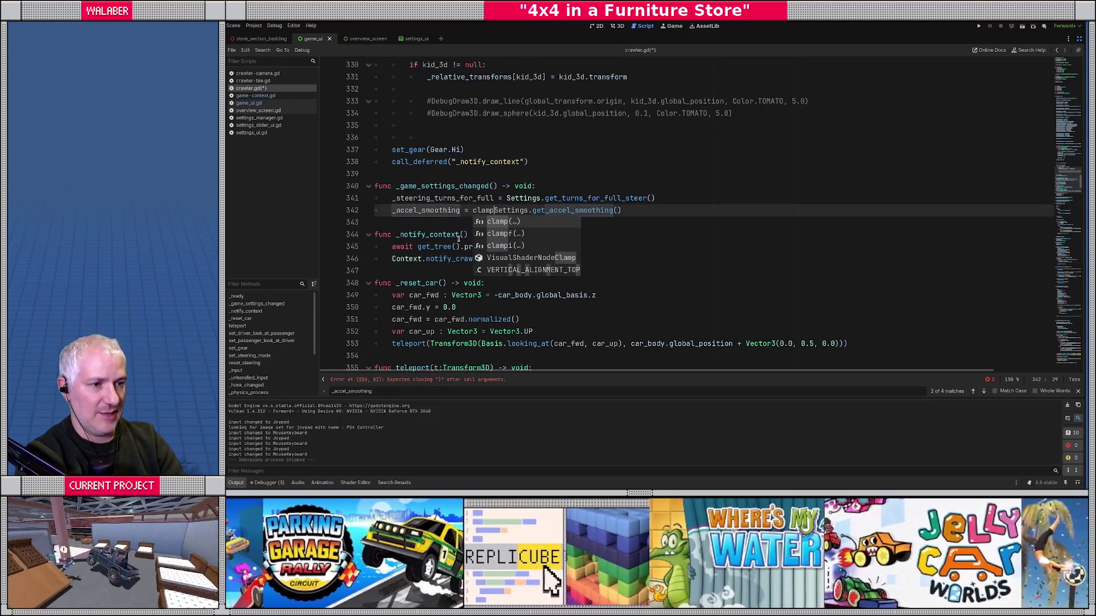
key(Down)
key(Return)
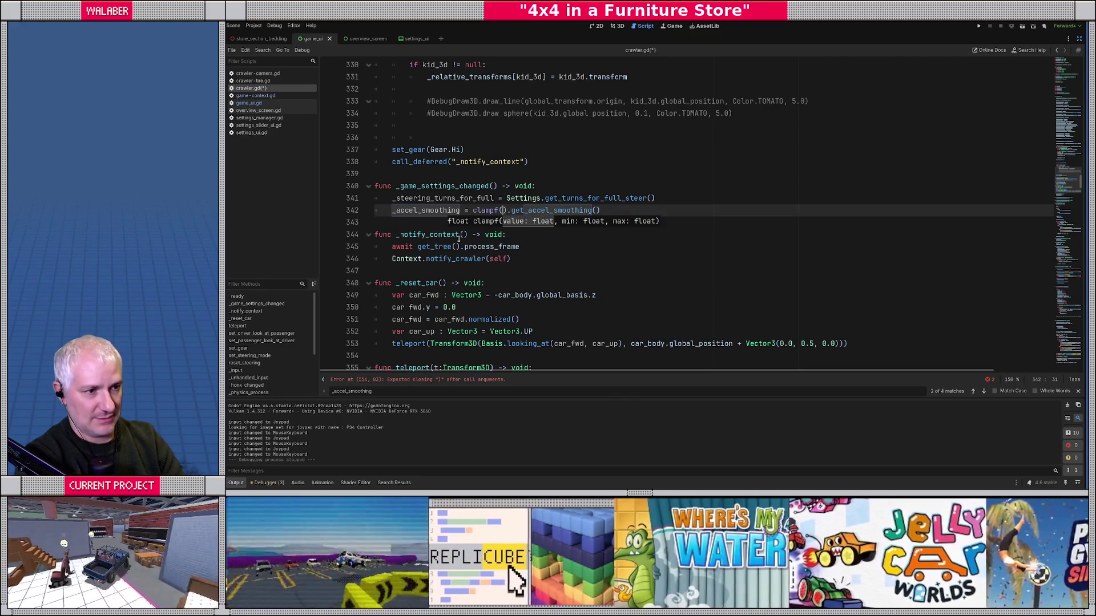
key(ctrl+z)
text(f()
key(End)
text(, 0.0, 1.0))
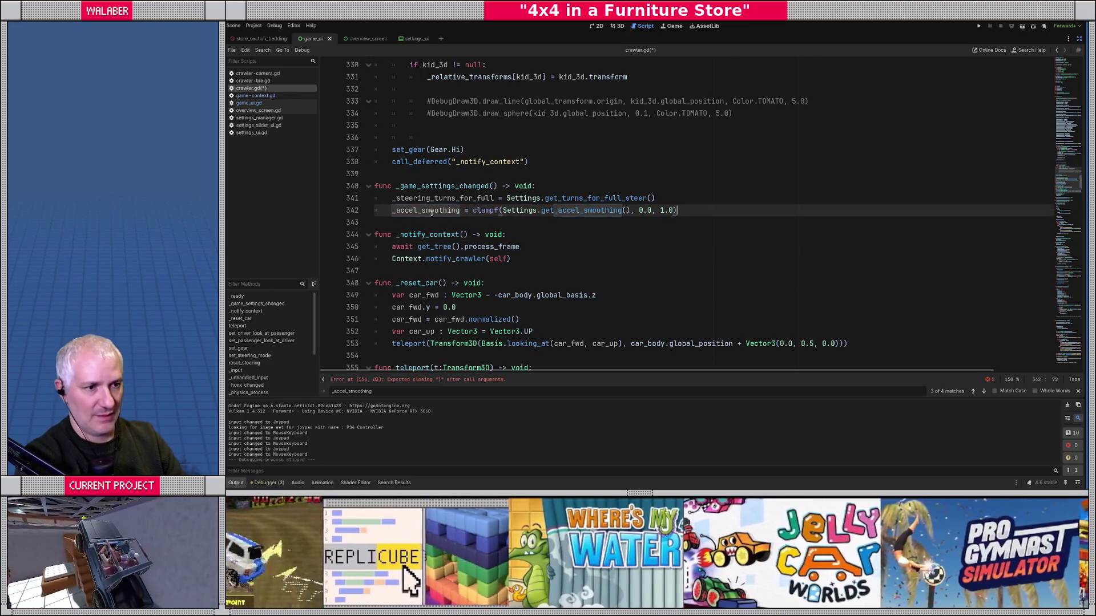
double_click(432, 212)
key(ctrl+f)
key(Return)
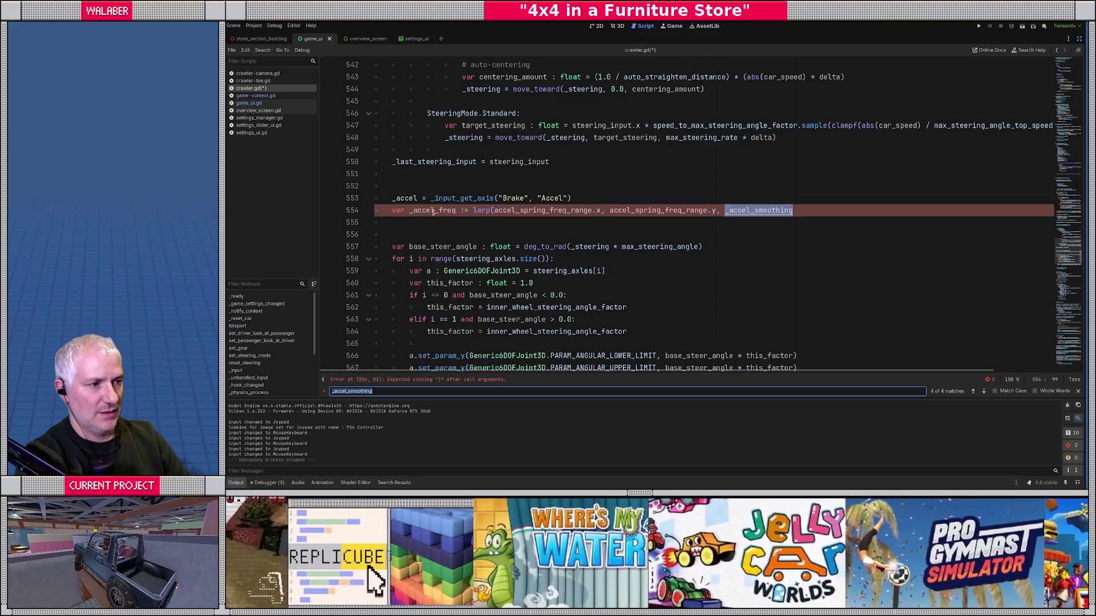
Step: Close the lerp, then add if _accel_freq <= 0.0: _accel_spring.pos = _accel with an else branch
key(Escape)
click(800, 211)
text())
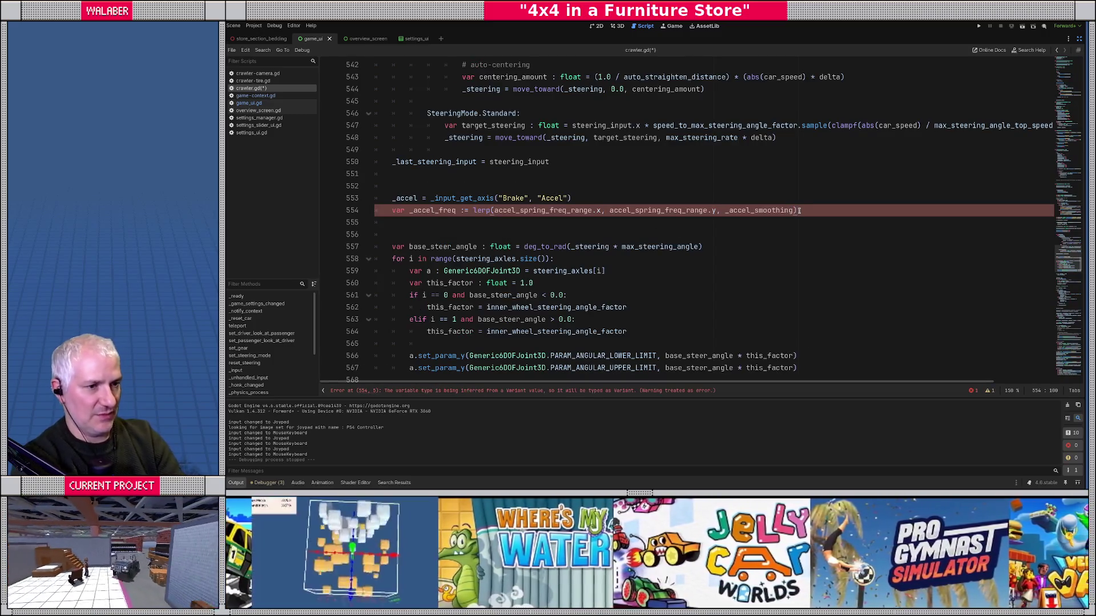
key(Return)
text(if)
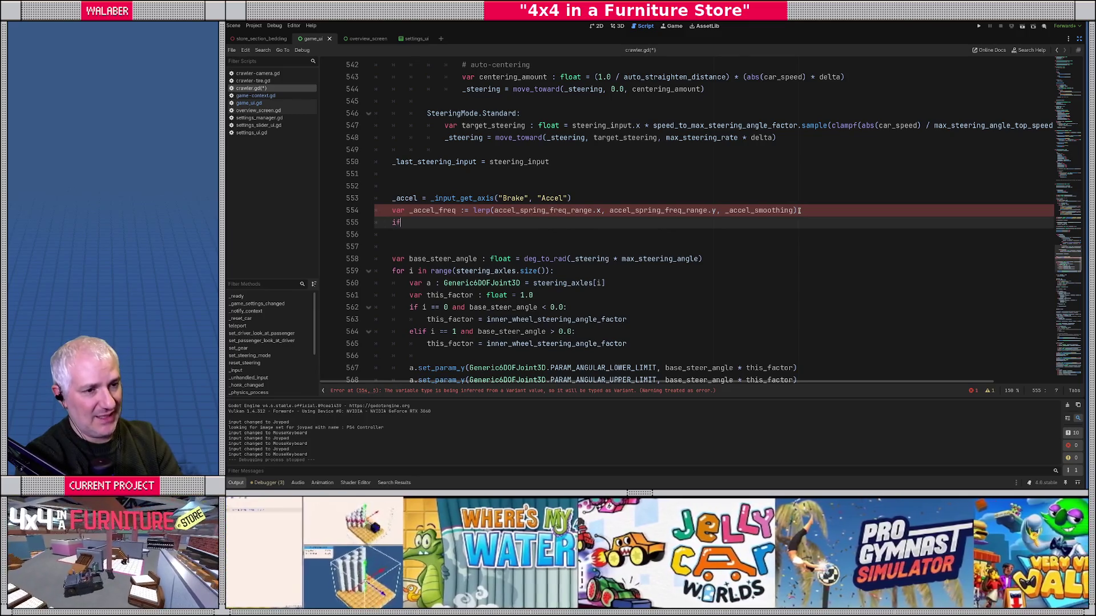
text( _acc)
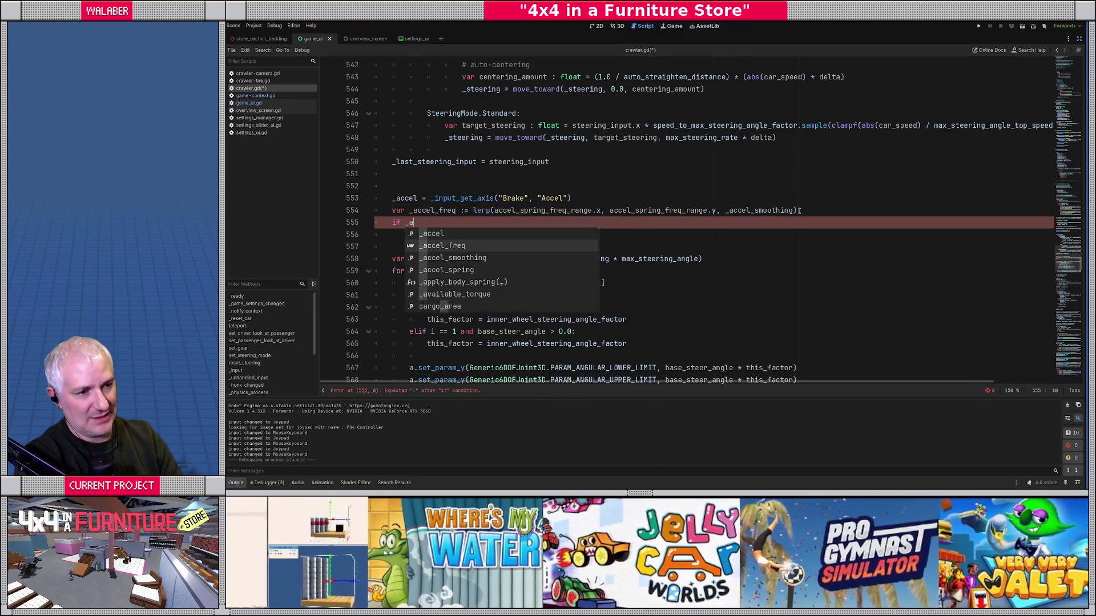
key(Return)
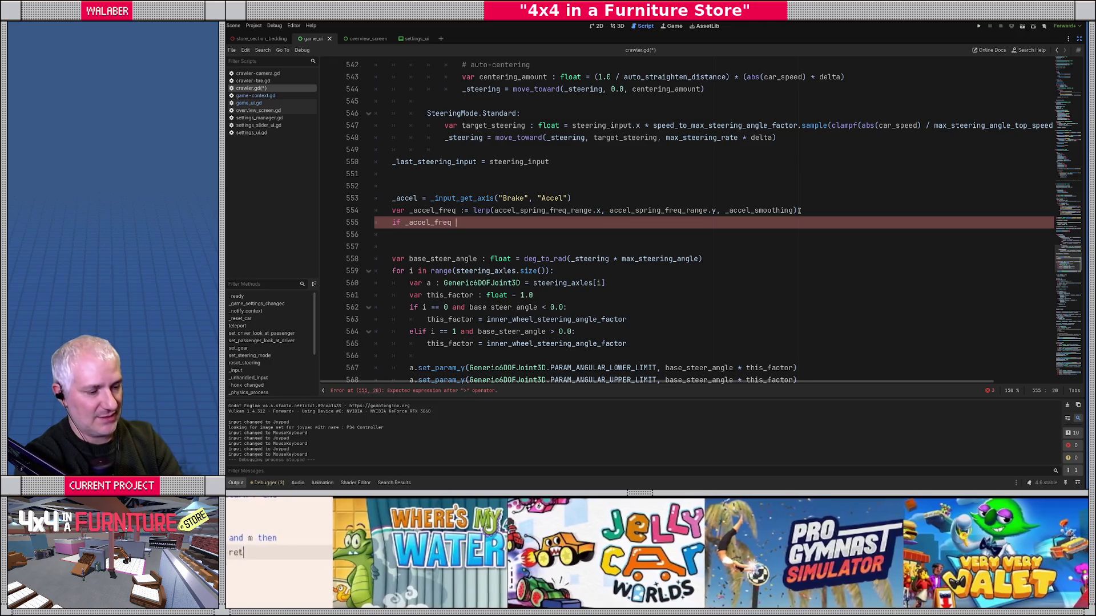
text(<= 0.0:)
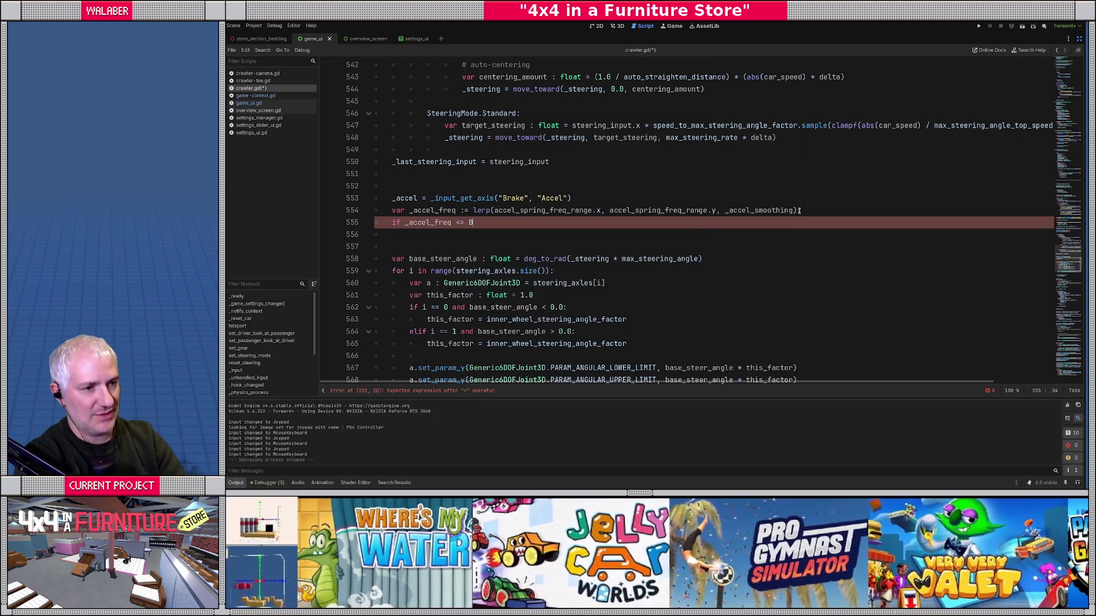
key(Return)
text(_a)
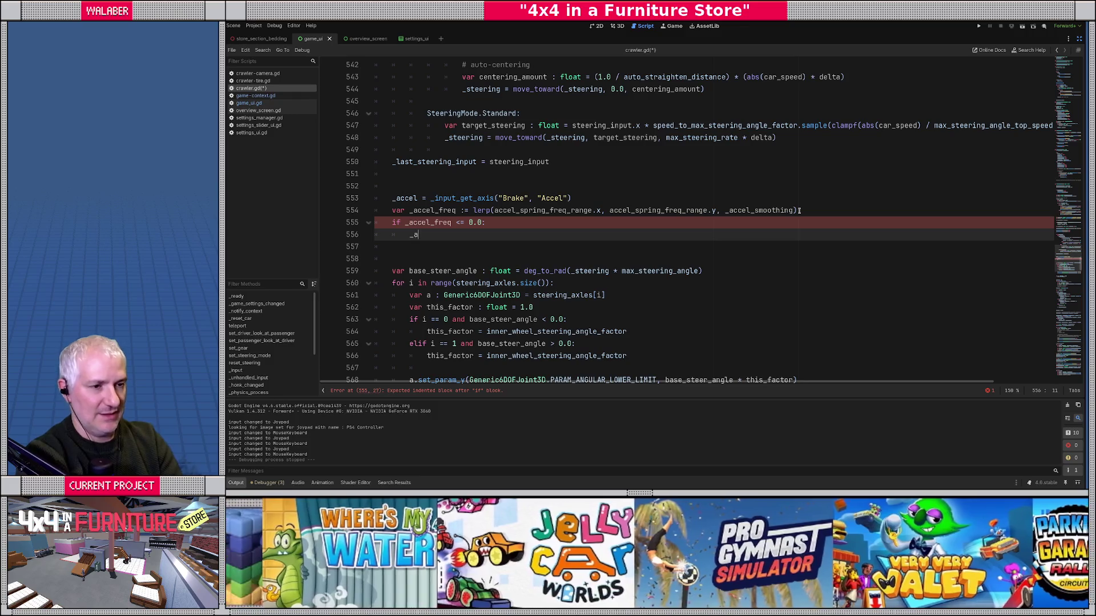
text(ccel_spring)
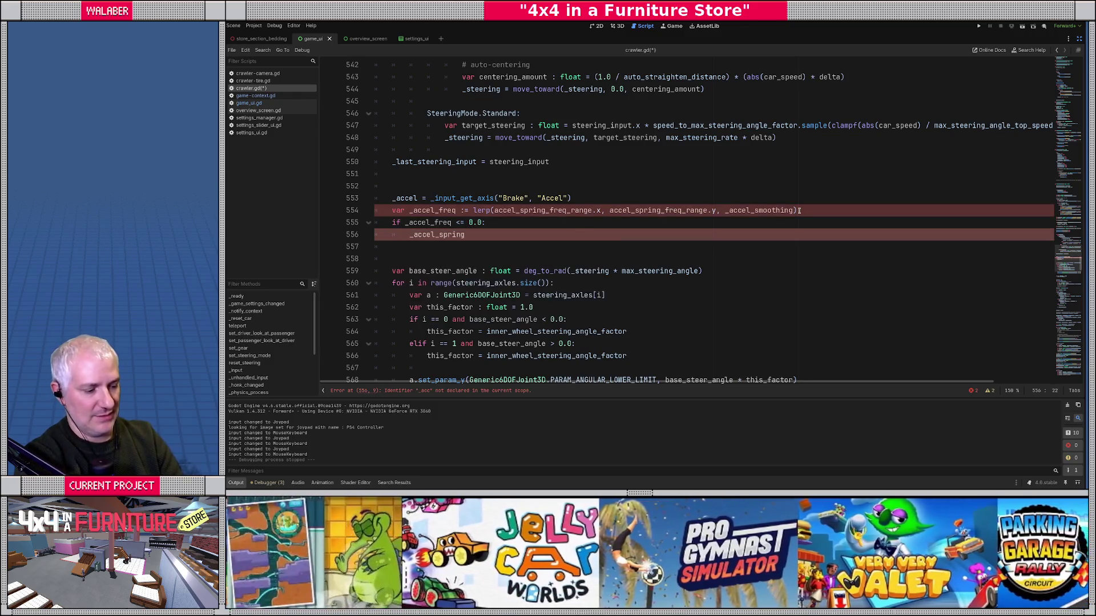
text(.pos = _accel)
key(Return)
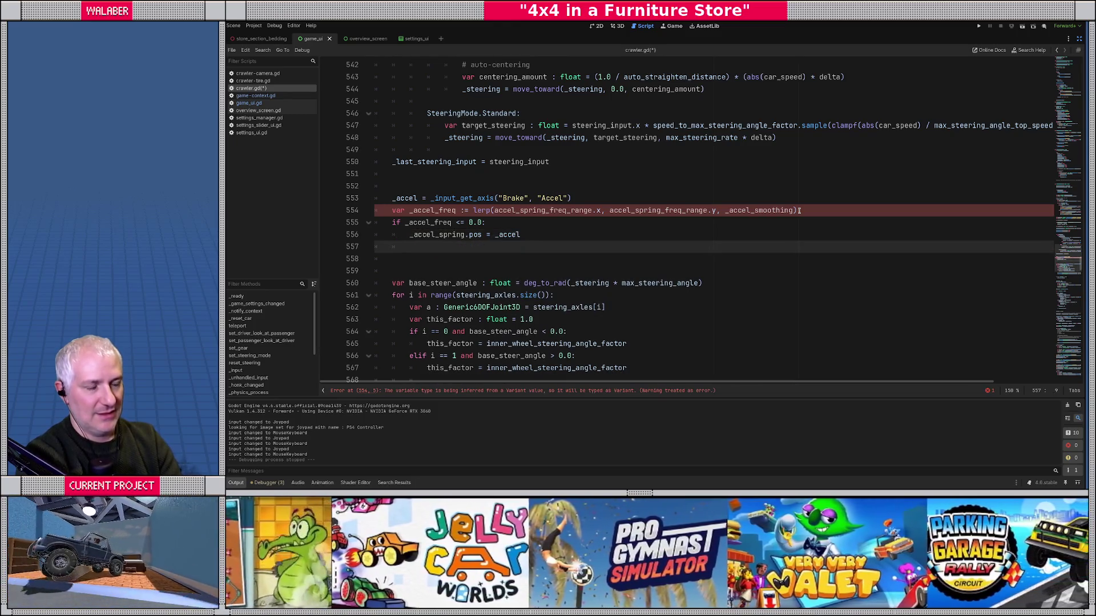
text(else:)
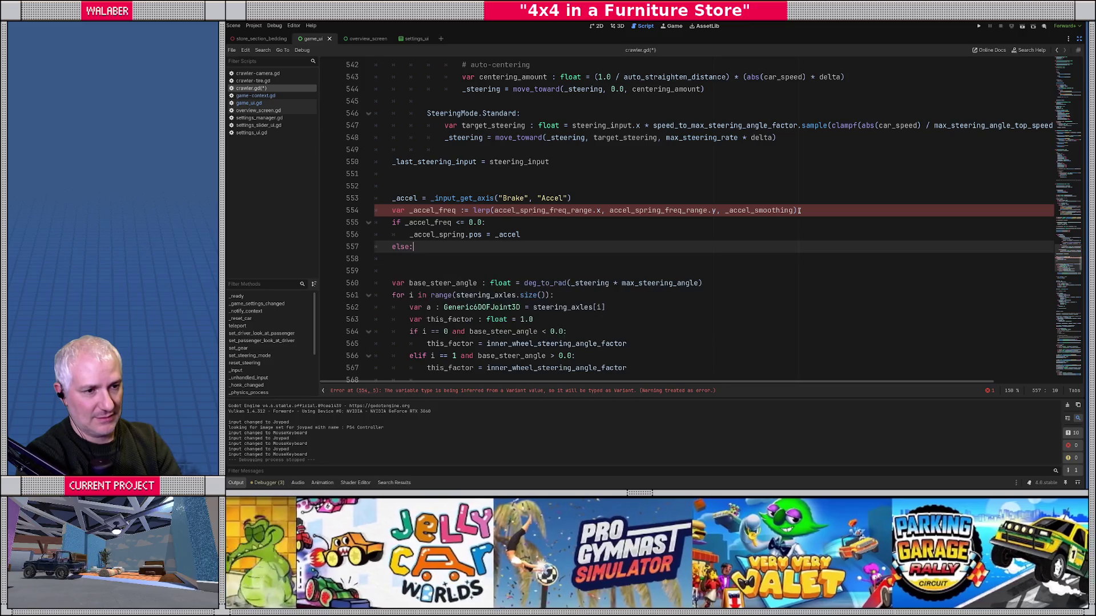
key(Return)
Step: In else, set params = SpringUtils.calculate_motion_params(delta, accel_freq, 1.0), renaming _accel_freq to accel_freq
text(ac)
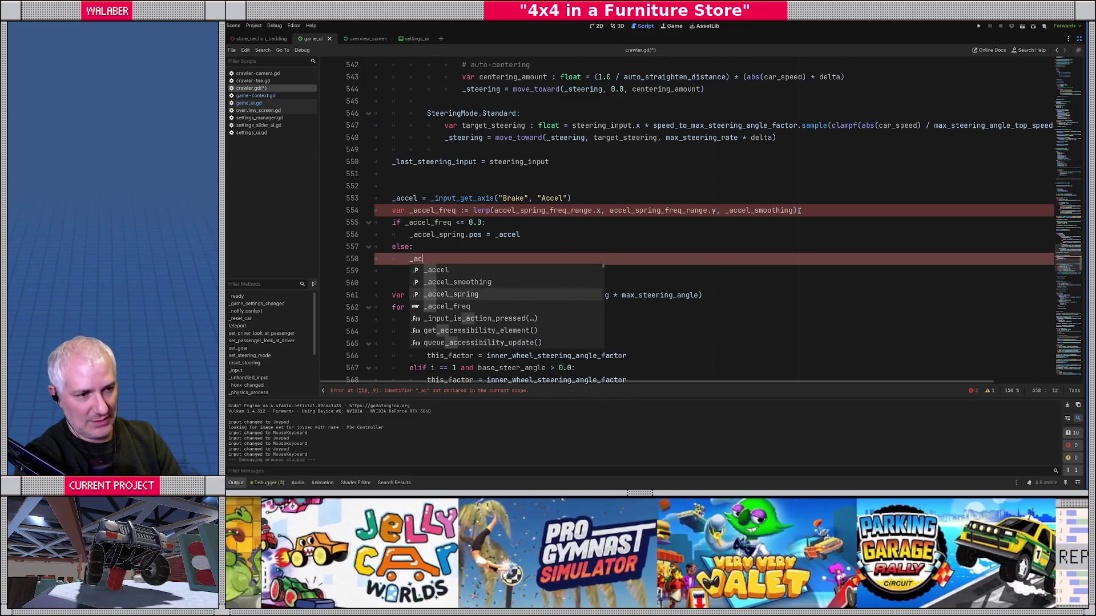
text(cel_spring.params = SpringU)
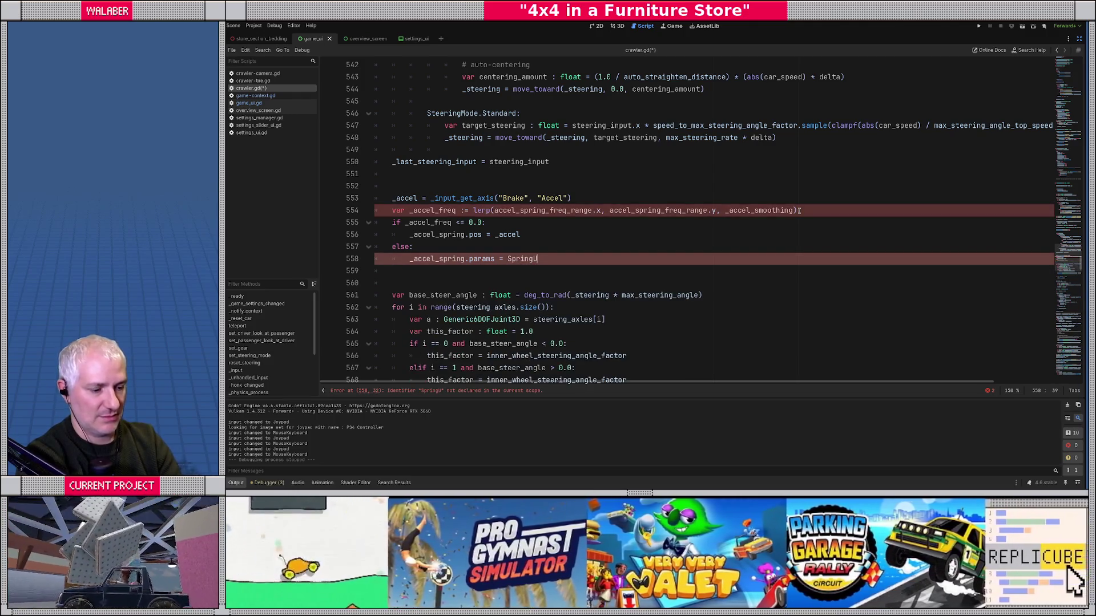
text(tils.cal)
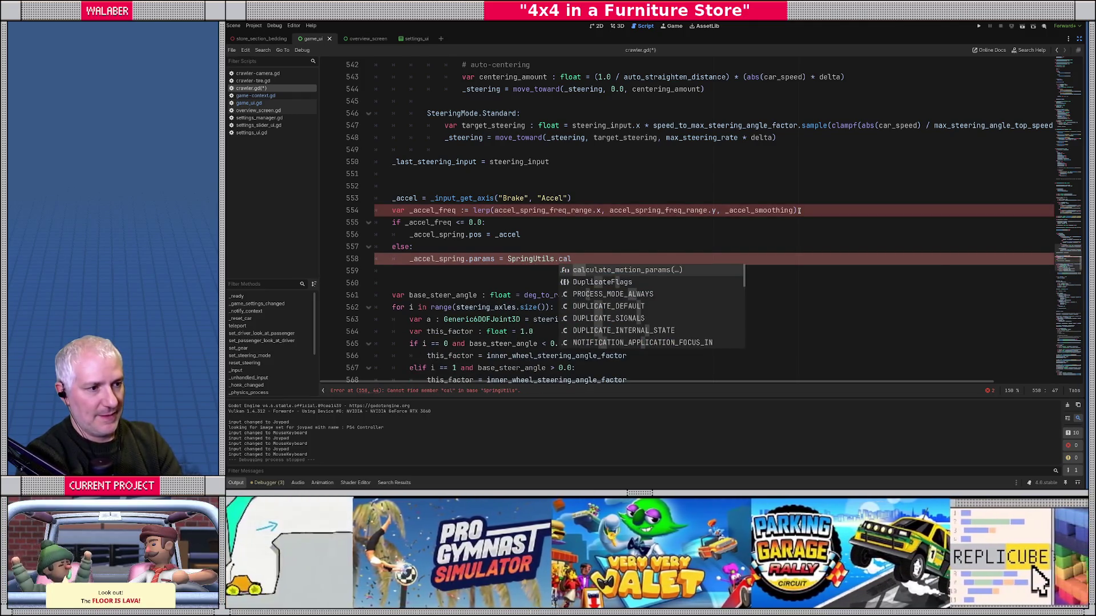
key(Return)
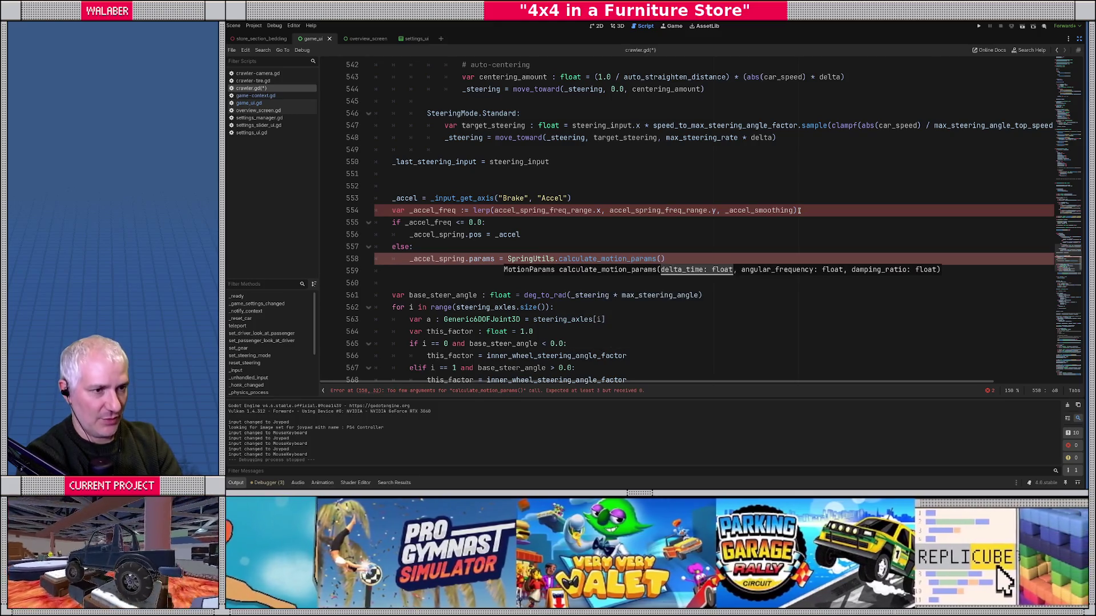
text(del)
text(ta,)
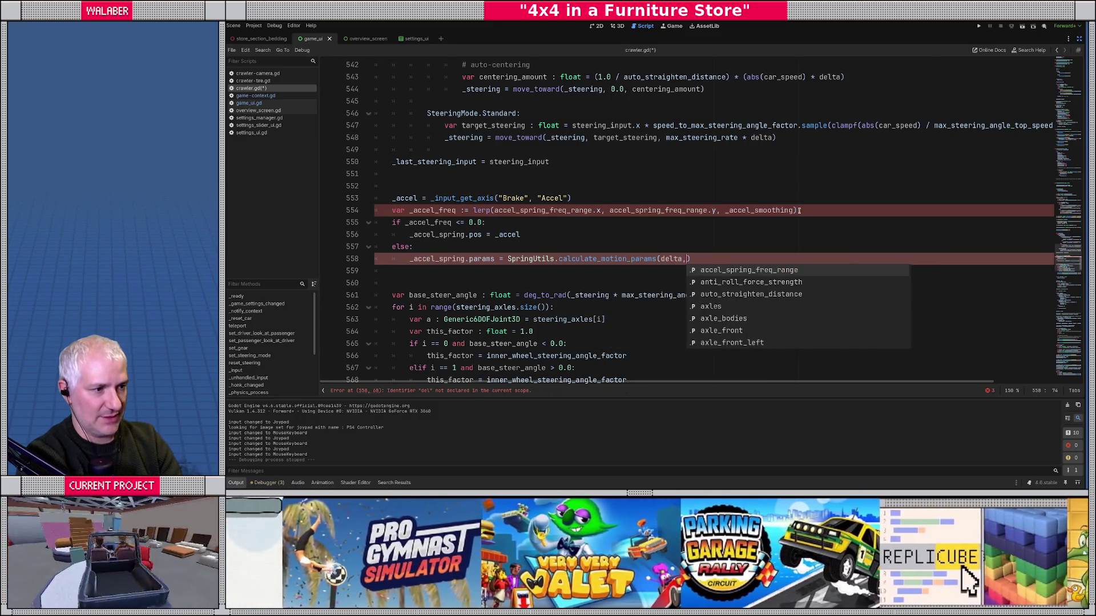
text( a)
key(Escape)
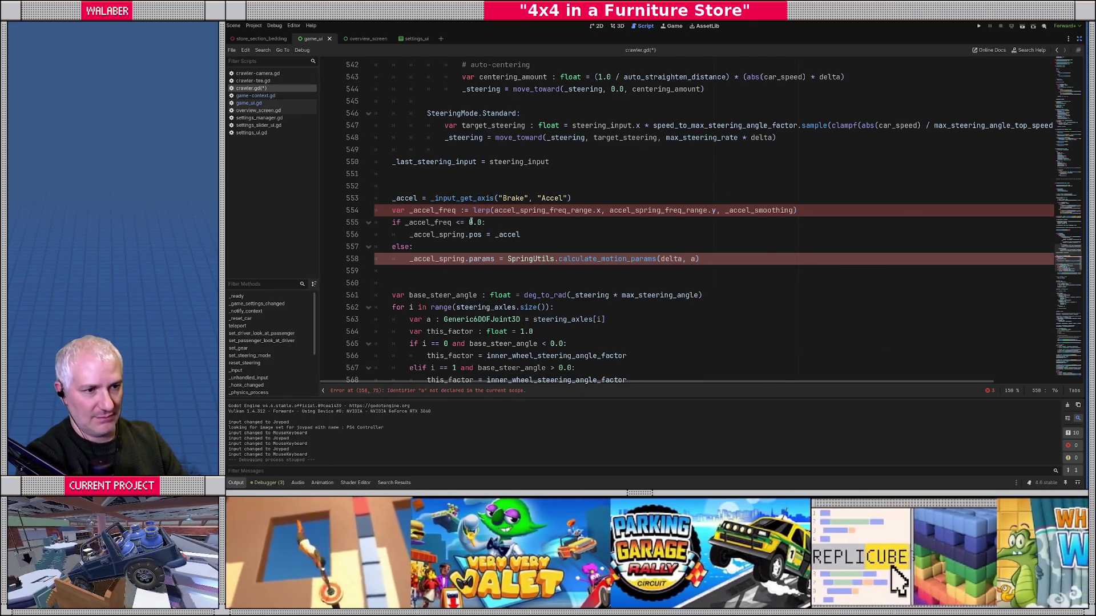
double_click(414, 212)
key(ctrl+d)
key(Left)
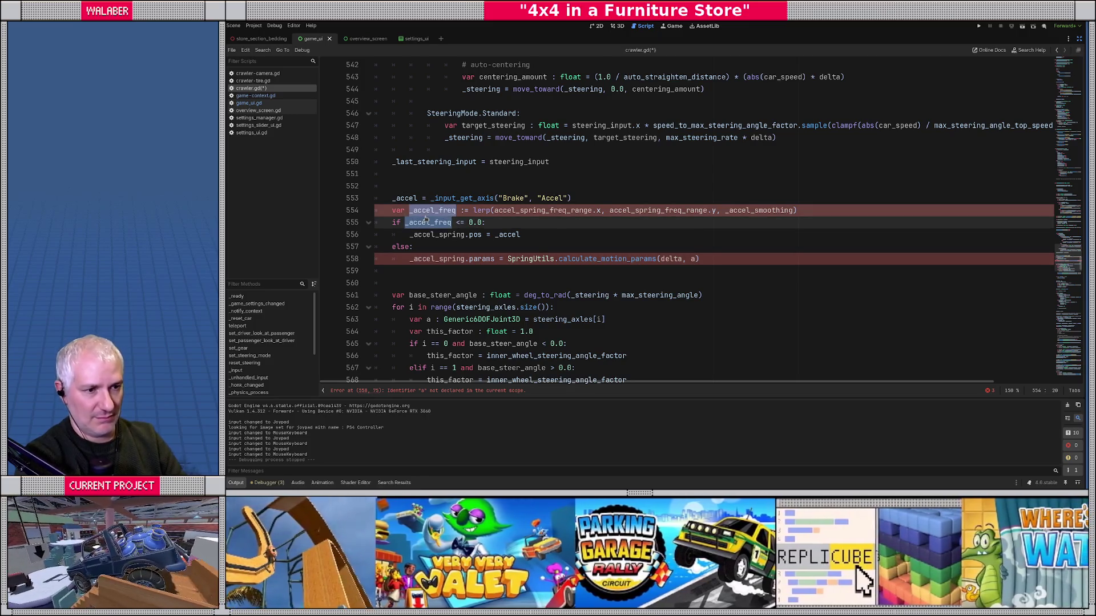
key(Delete)
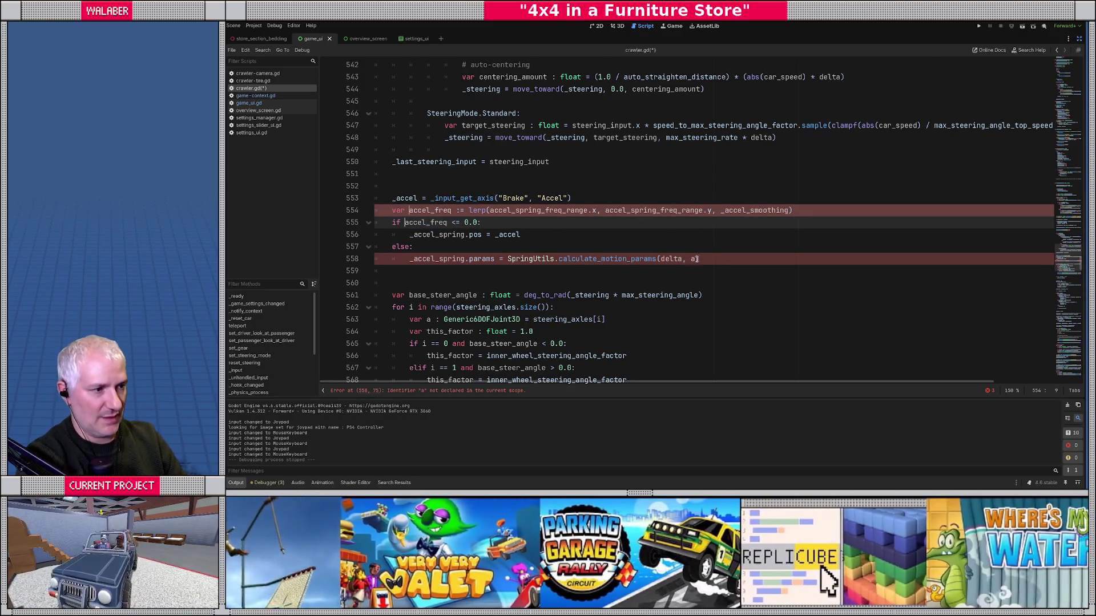
click(698, 259)
text(ccel)
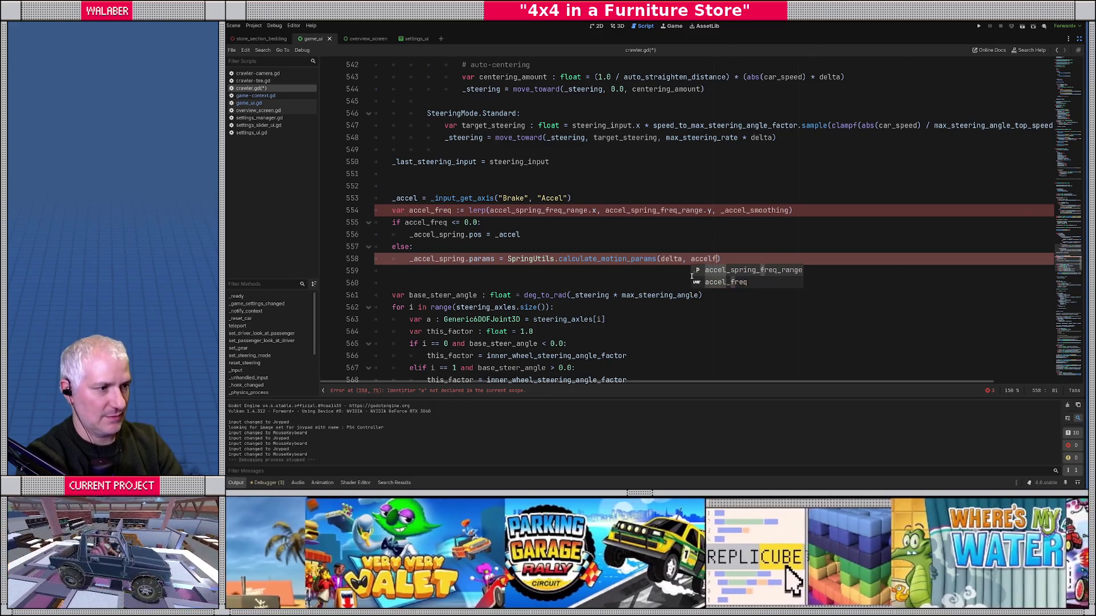
text(_freq, 1.0)
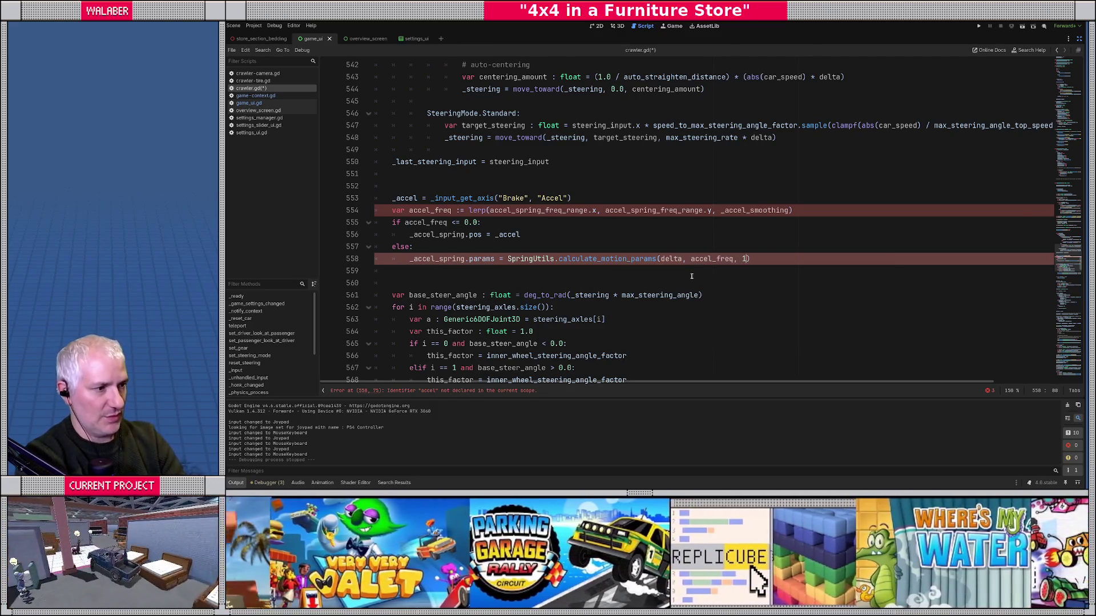
key(Escape)
key(Return)
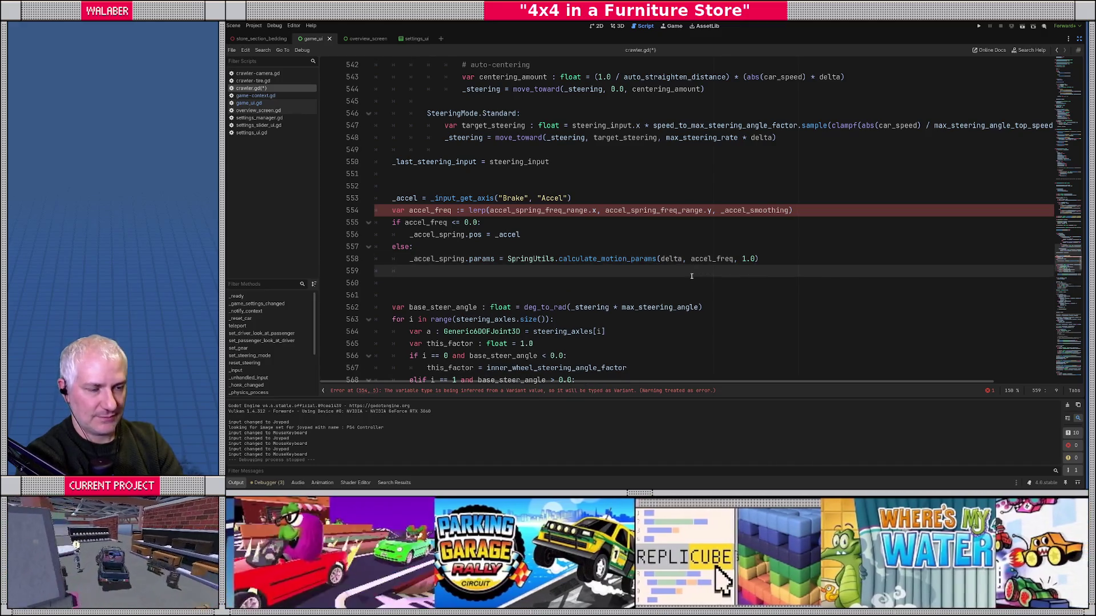
Step: Call SpringUtils.update_damped_spring_motion(_accel_spring, _accel), type accel_freq as float, and save the script
text(SpringU)
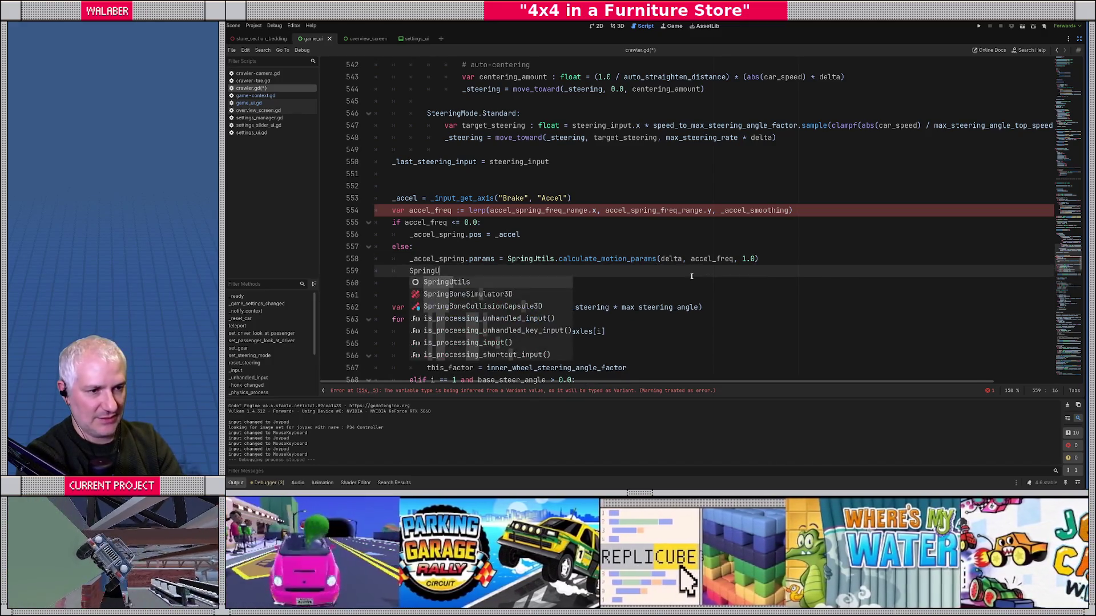
key(Return)
text(.up)
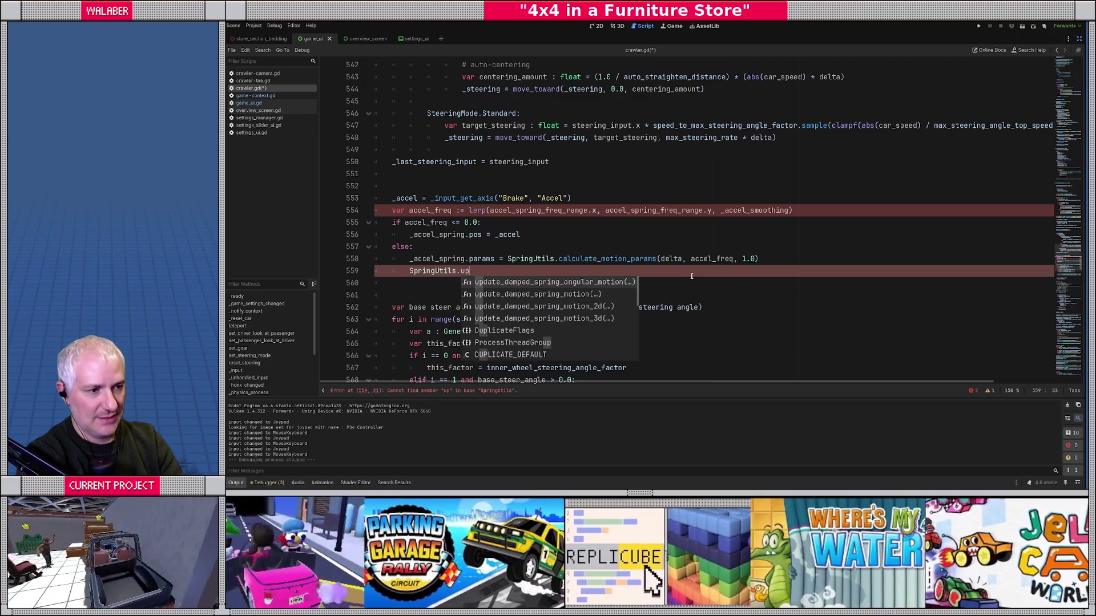
key(Down)
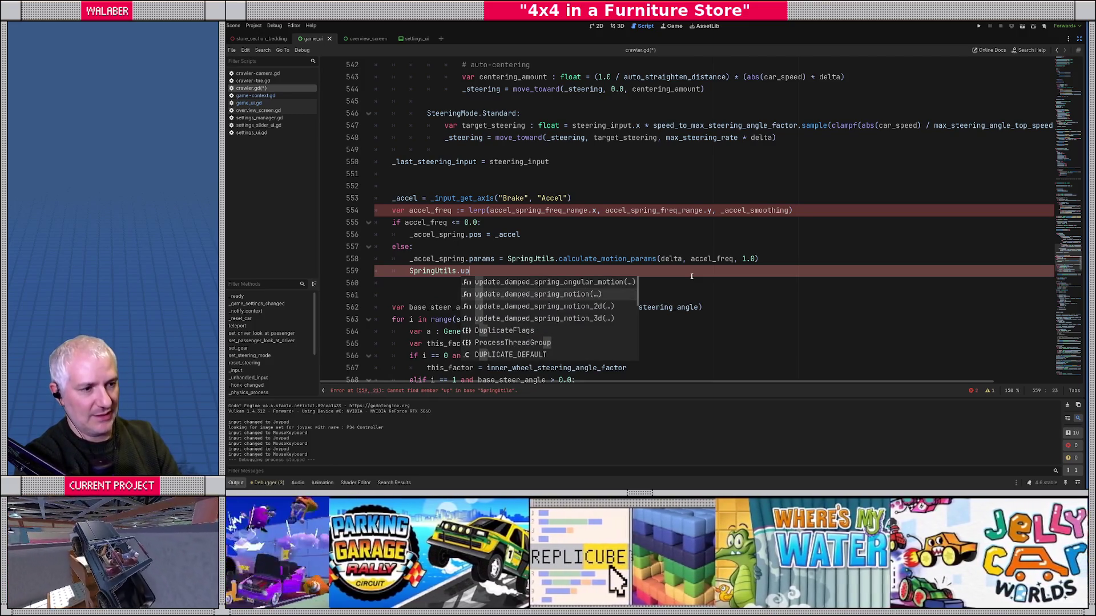
key(Return)
text(_accel_s)
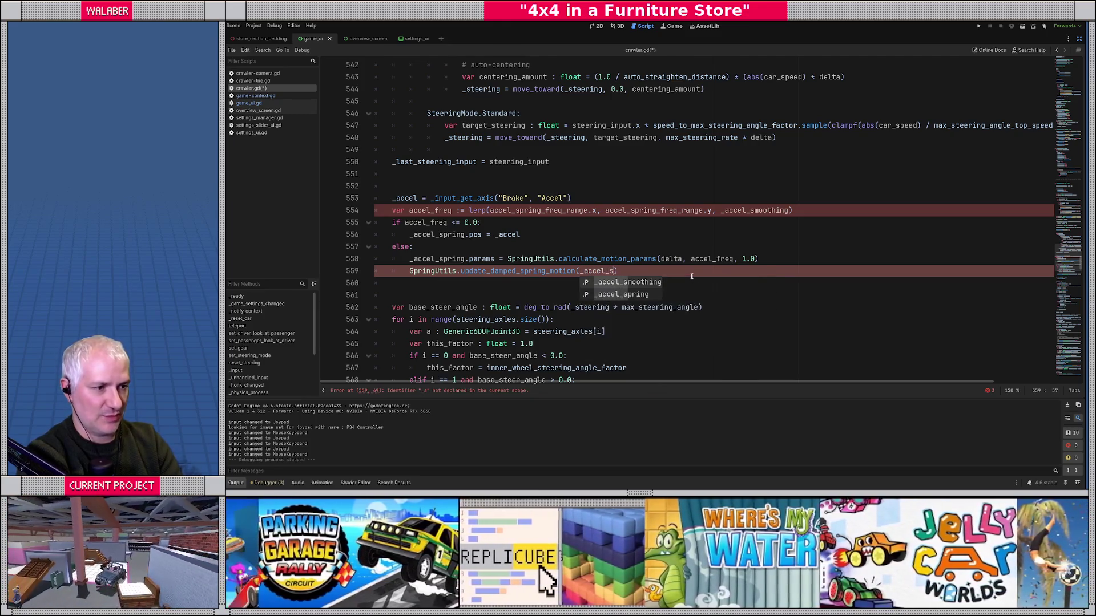
key(Down)
key(Return)
text(,)
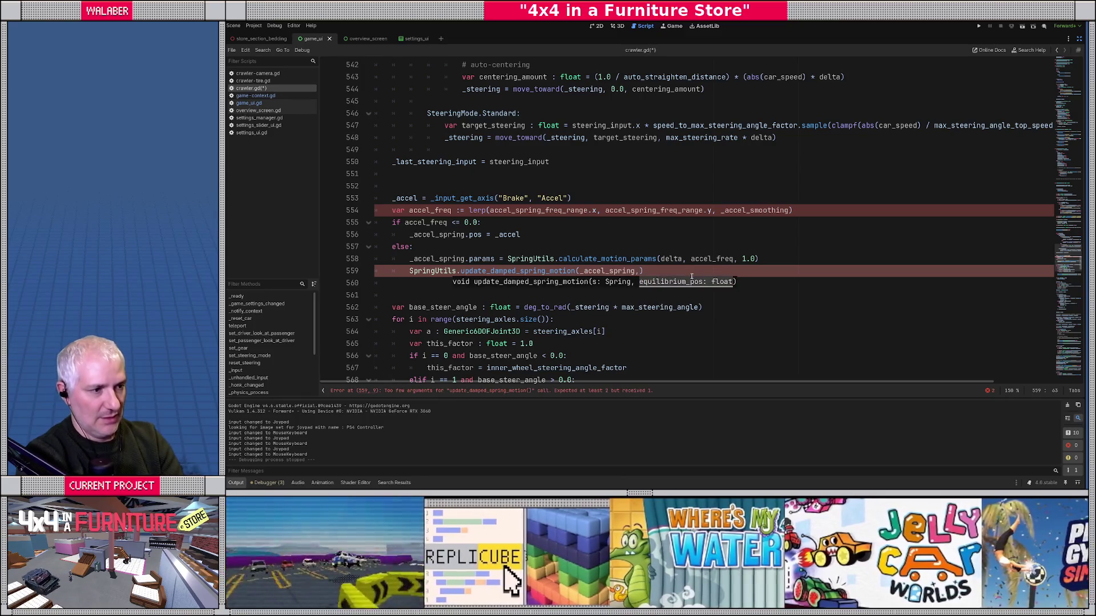
text( _acc)
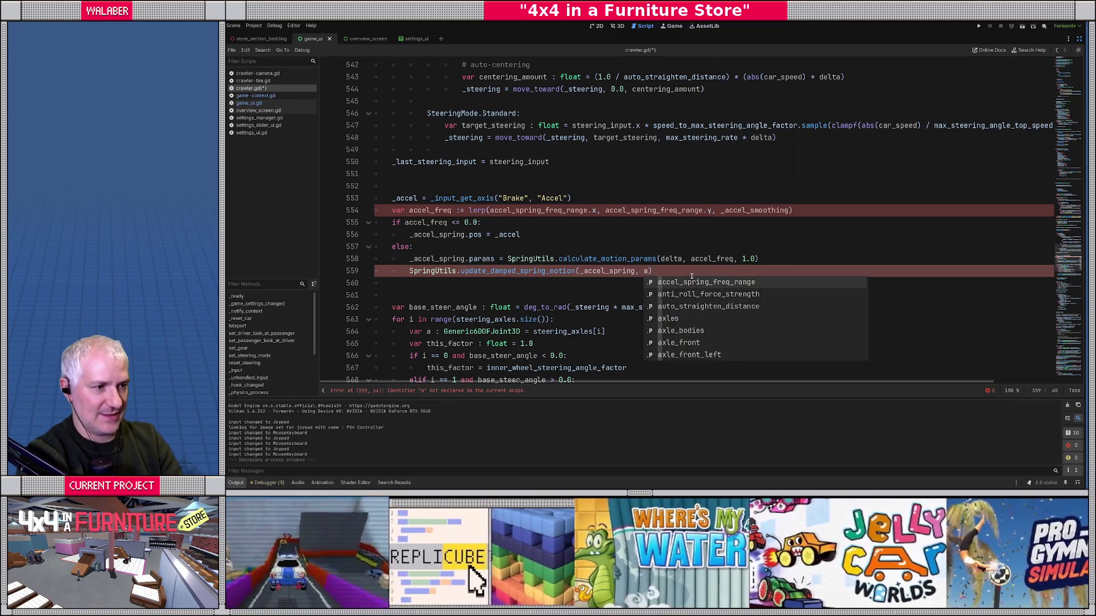
text(el))
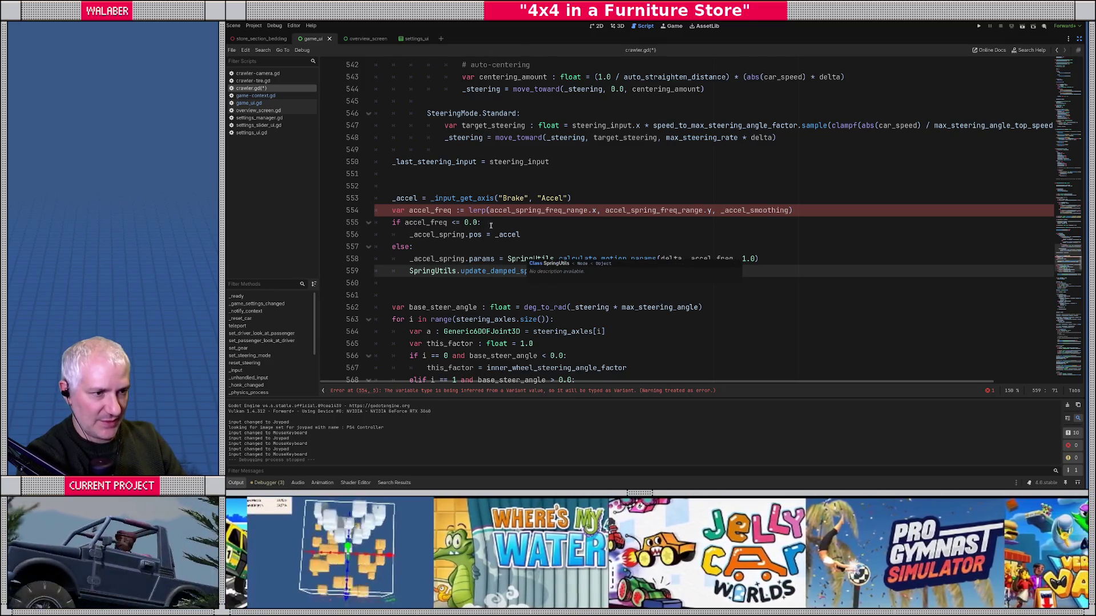
click(460, 210)
text(float)
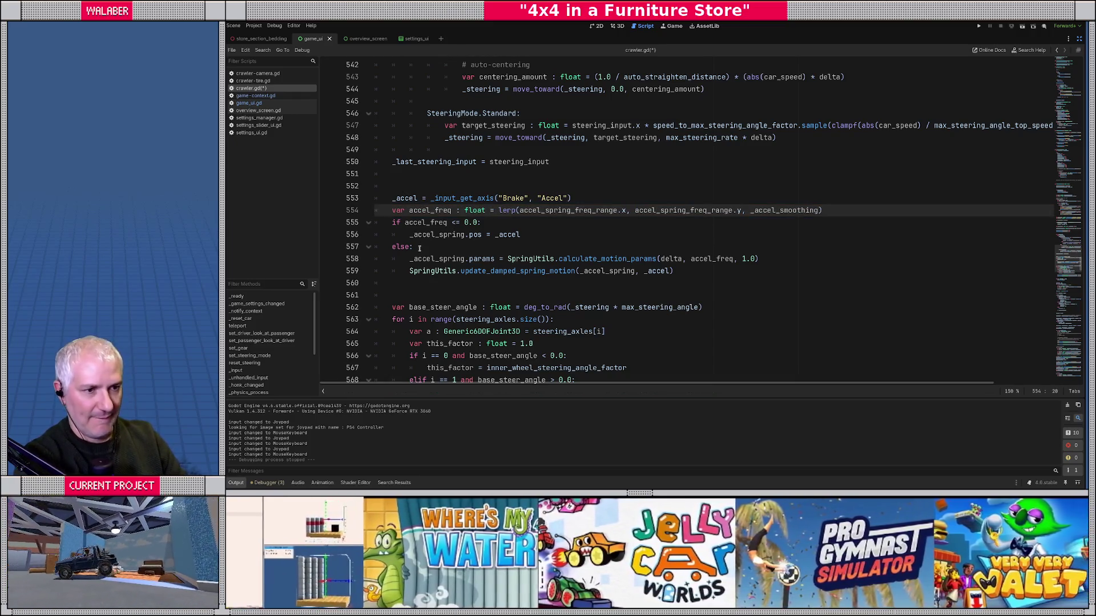
click(419, 249)
key(ctrl+s)
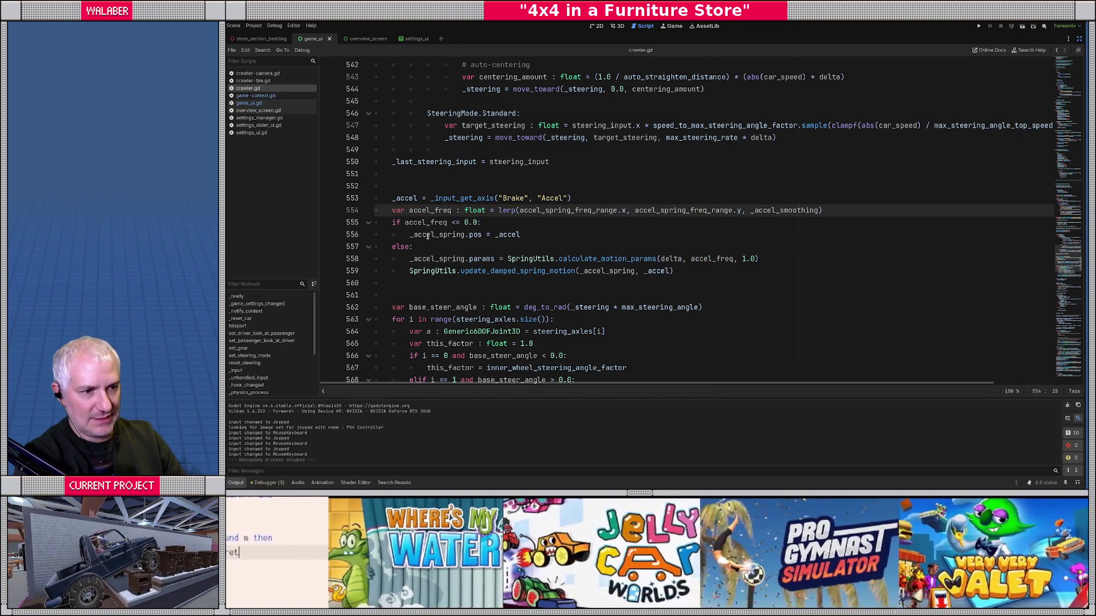
Step: Change the tyre set_accel argument on line 576 to _accel_spring.pos
scroll(428, 234, down, 2)
double_click(406, 125)
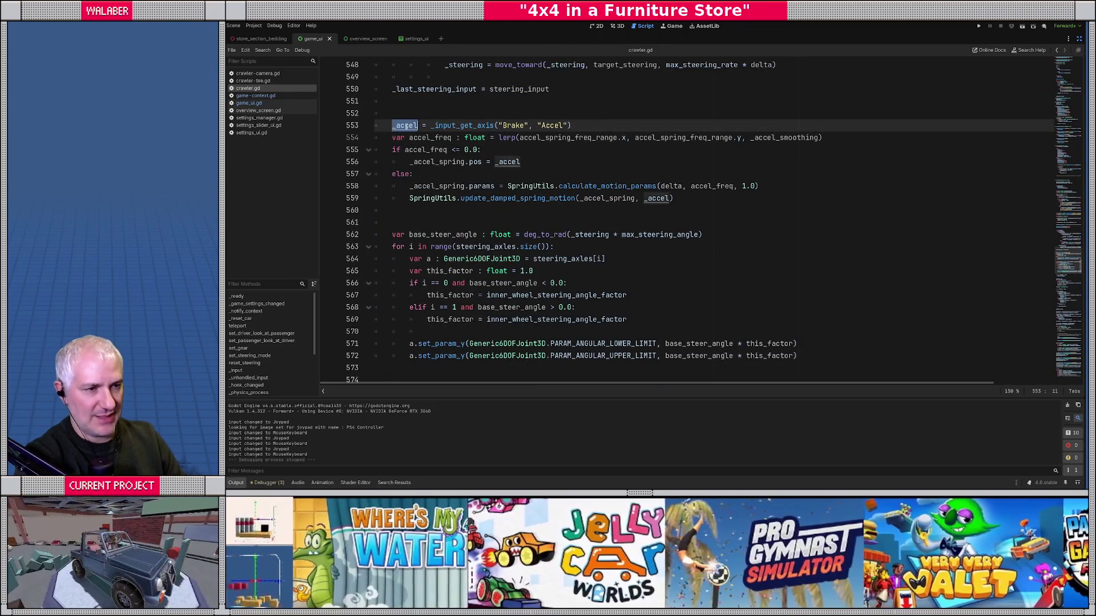
key(ctrl+f)
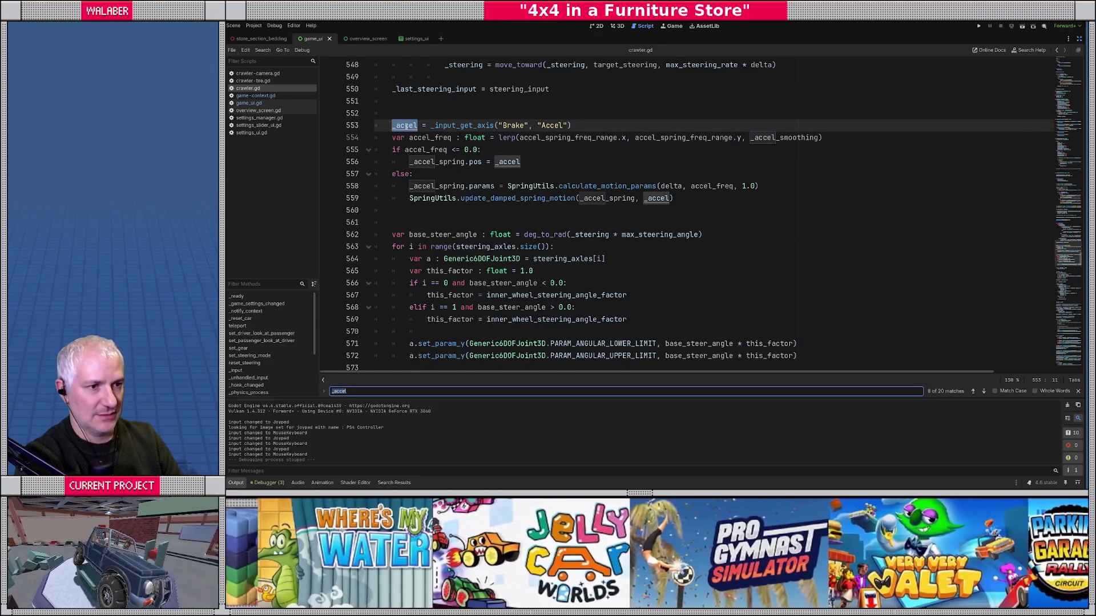
key(Return)
key(Return)
key(Return)
key(Return)
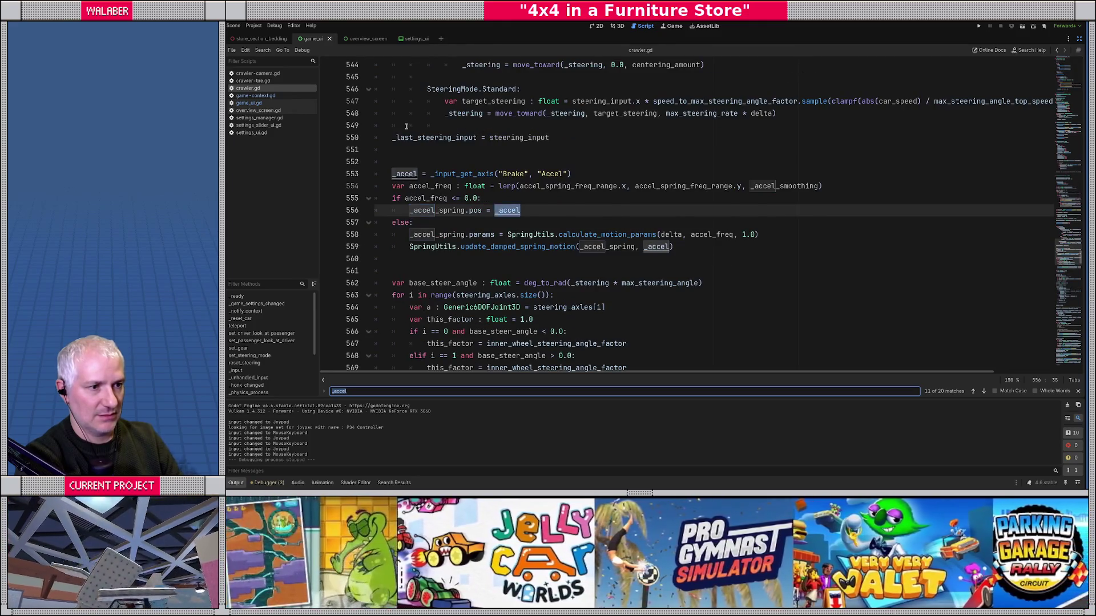
key(Return)
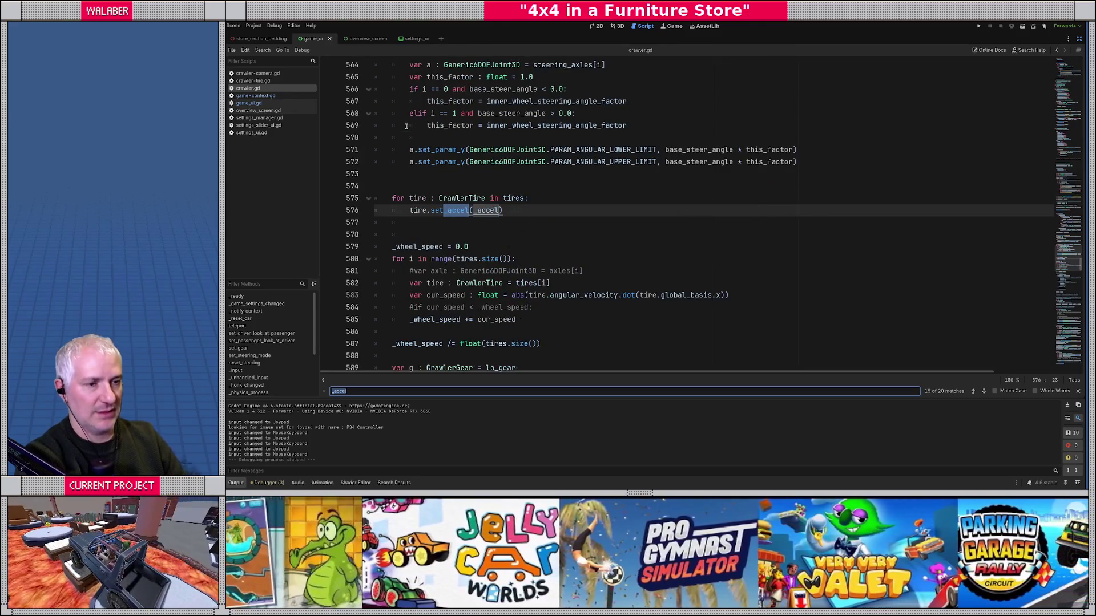
key(Escape)
key(ctrl+Right)
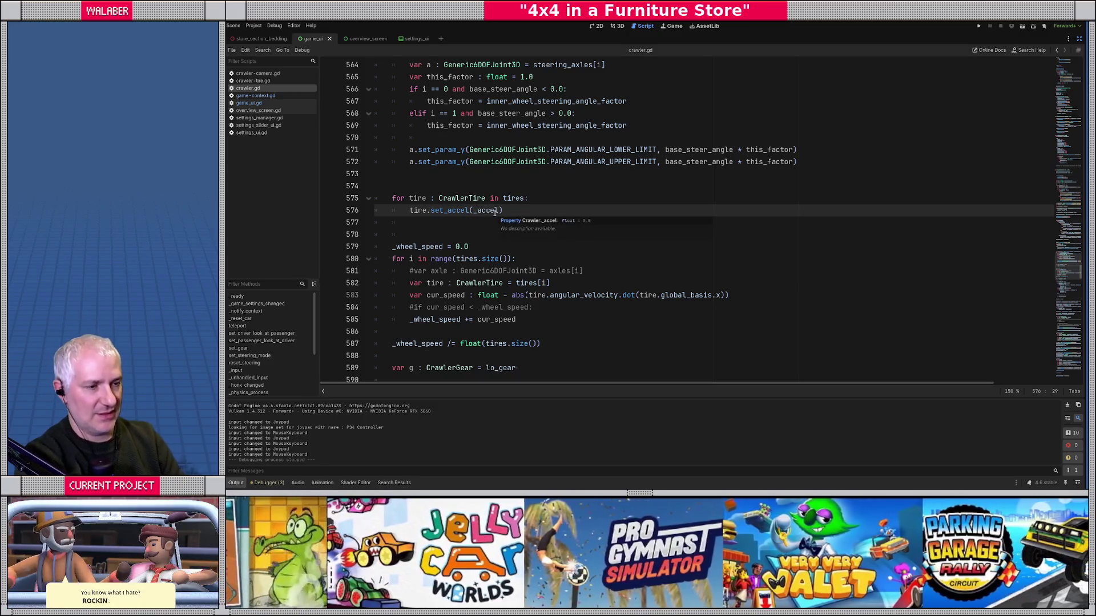
text(_sp)
key(Return)
text(.)
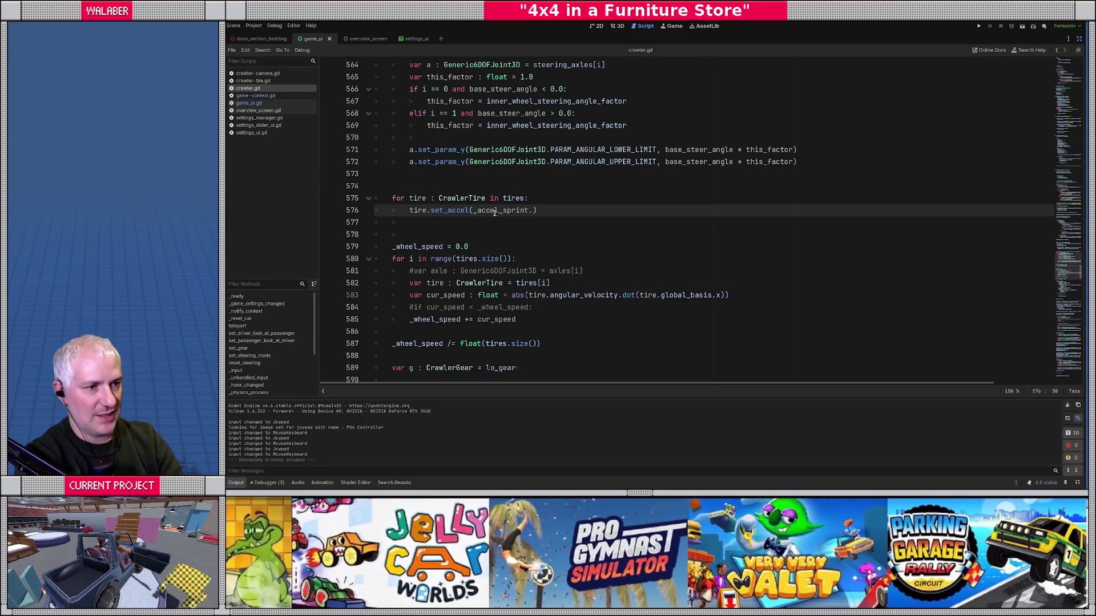
text(pos)
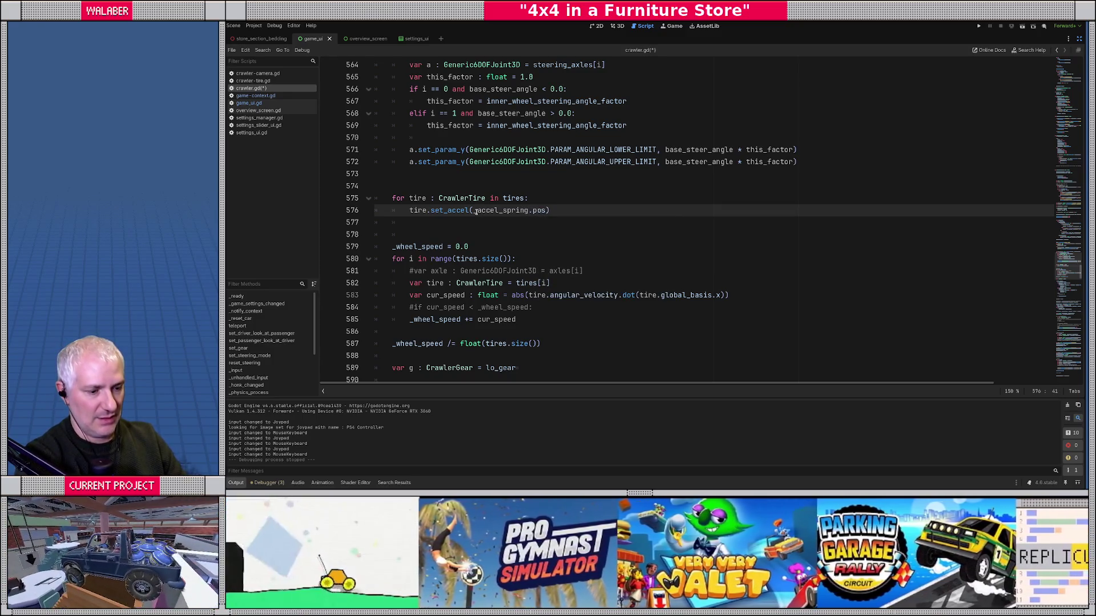
Step: Make the high-gear coasting check on line 618 use _accel_spring.pos
key(ctrl+f)
key(Return)
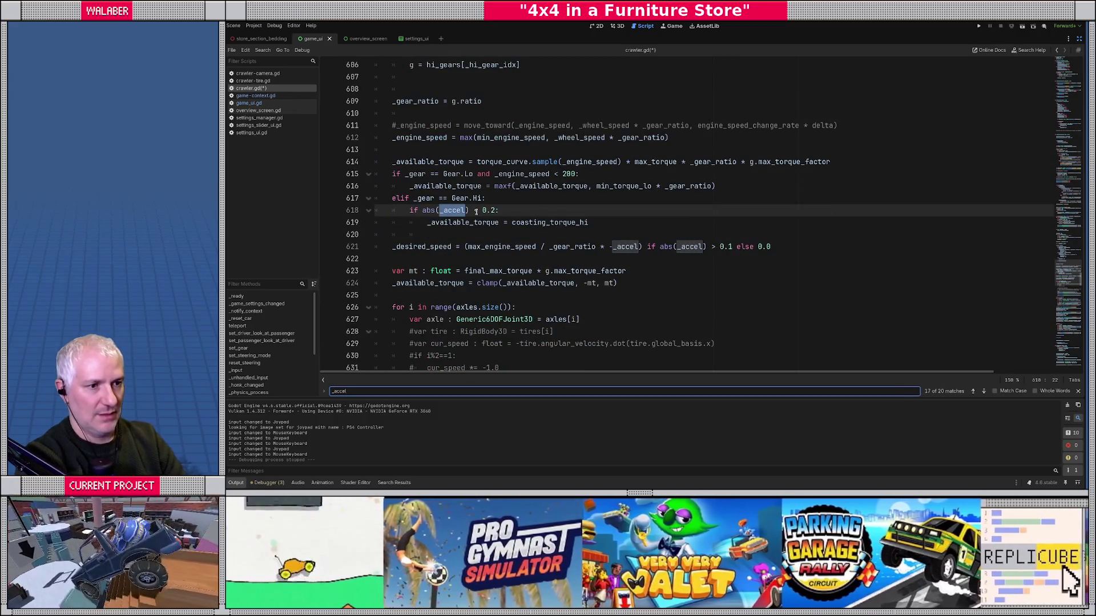
key(Escape)
key(Left)
text(_spring.po)
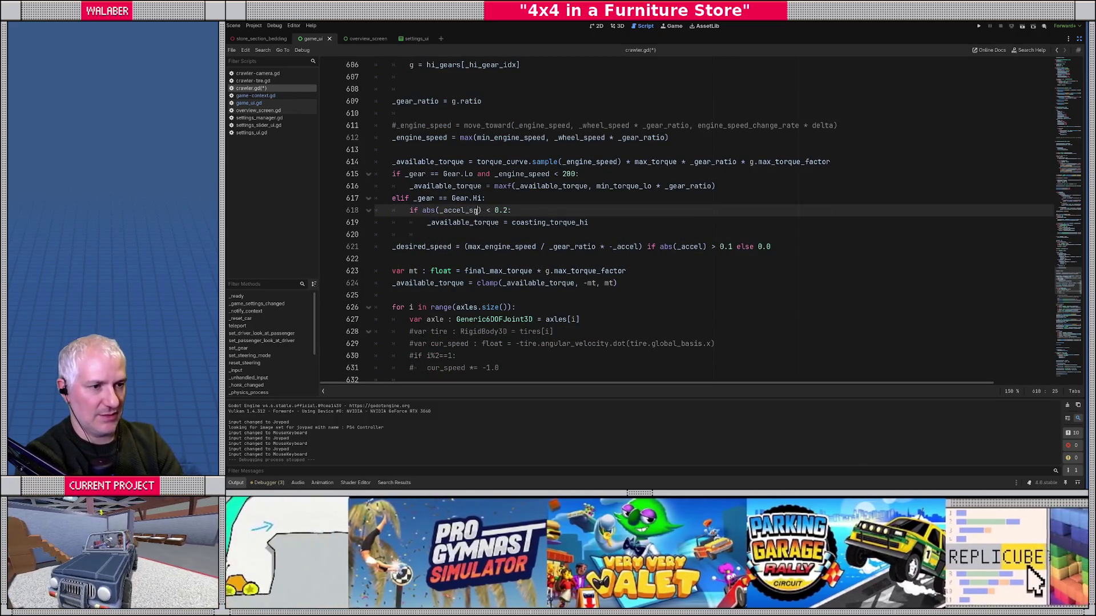
key(Return)
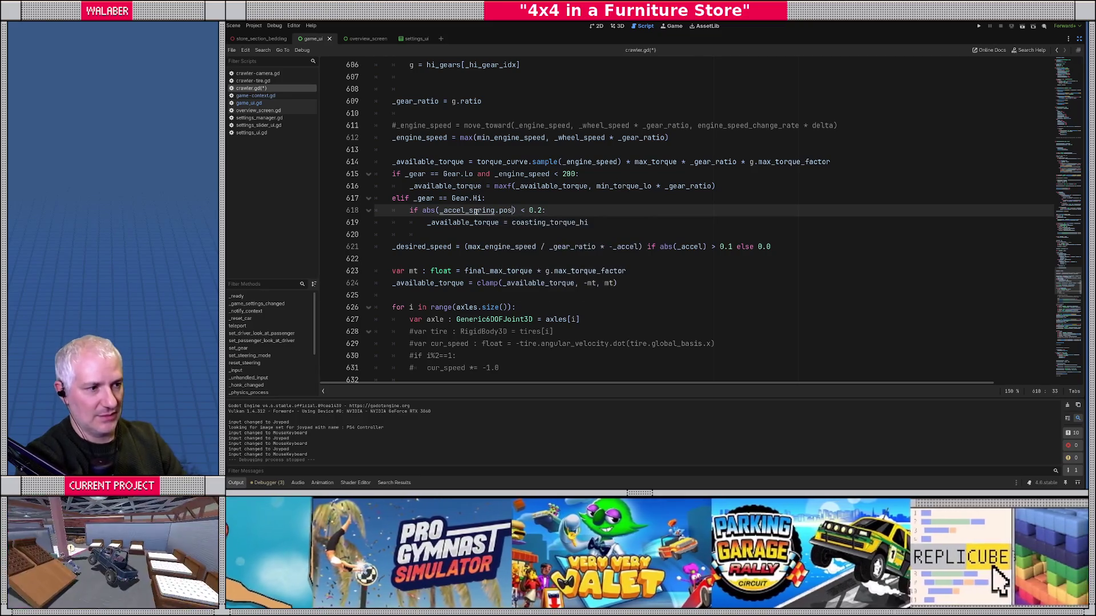
Step: Replace both _accel uses in line 621's desired-speed formula, including inside abs(), with _accel_spring.pos
click(442, 211)
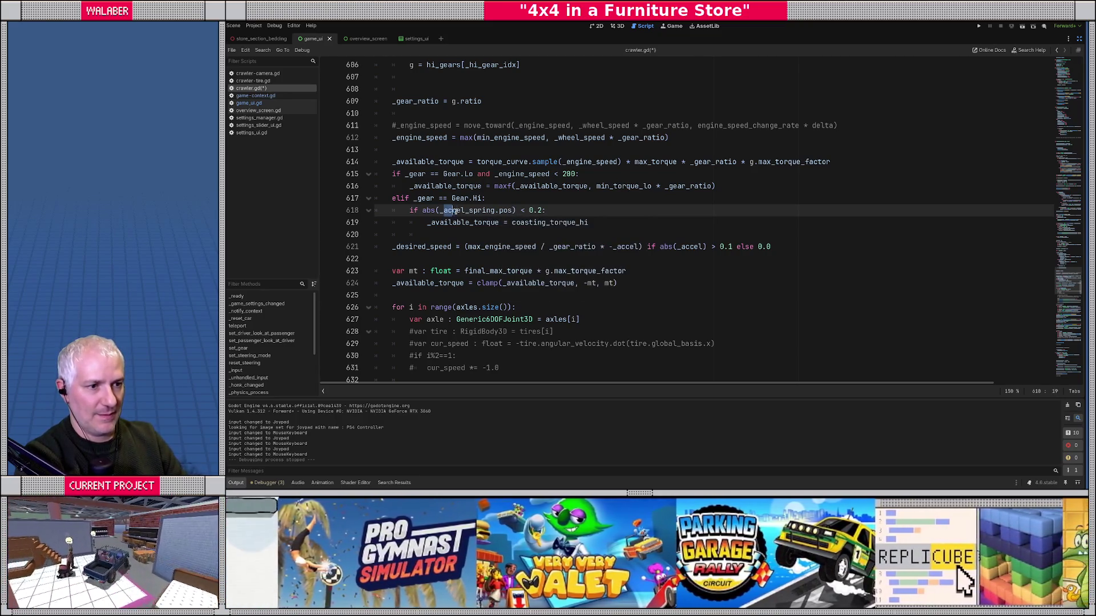
drag(441, 211, 513, 210)
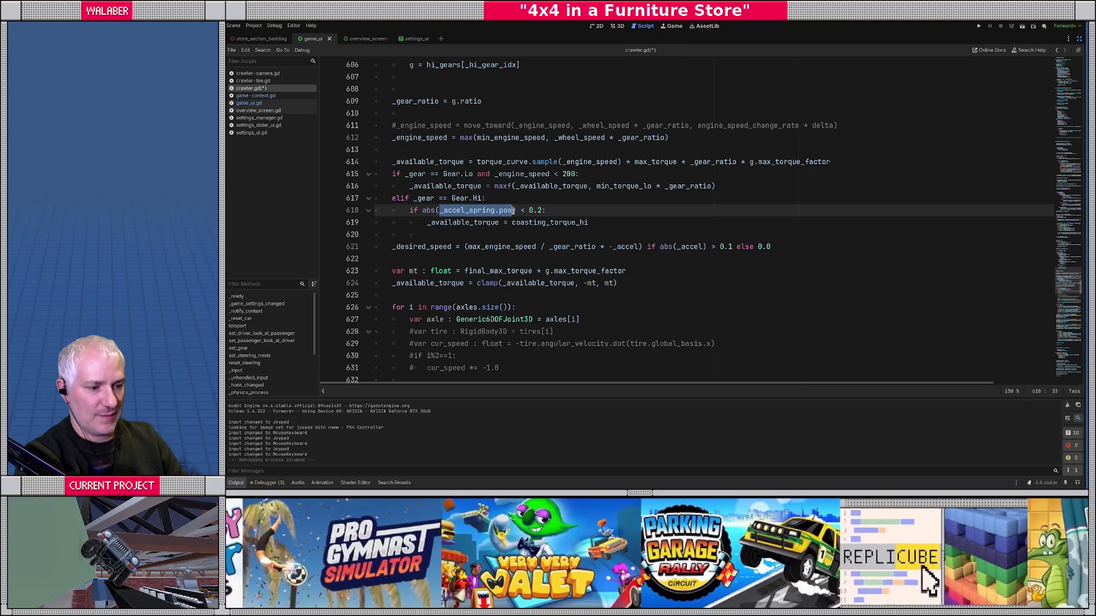
key(ctrl+c)
double_click(626, 248)
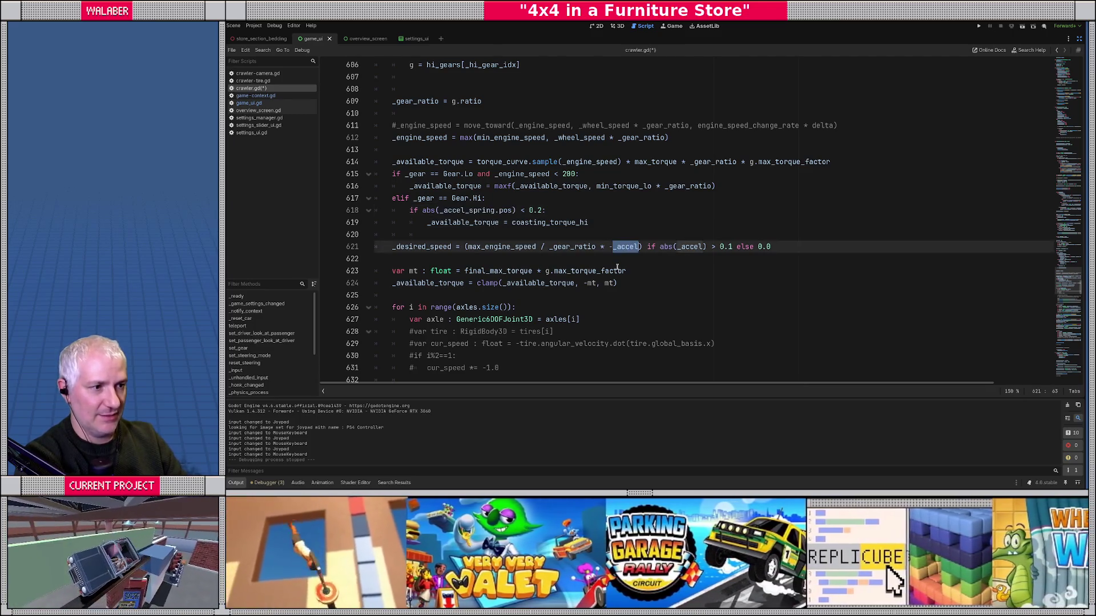
key(ctrl+v)
double_click(735, 246)
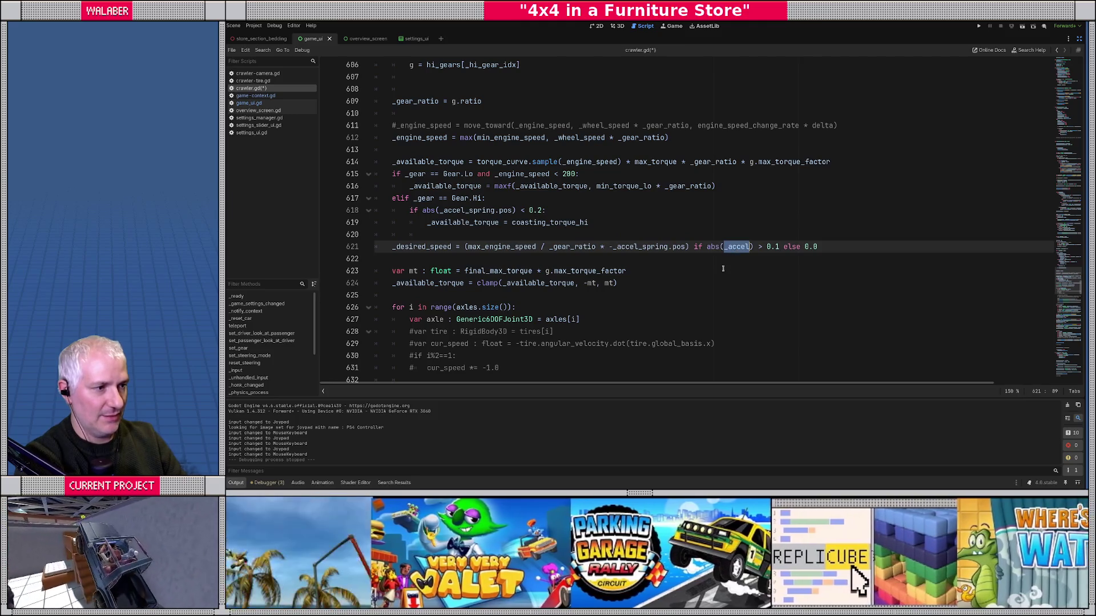
key(ctrl+v)
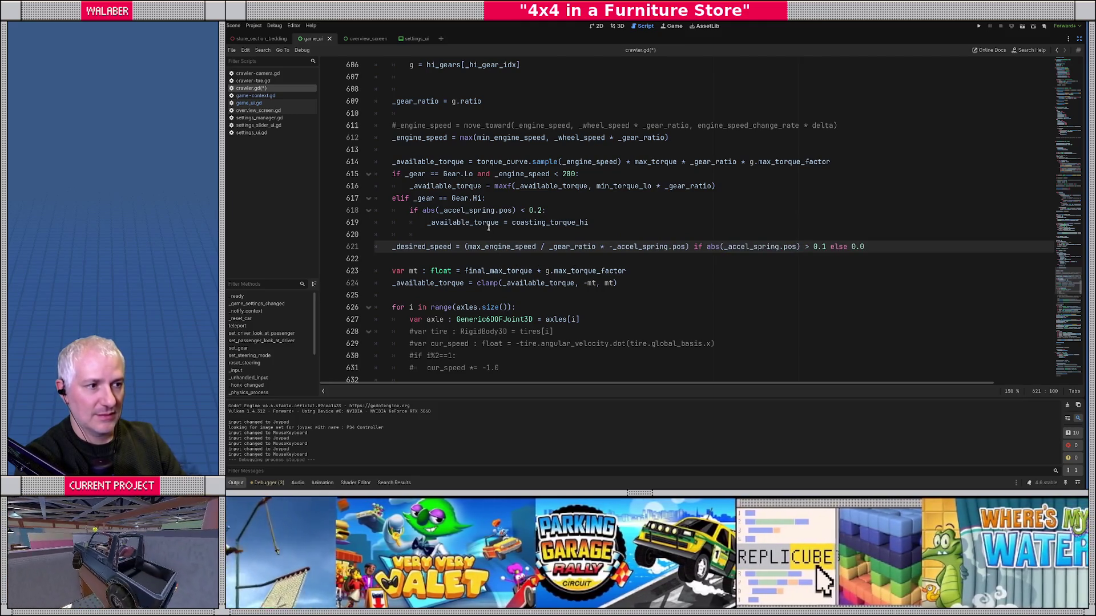
click(476, 234)
key(ctrl+f)
Step: Change the _accel use on line 699 to _accel_spring.pos
text(_accel)
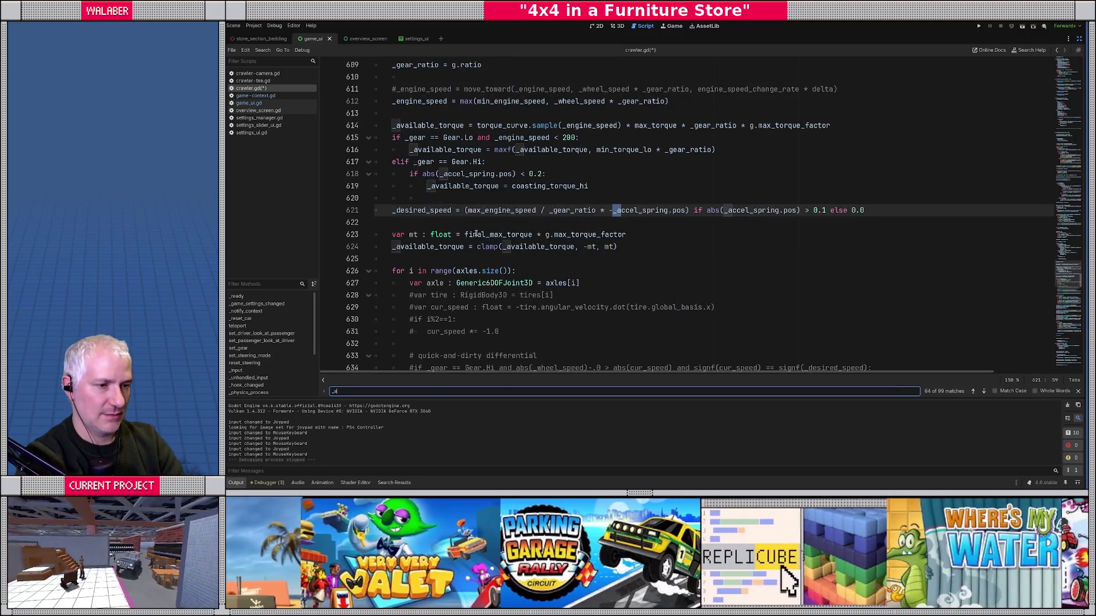
key(Return)
key(Return)
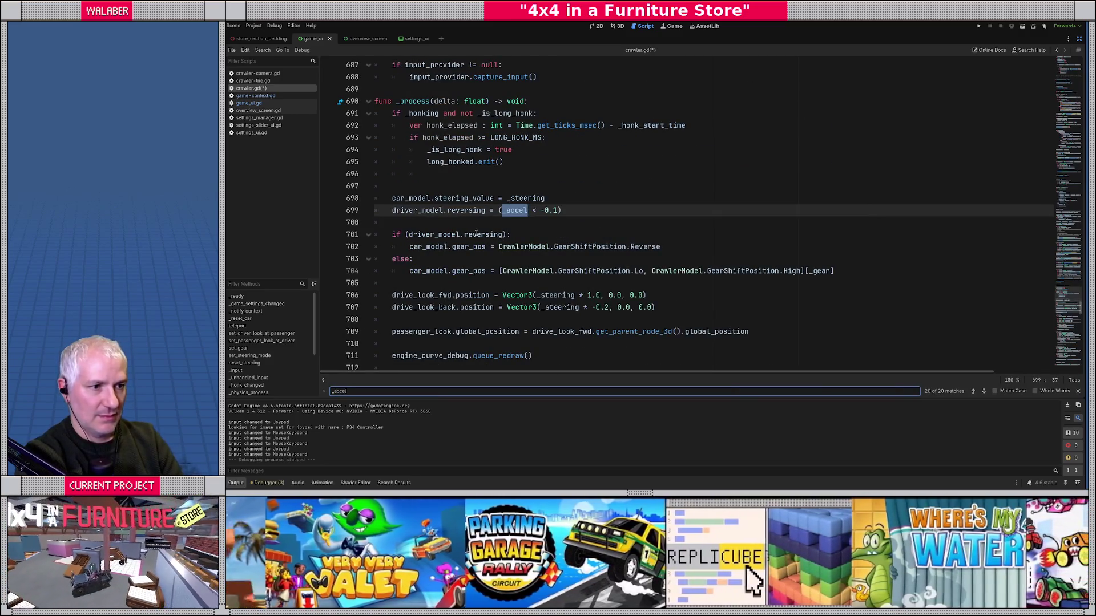
key(Escape)
text(_accel_spring.pos)
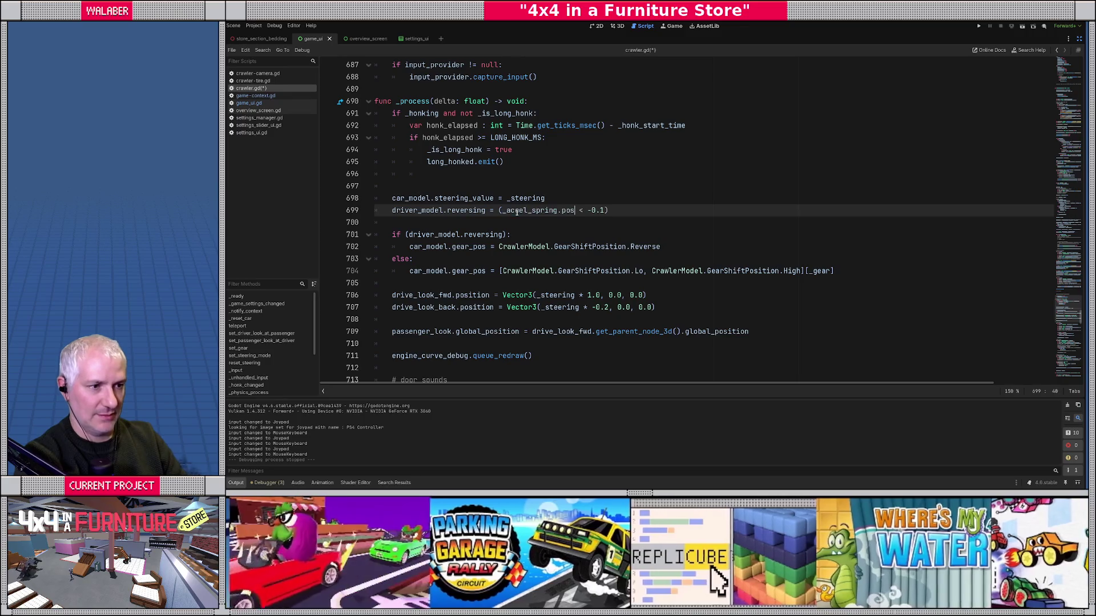
Step: Step through the _accel matches from the declaration and select the raw _accel on line 484
key(ctrl+f)
key(Return)
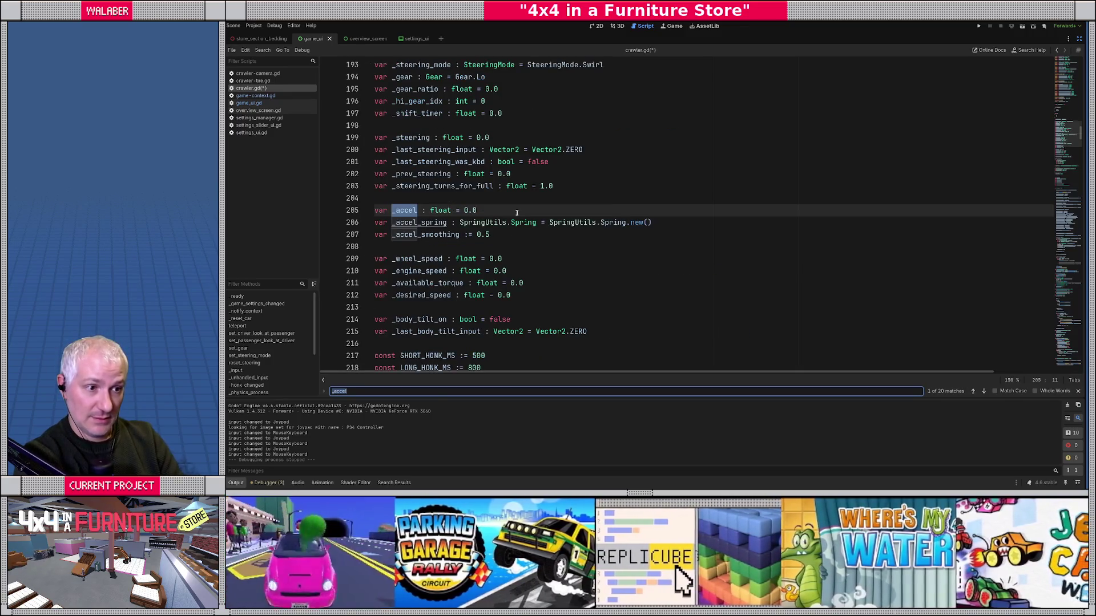
key(Return)
key(Return)
key(Return)
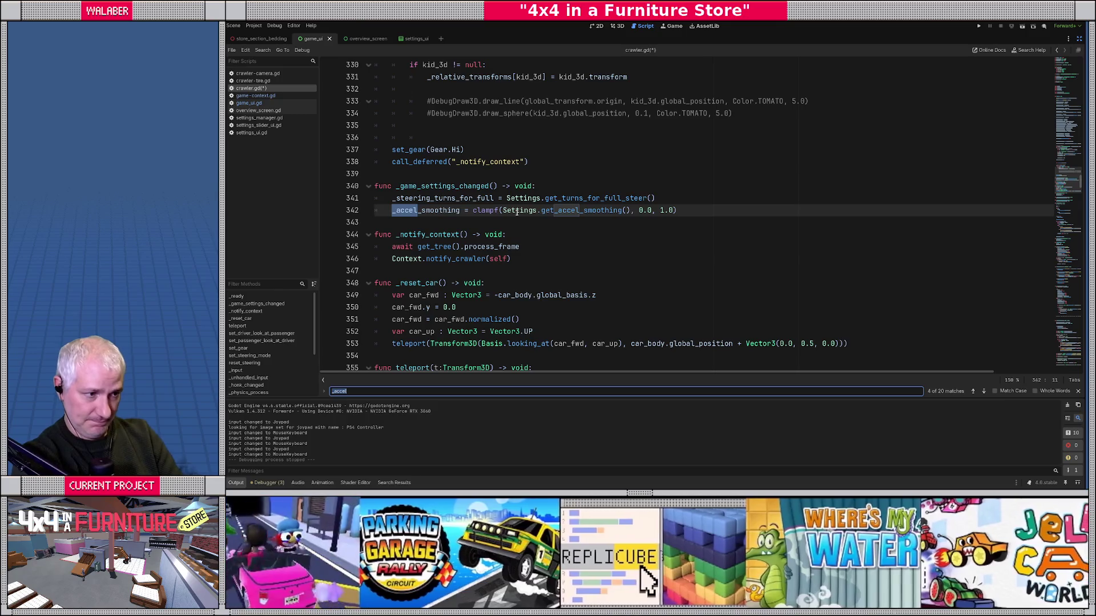
key(Return)
key(Return)
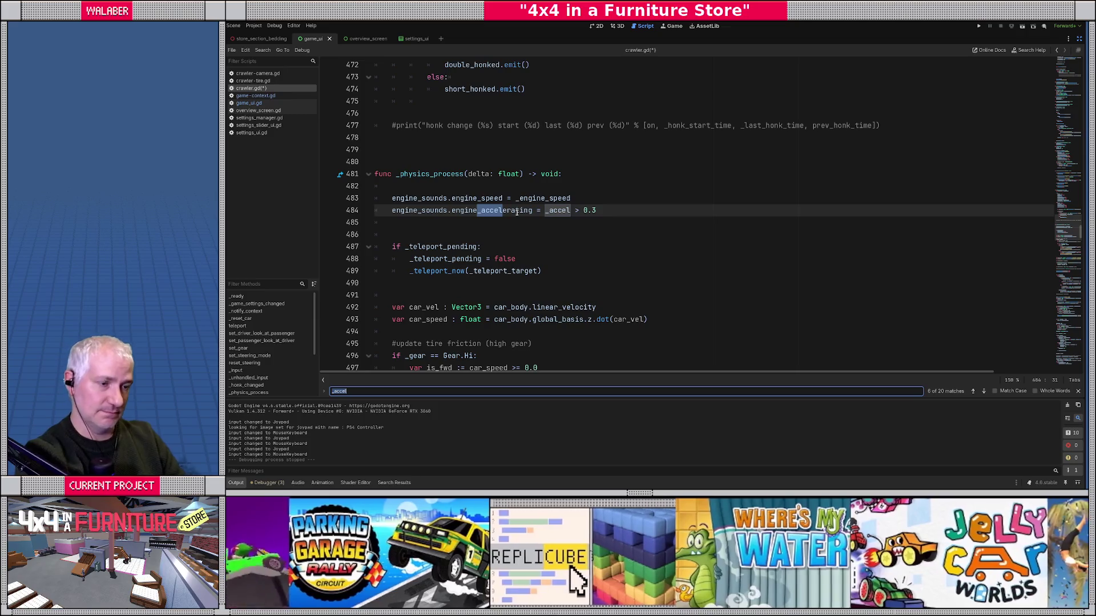
double_click(557, 210)
text(_spring.pos)
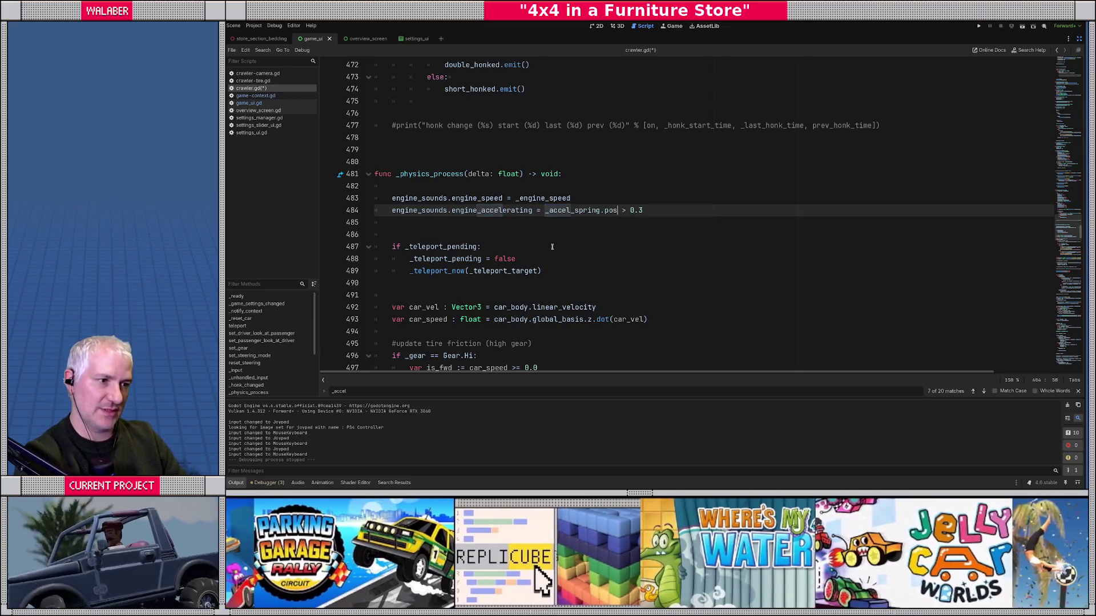
key(ctrl+f)
key(Return)
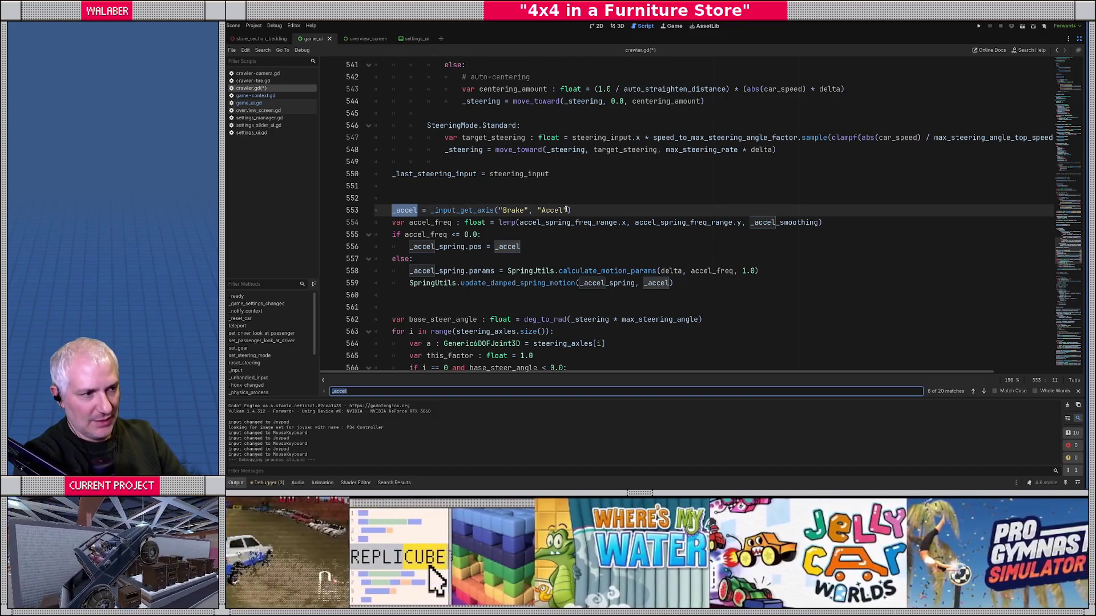
Step: Review every remaining _accel match in crawler.gd, including both uses on line 621
click(393, 223)
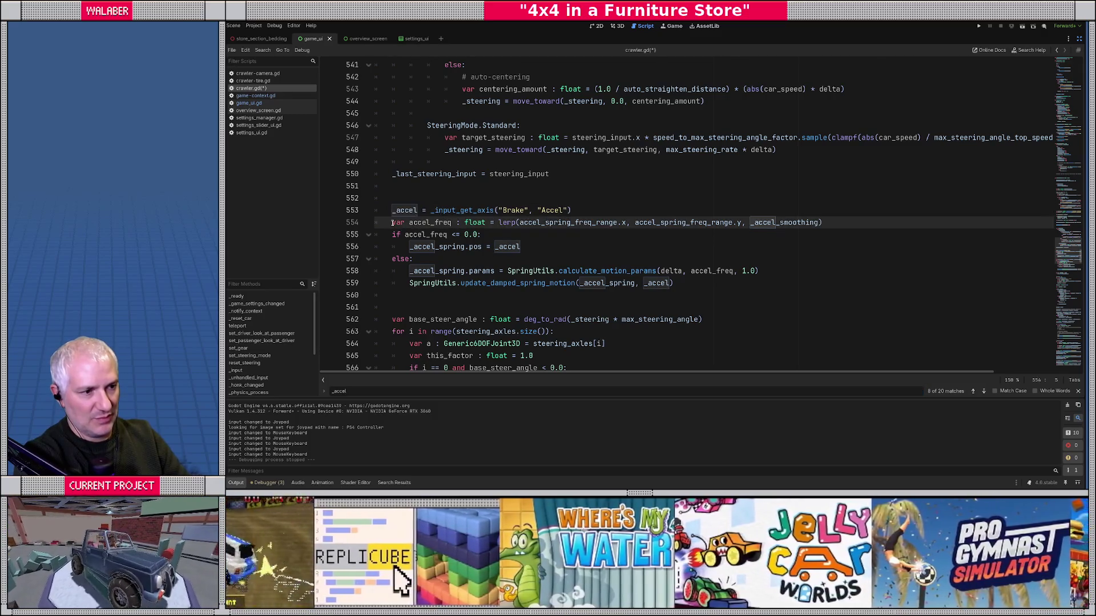
key(ctrl+f)
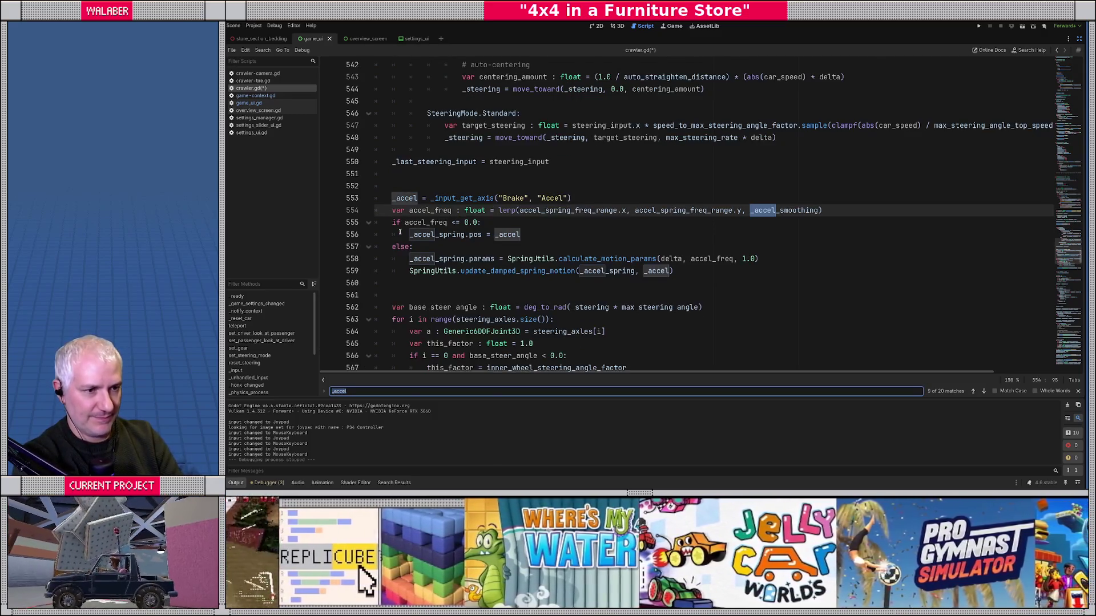
key(Return)
key(Return)
key(Return)
key(Return)
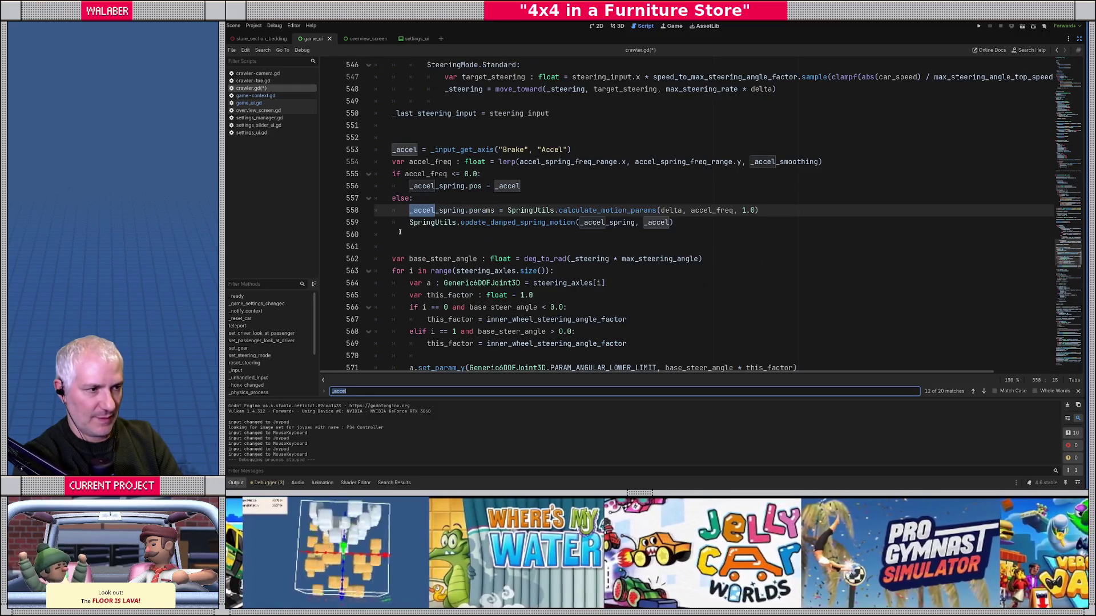
key(Return)
key(Return)
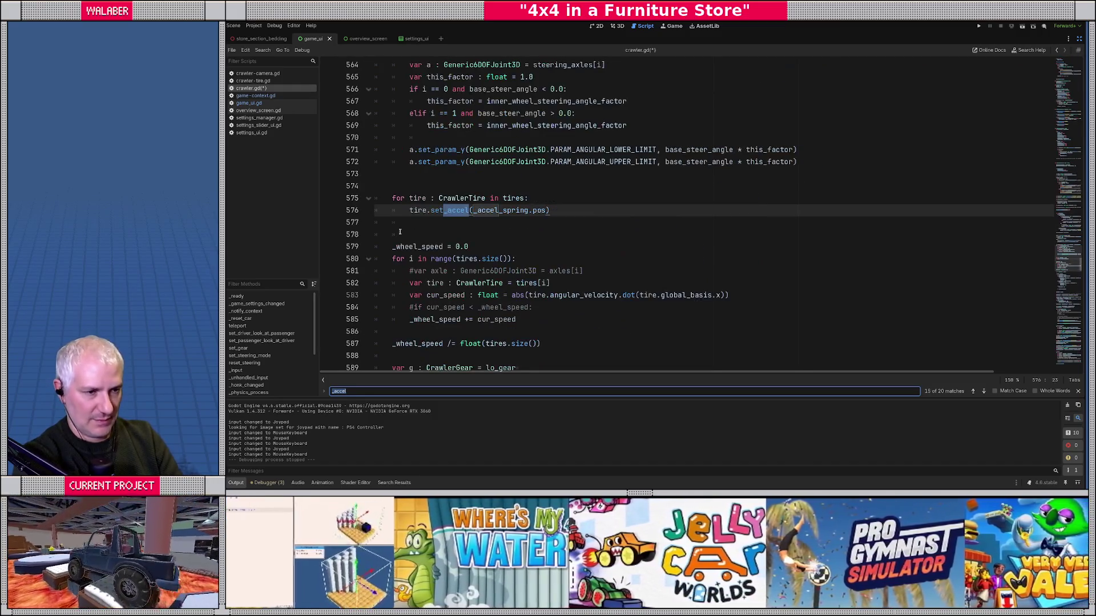
key(Return)
key(Return)
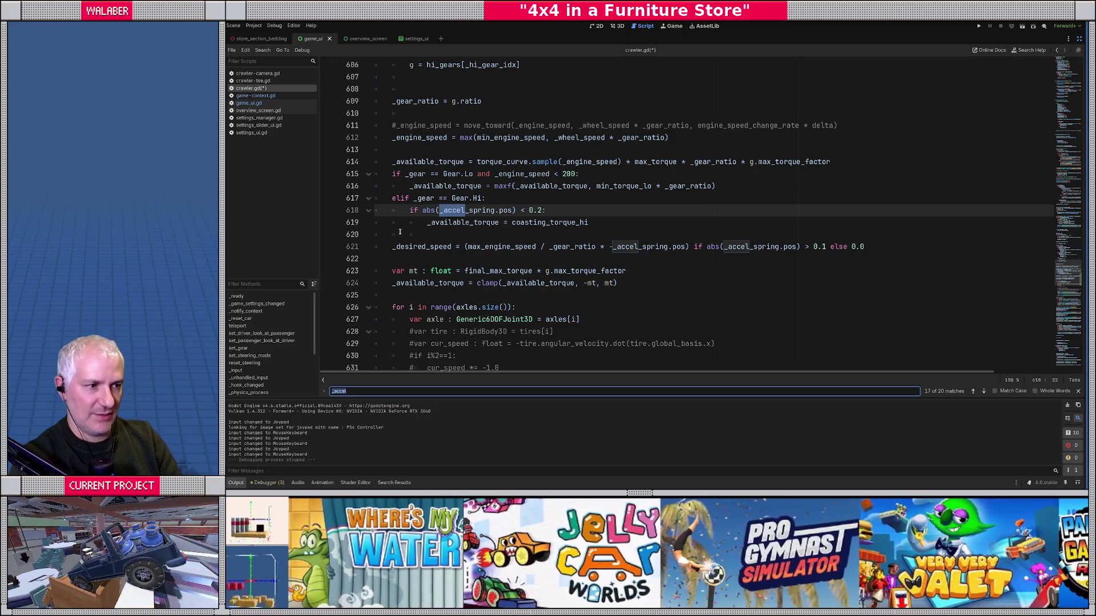
key(Return)
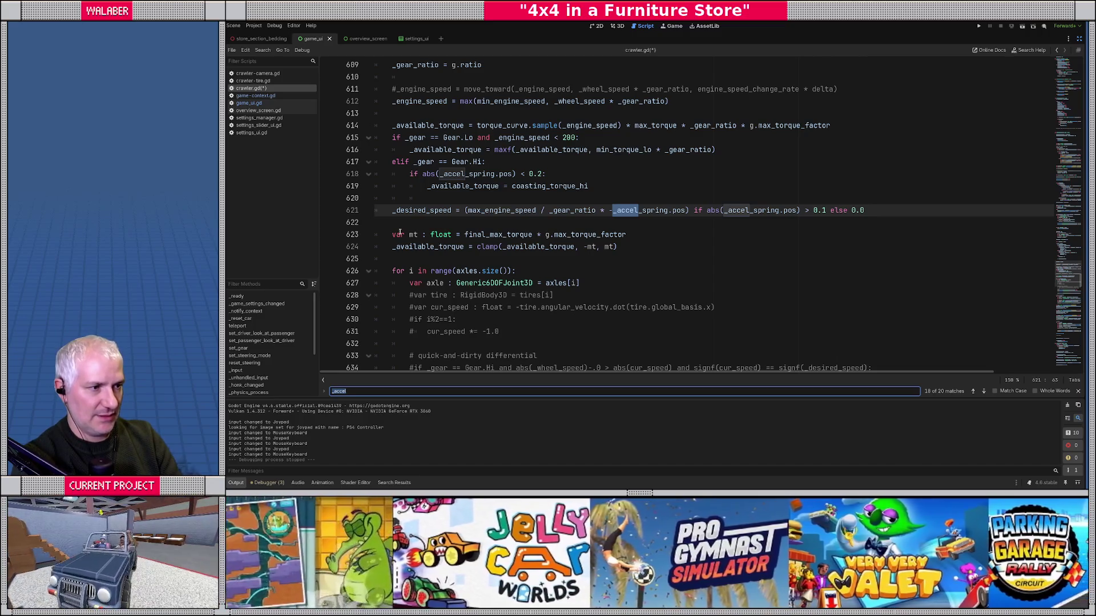
key(Return)
key(Return)
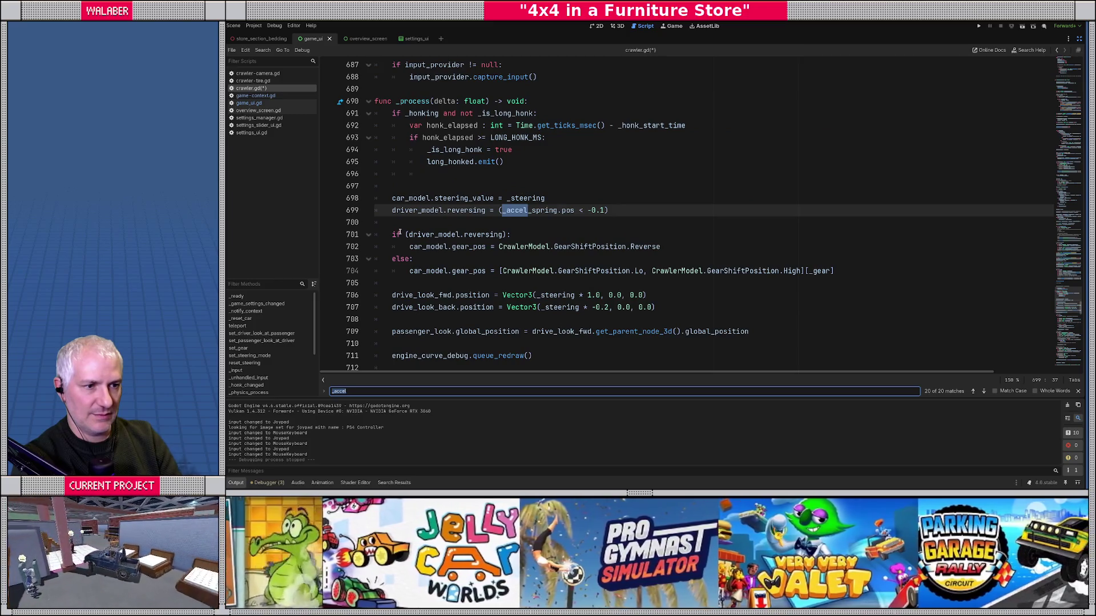
key(Return)
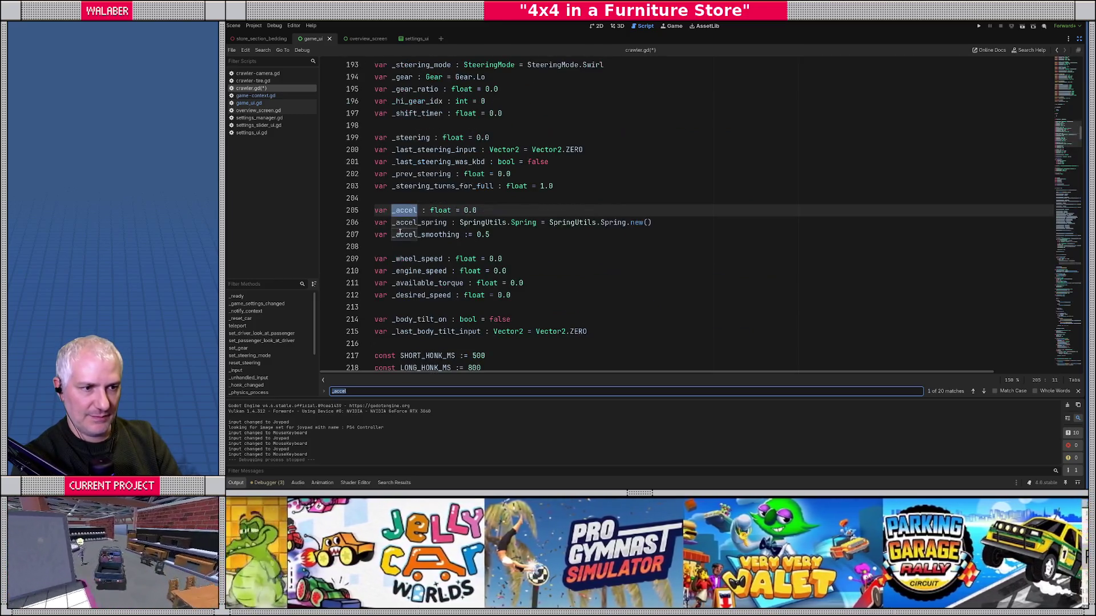
key(Escape)
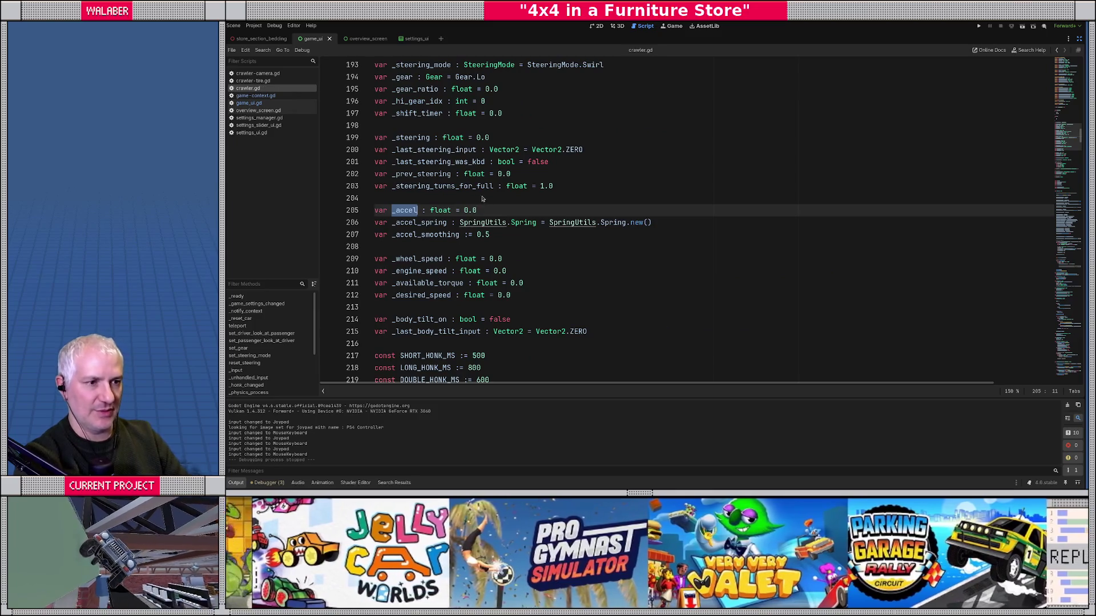
Step: Save crawler.gd
click(483, 195)
key(ctrl+s)
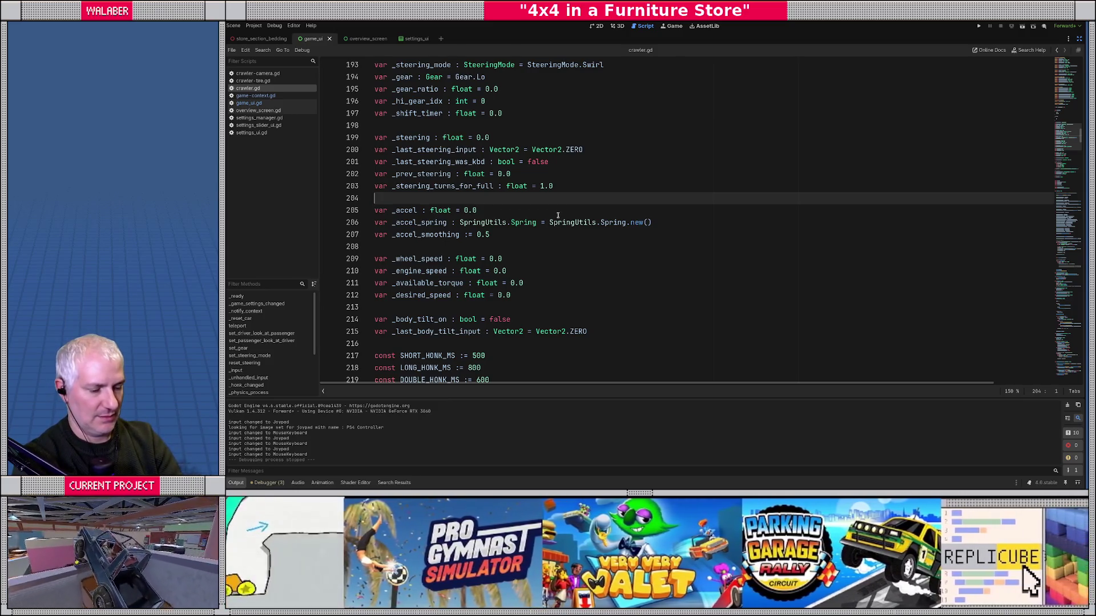
key(ctrl+alt+o)
Step: Open driver_model.gd and search it for 'returns'
text(driv)
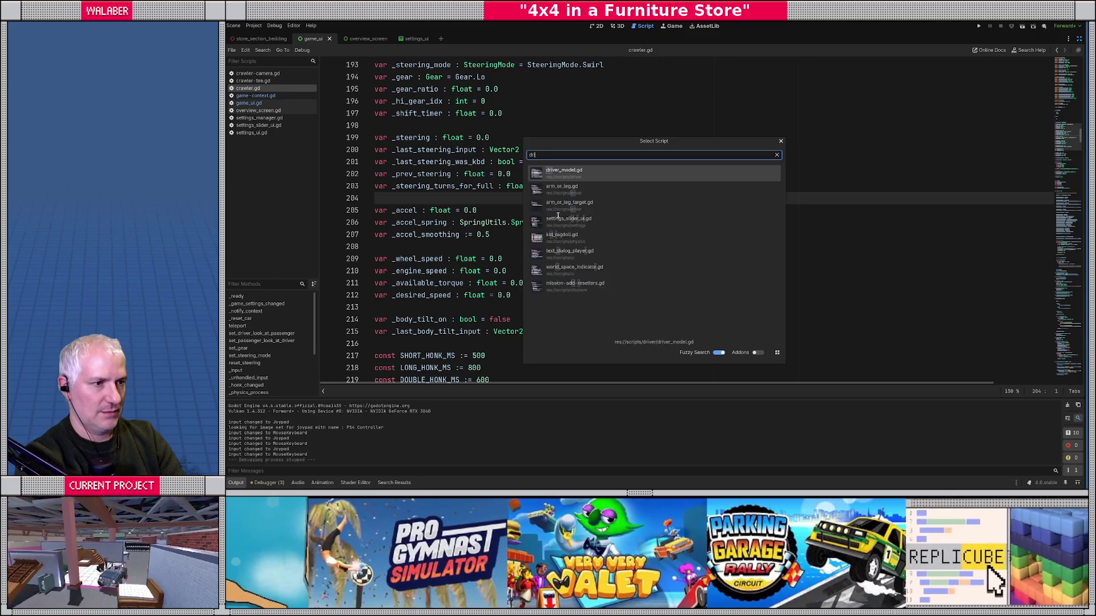
key(Return)
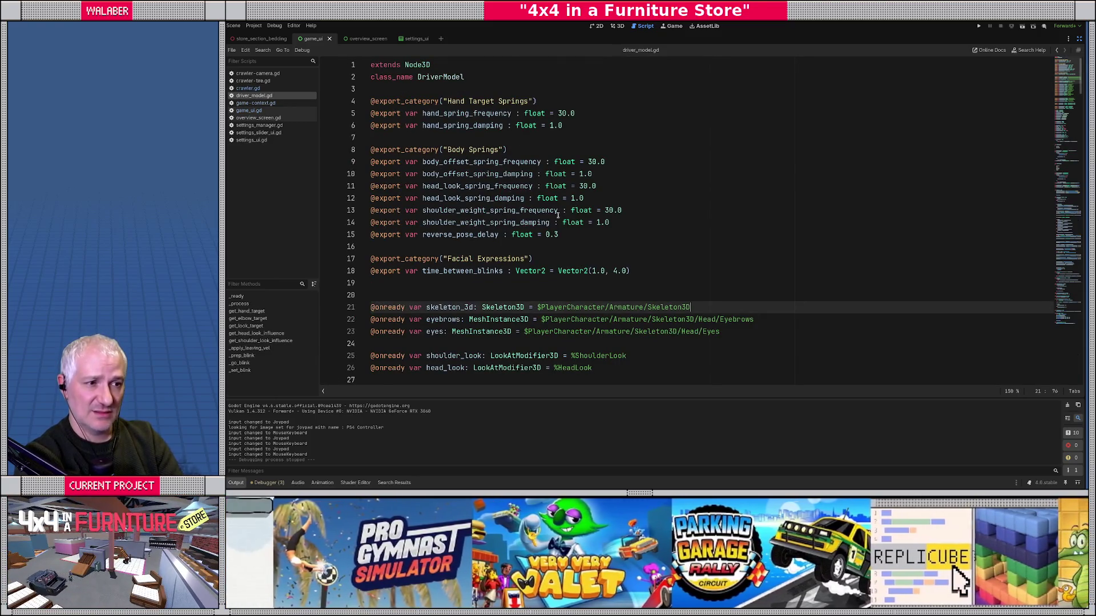
key(ctrl+f)
text(returns)
key(Escape)
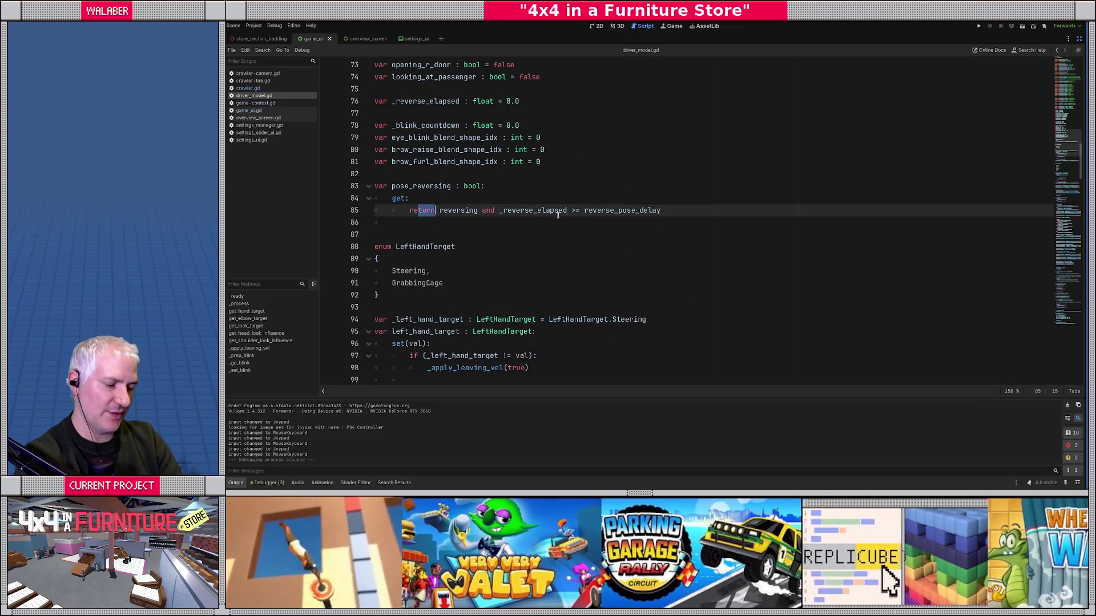
Step: Open crawler-model.gd from the quick script search using 'carmo'
key(ctrl+alt+o)
text(carmo)
key(BackSpace)
key(BackSpace)
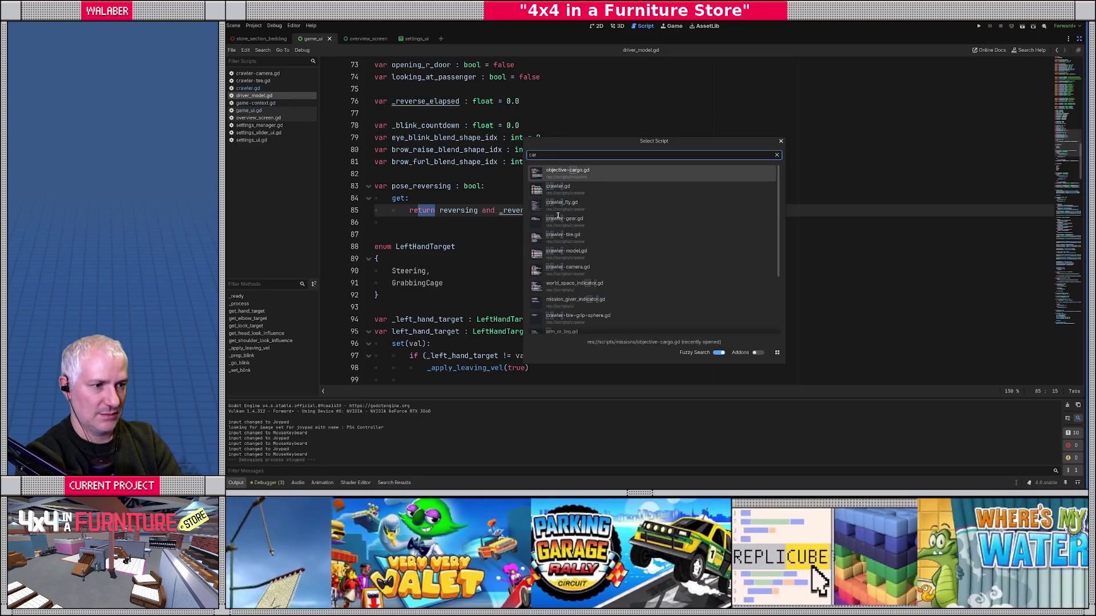
key(Down)
key(Down)
key(Down)
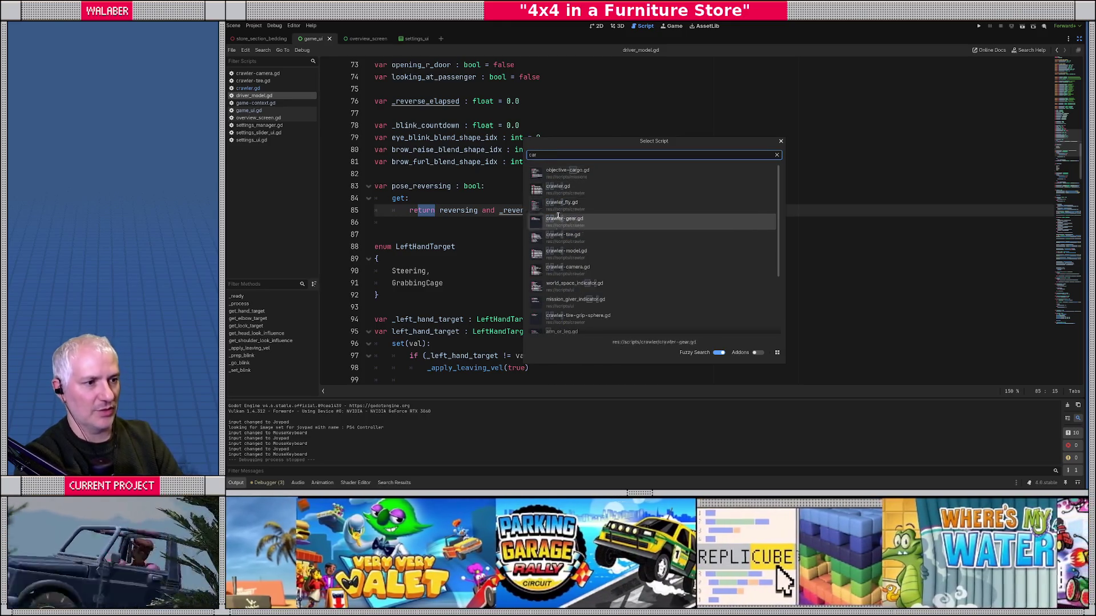
key(Return)
key(ctrl+f)
Step: Search crawler-model.gd for steering_wheel and step through its matches
text(returns)
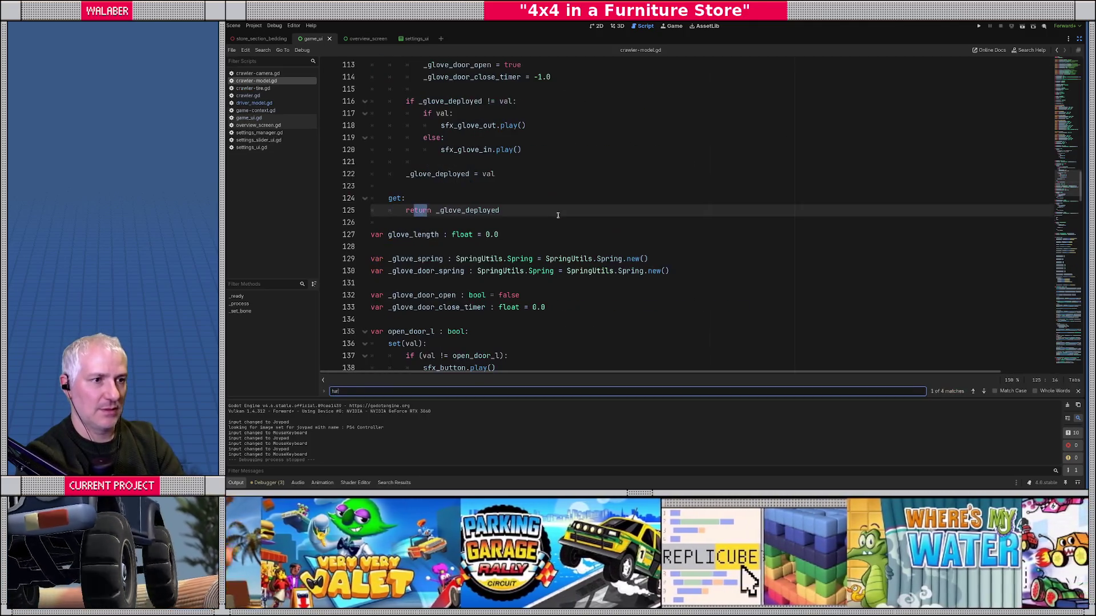
key(Escape)
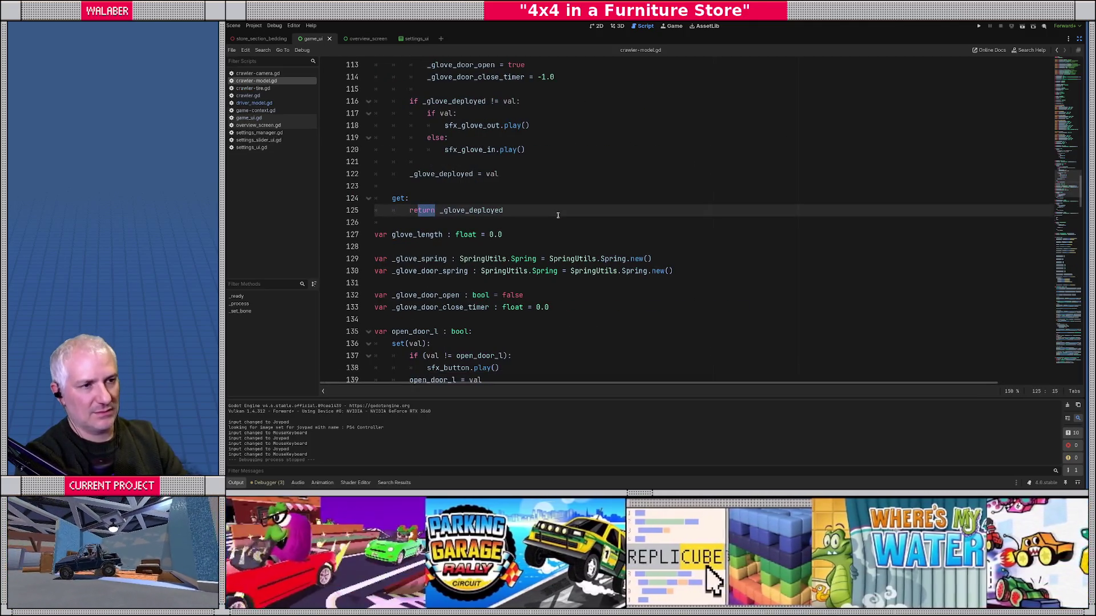
scroll(1068, 174, up, 2)
drag(1067, 174, 1055, 44)
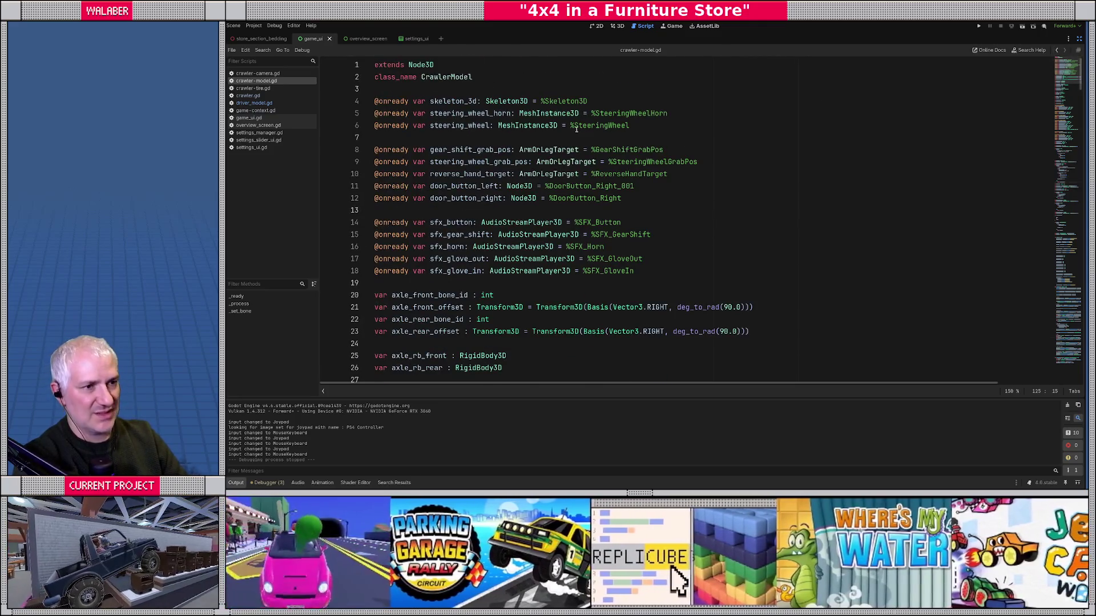
click(479, 125)
double_click(458, 125)
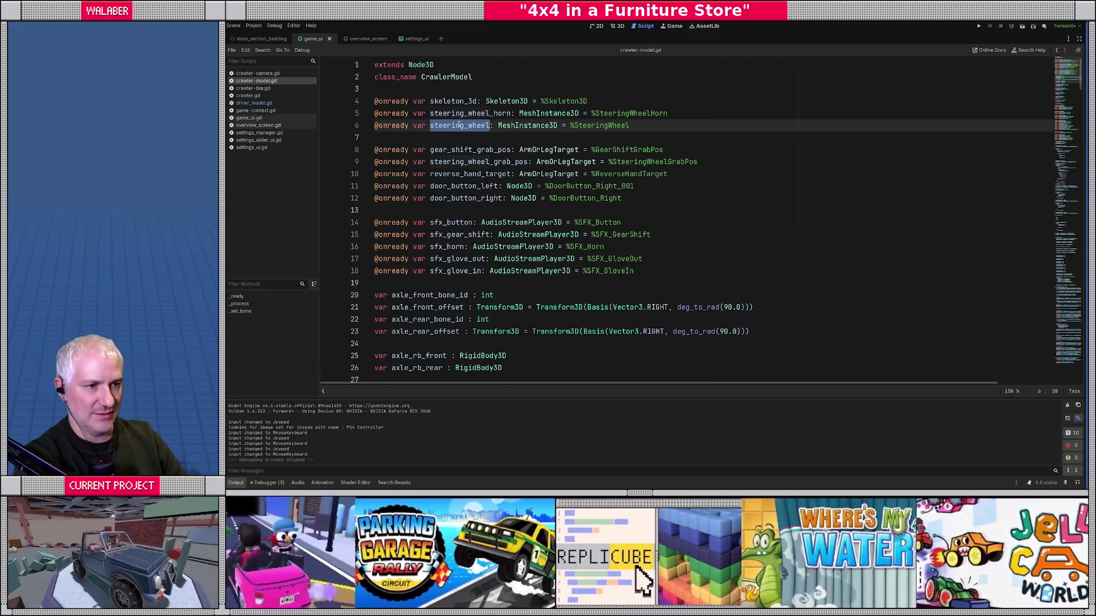
key(ctrl+f)
key(Return)
key(Return)
key(Return)
key(Return)
key(Return)
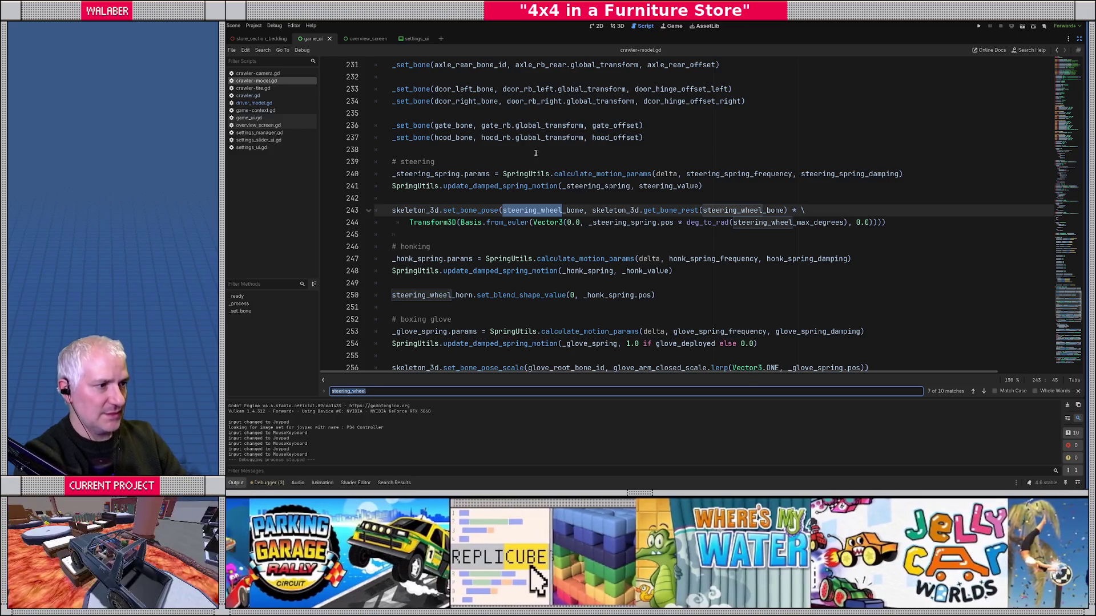
Step: Jump to the steering_wheel_max_degrees declaration (510.0) on line 51, then show the docks again
ctrl+click(766, 224)
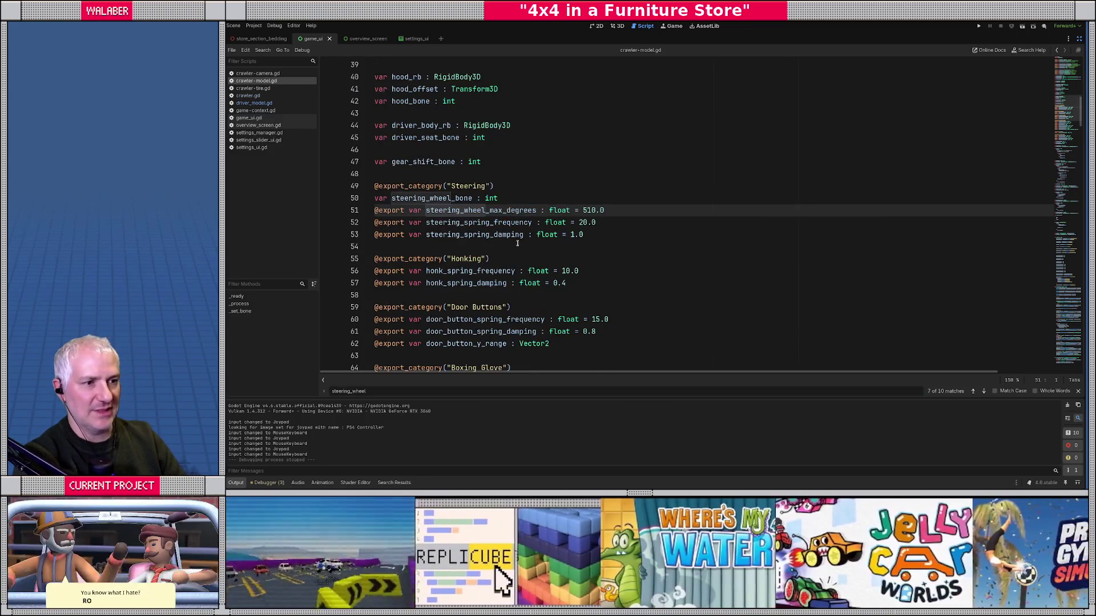
click(406, 210)
drag(614, 210, 278, 201)
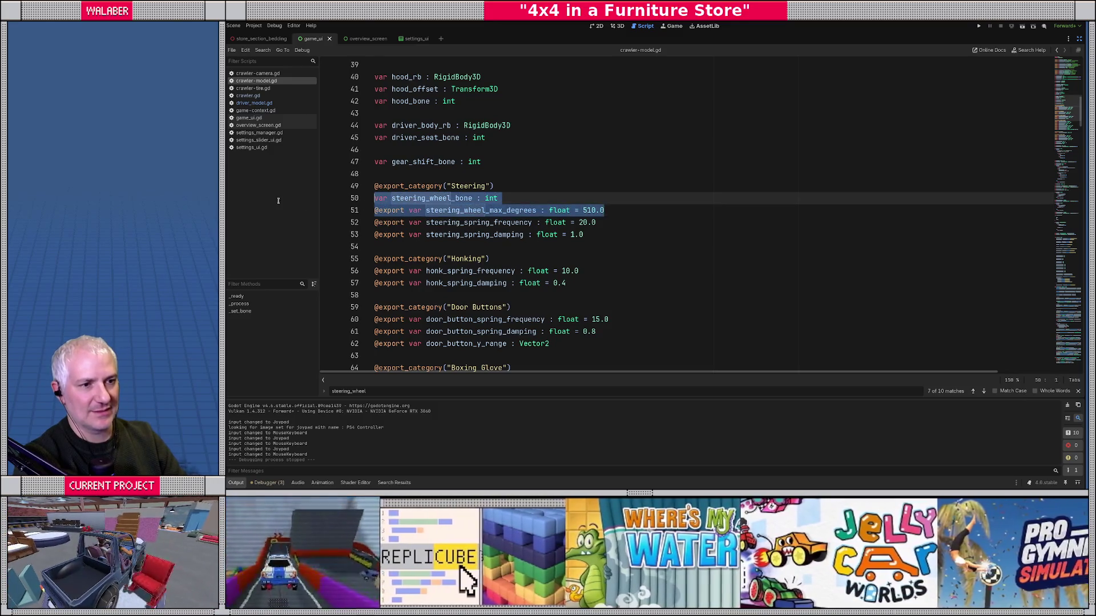
double_click(486, 211)
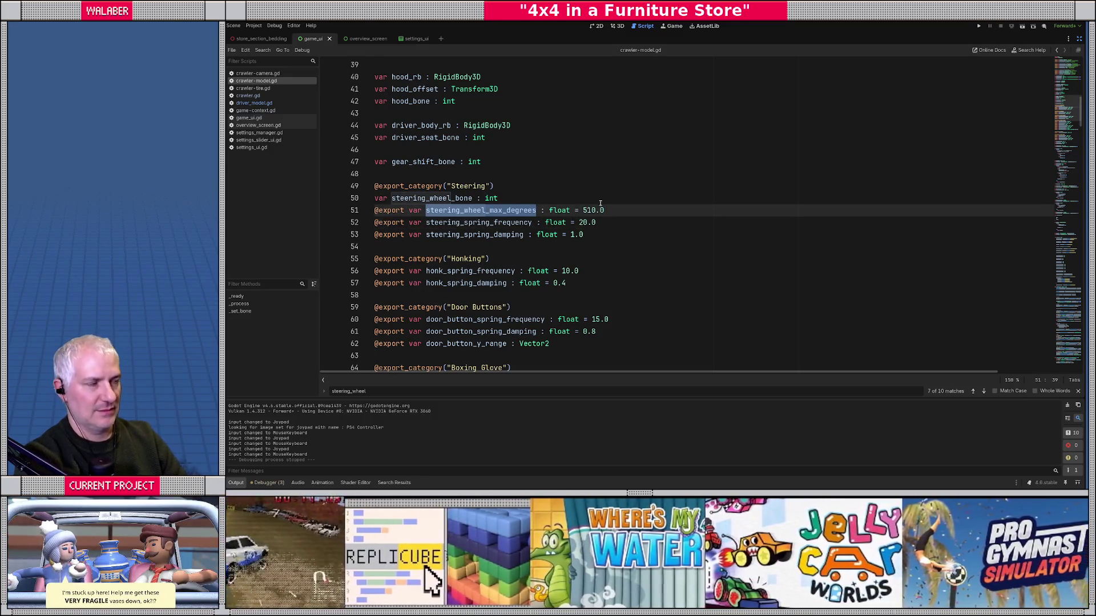
click(1079, 38)
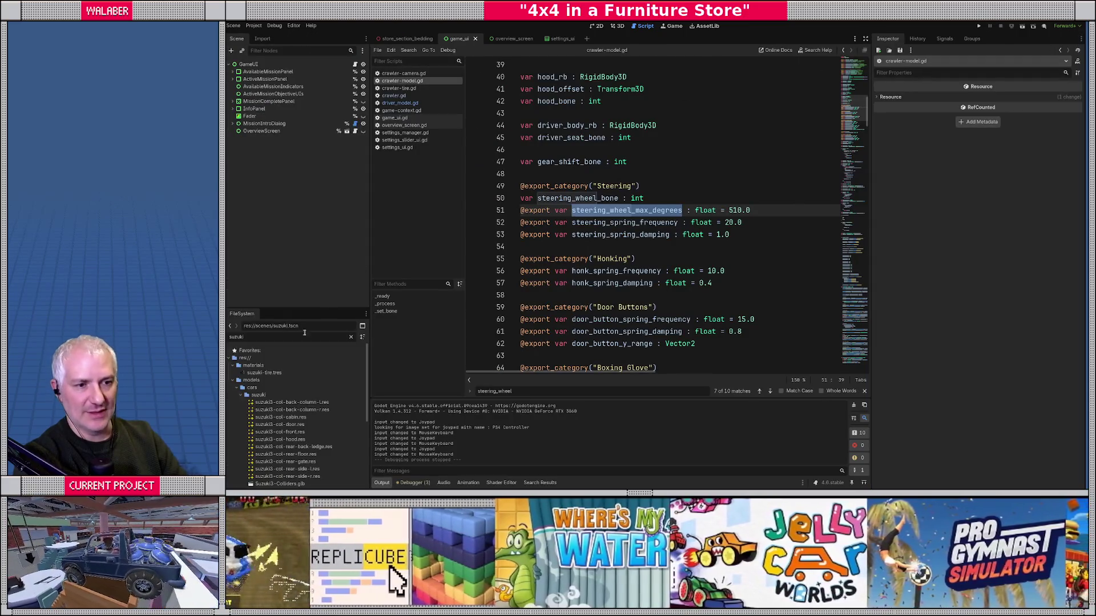
Step: Open suzuki_model.tscn via the 'model' file filter, check its 420.0 steering max degrees, then refocus the script
double_click(301, 337)
text(car)
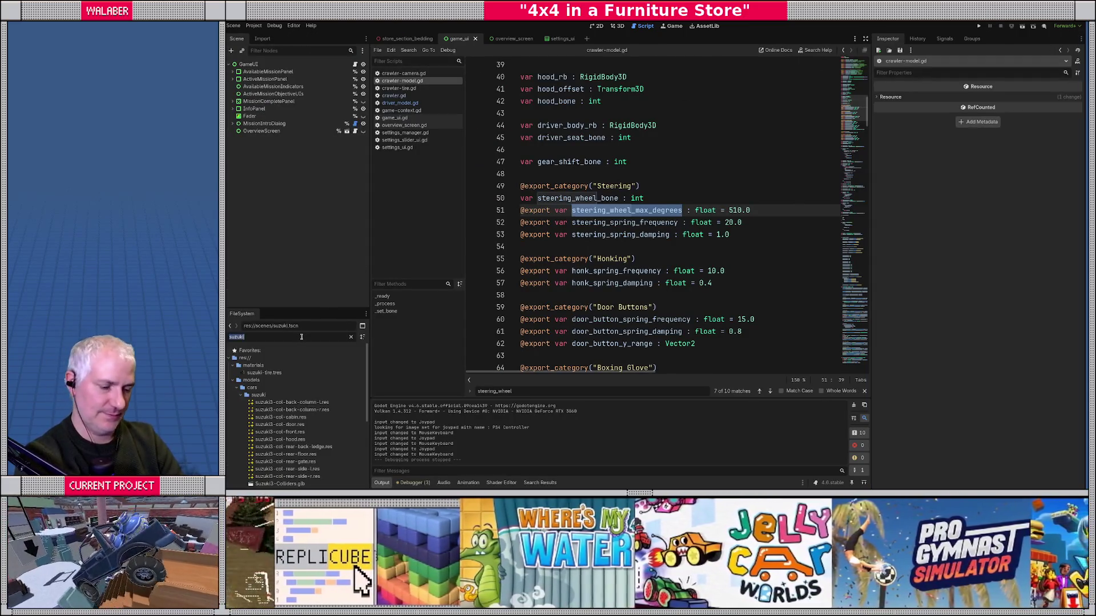
double_click(302, 337)
text(model)
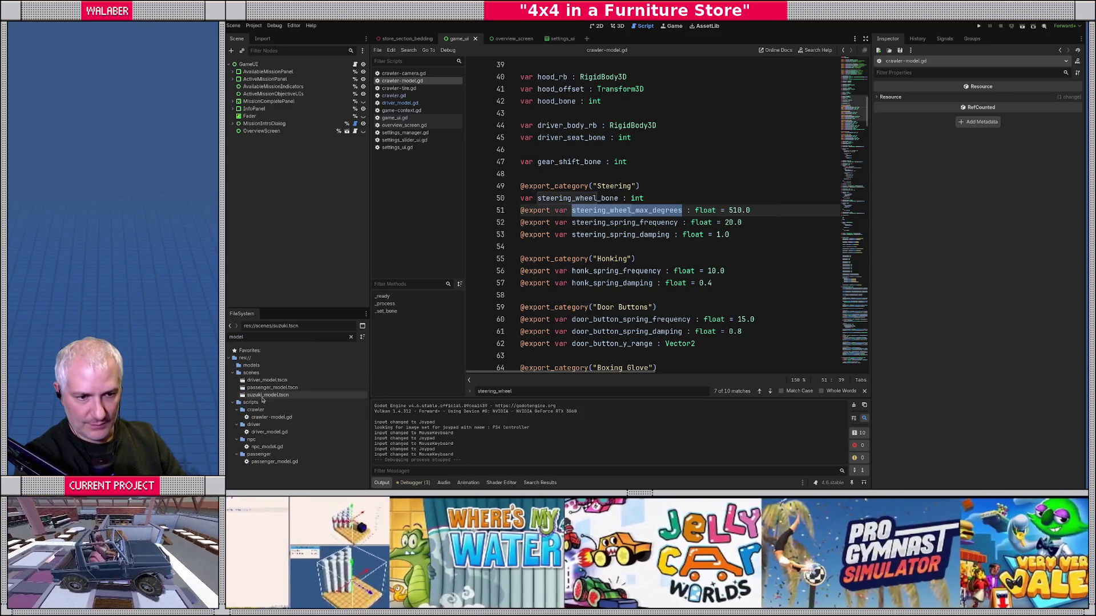
double_click(266, 395)
click(251, 64)
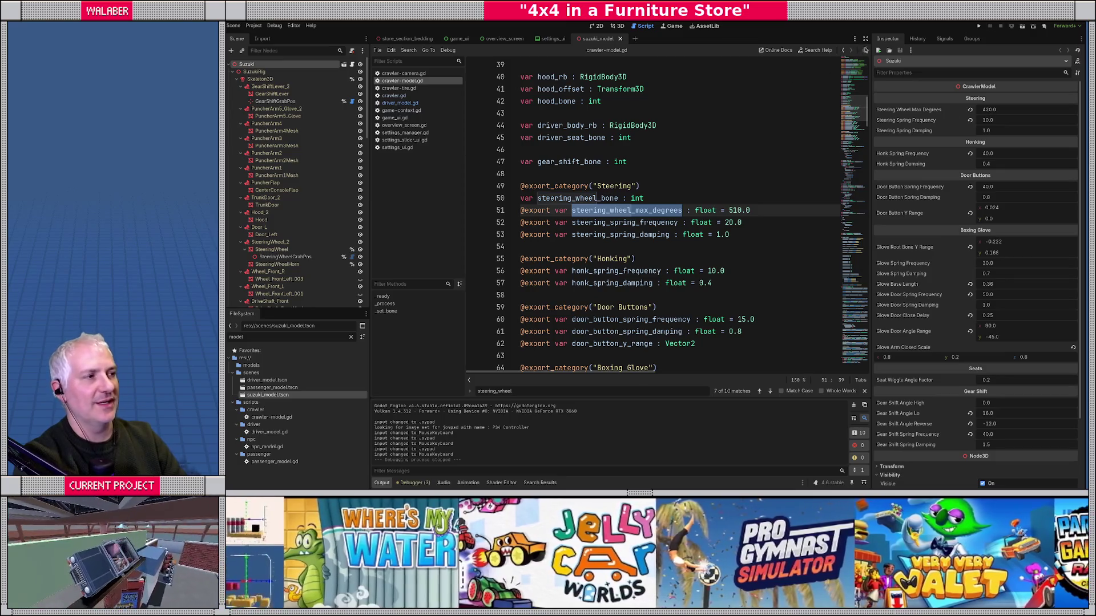
click(865, 38)
click(375, 210)
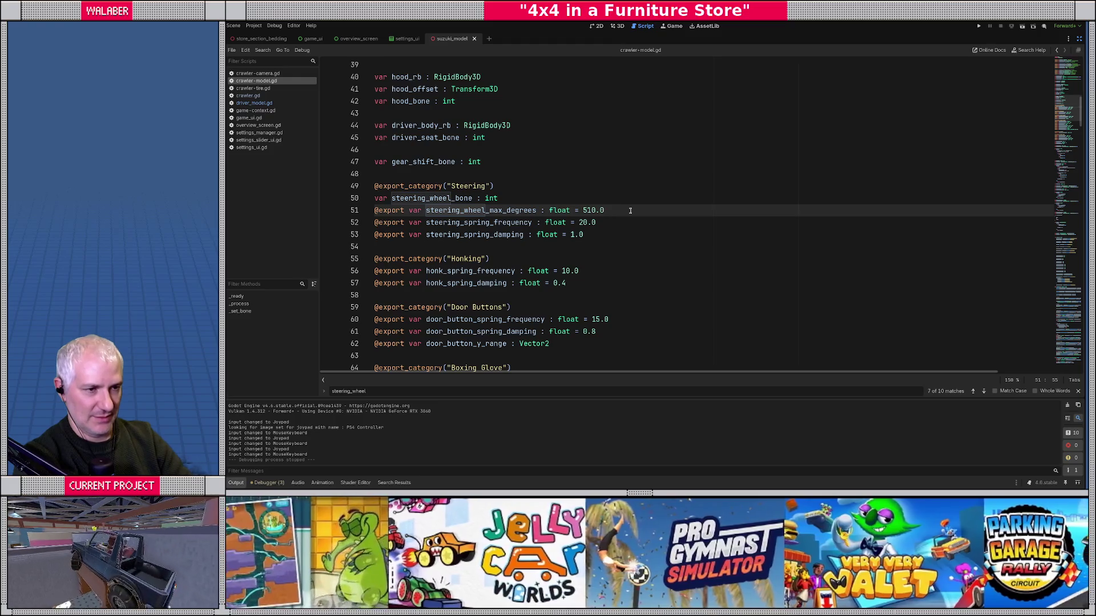
key(Delete)
key(Delete)
key(Delete)
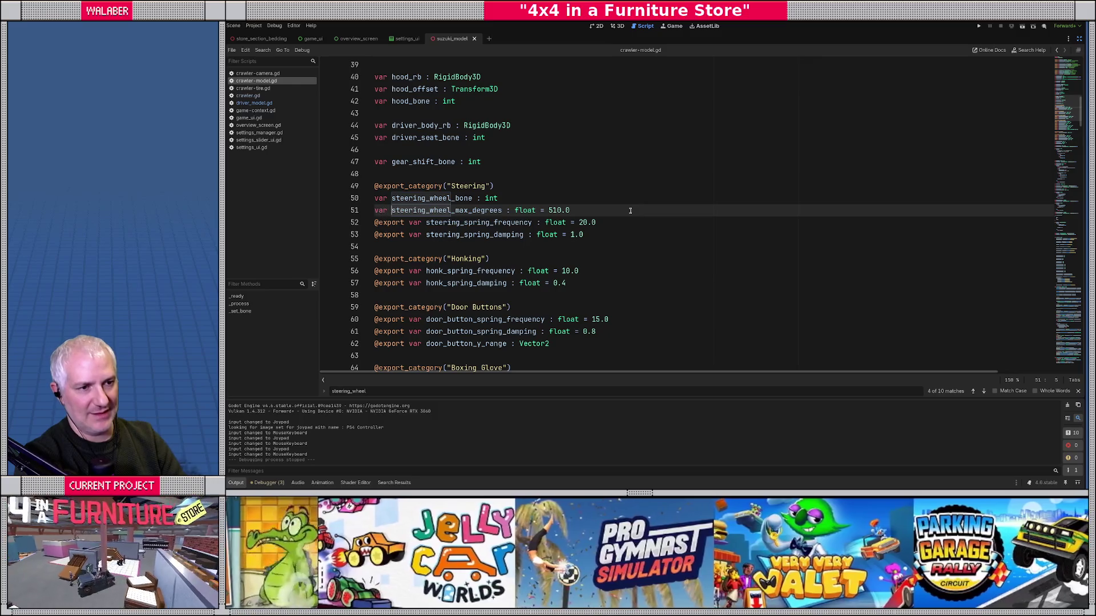
text(_)
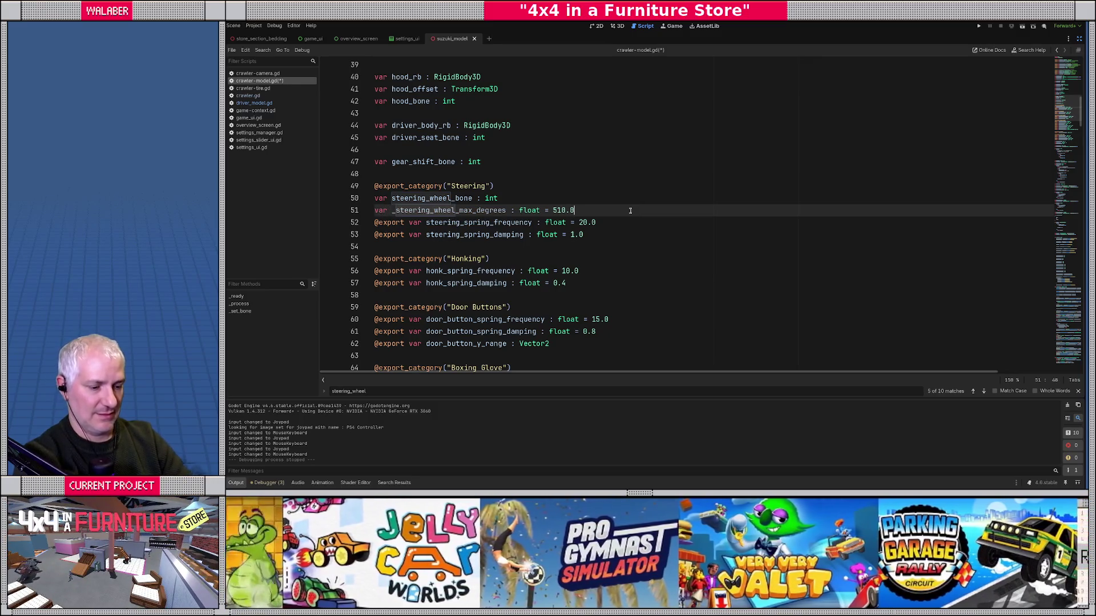
key(shift+Home)
key(BackSpace)
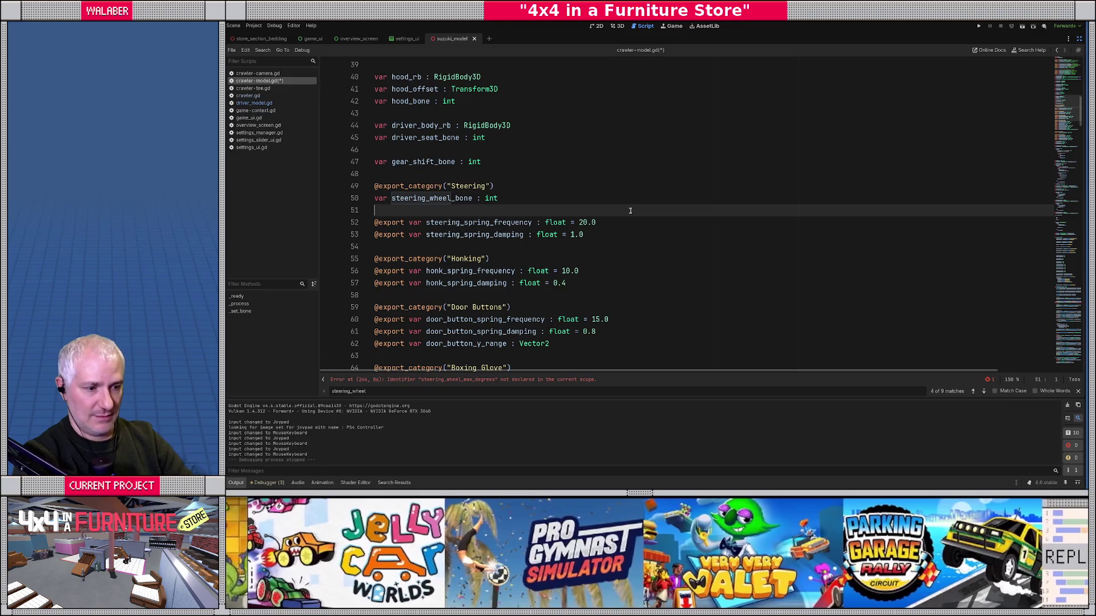
key(ctrl+z)
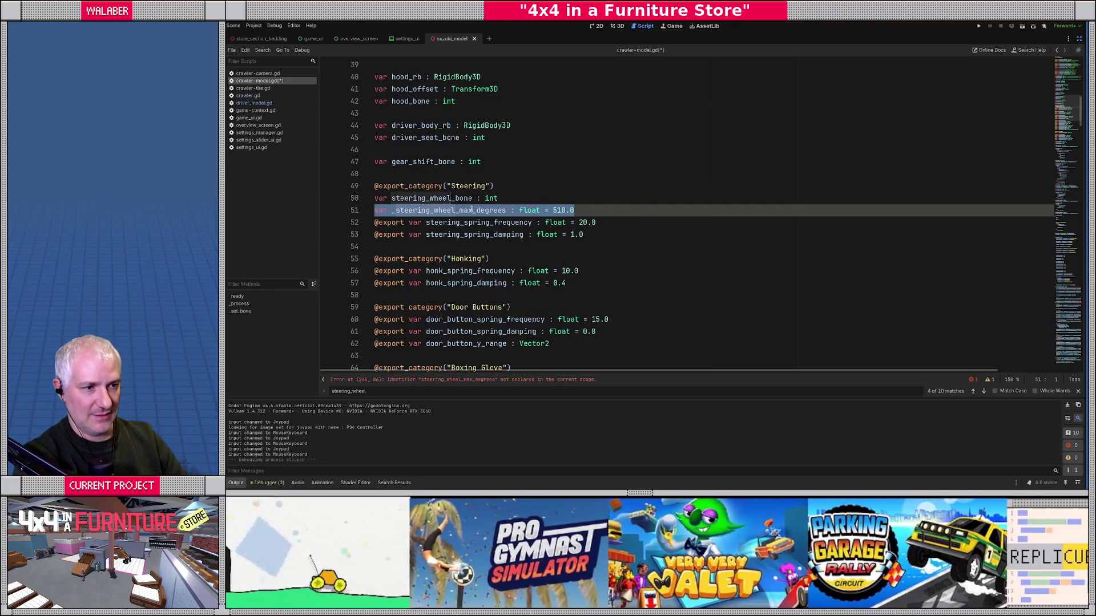
double_click(471, 210)
Step: Rename the steering max degrees reference on line 244 to _steering_wheel_max_degrees
drag(1067, 108, 1068, 302)
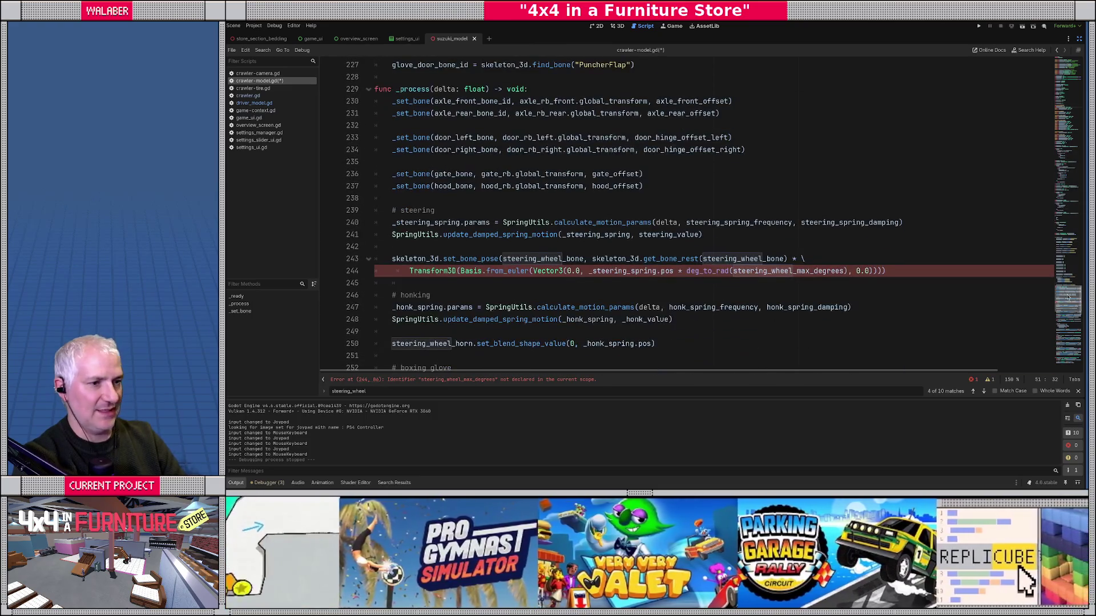
scroll(635, 283, down, 1)
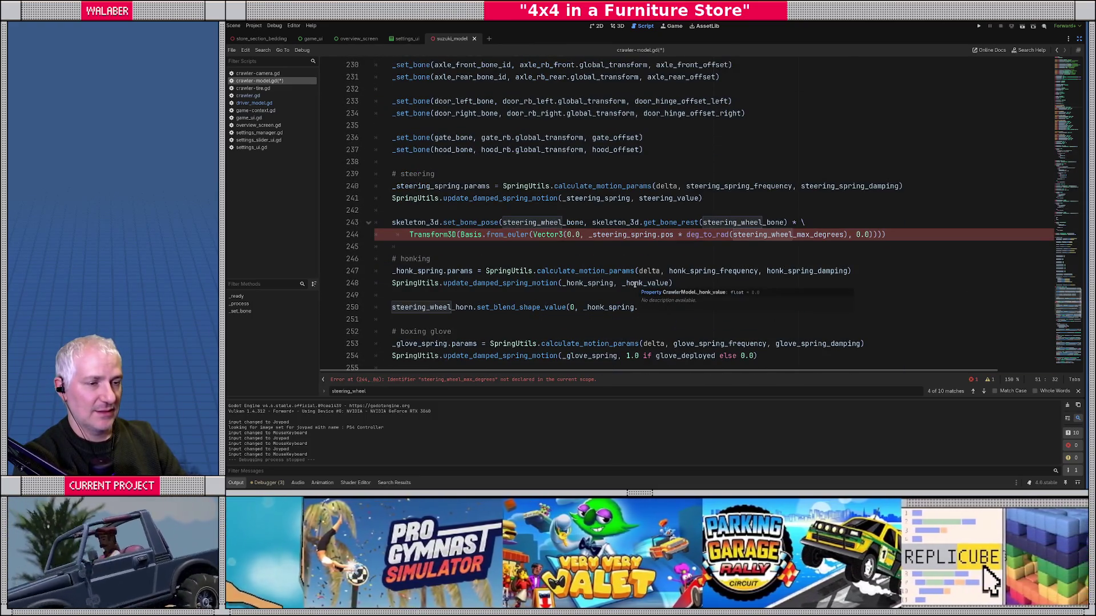
scroll(635, 284, up, 4)
scroll(768, 313, down, 2)
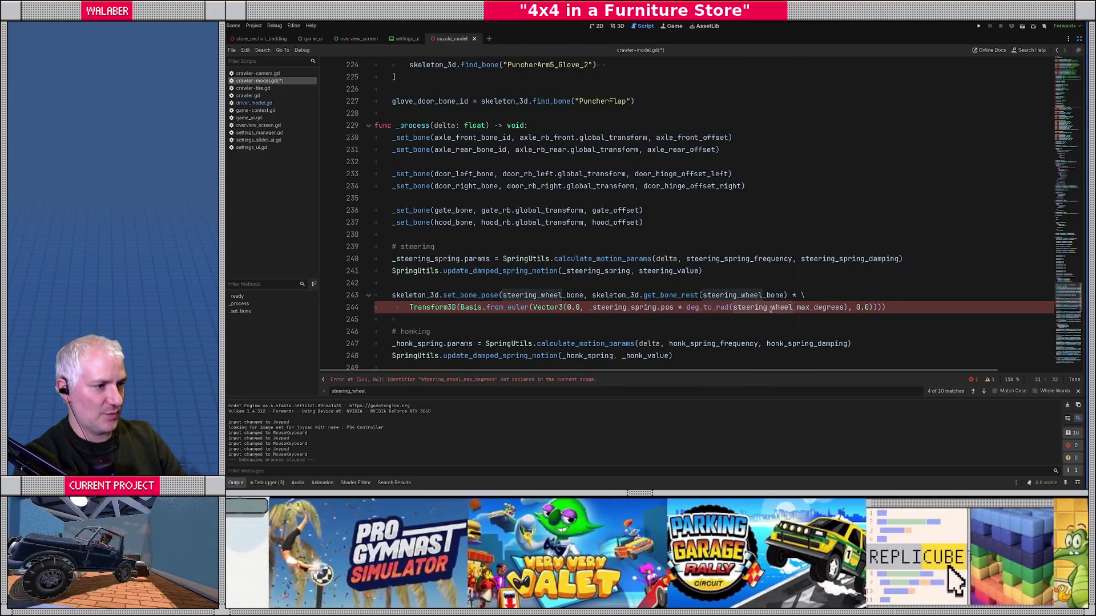
double_click(762, 313)
text(_)
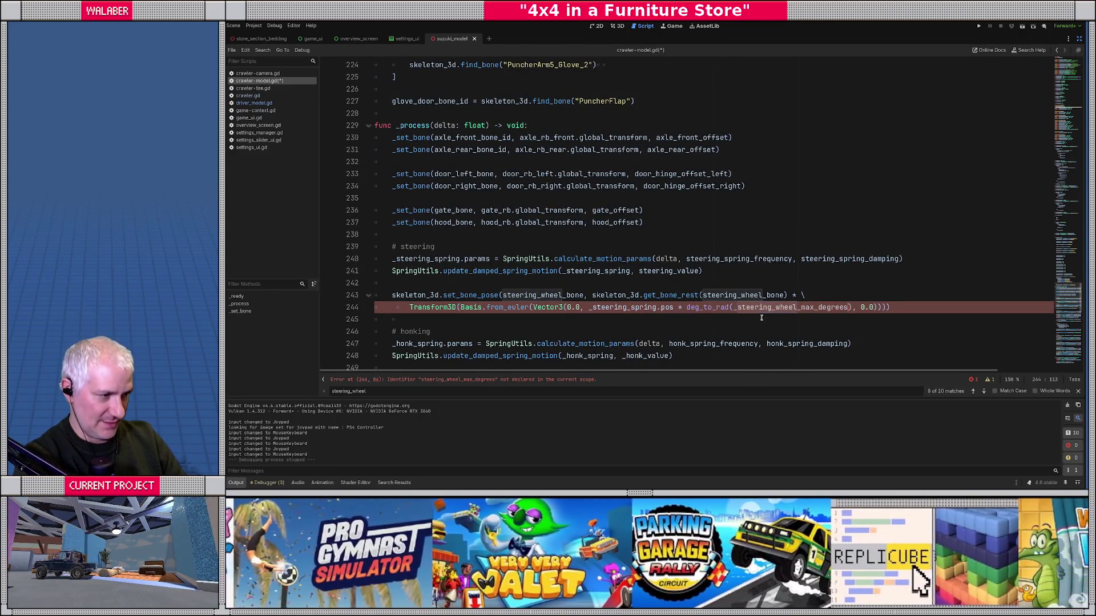
drag(1062, 299, 1053, 176)
scroll(1053, 176, down, 2)
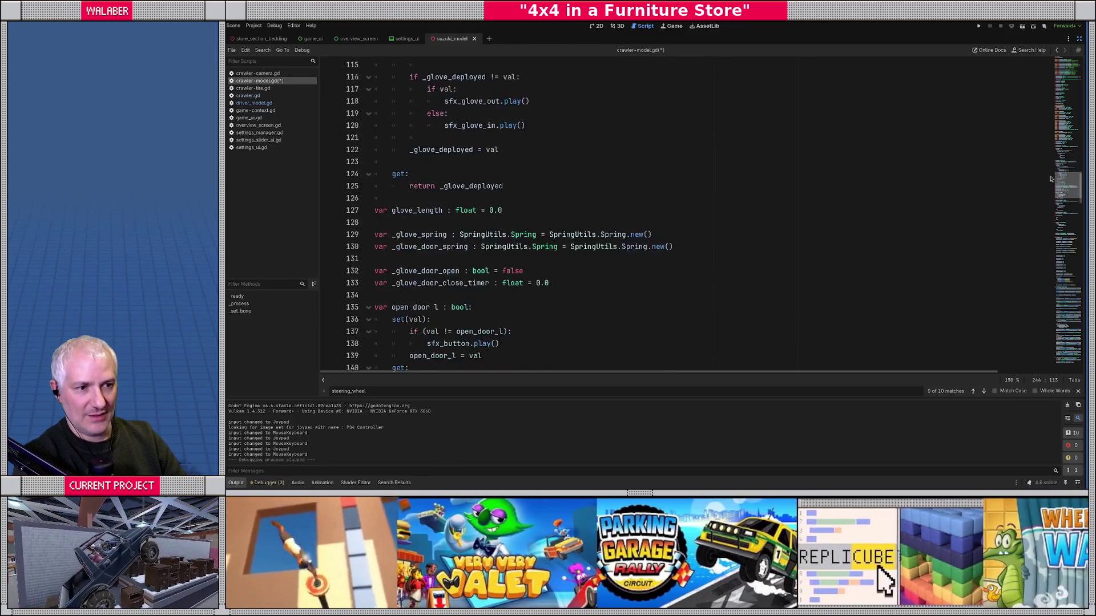
Step: In _ready, connect the Settings game_settings_changed signal to _game_settings_changed
scroll(842, 171, up, 2)
click(842, 166)
key(ctrl+f)
text(_rea)
key(Escape)
key(End)
key(Return)
text(ttings)
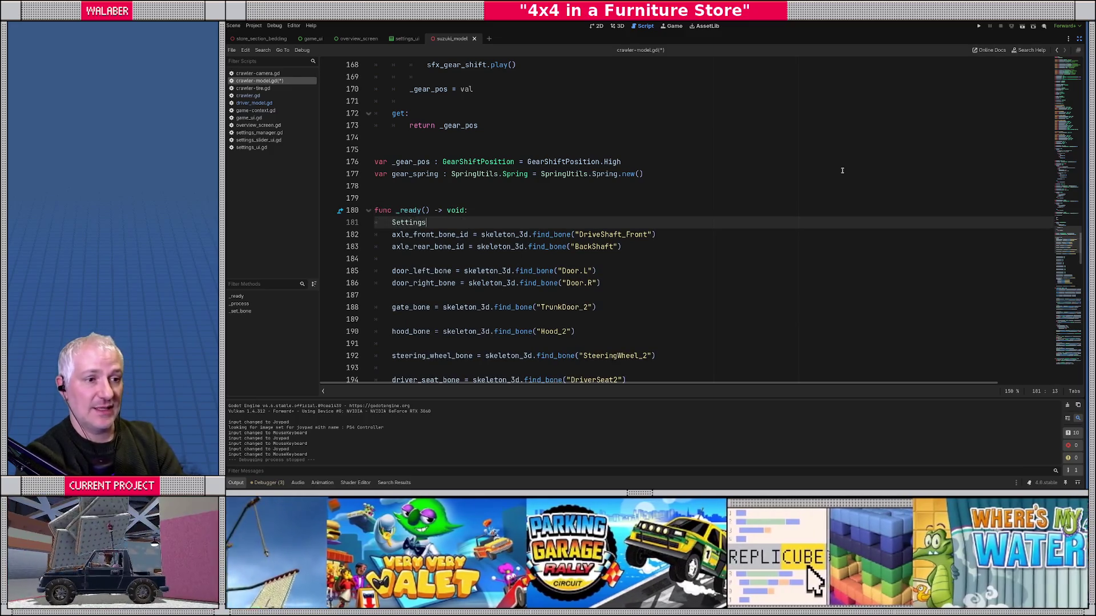
text(.game)
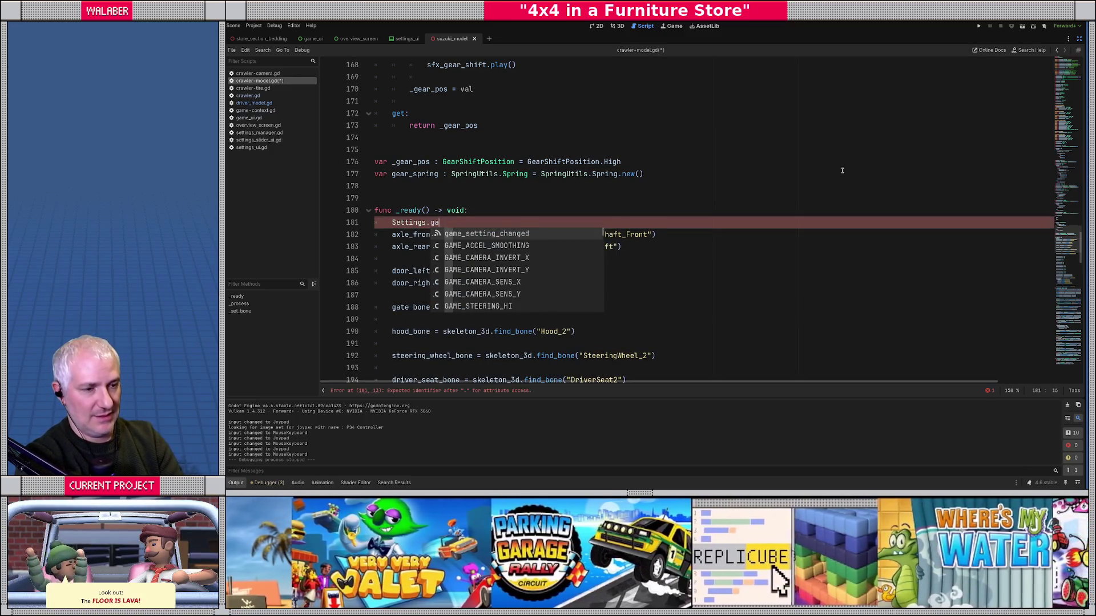
key(Return)
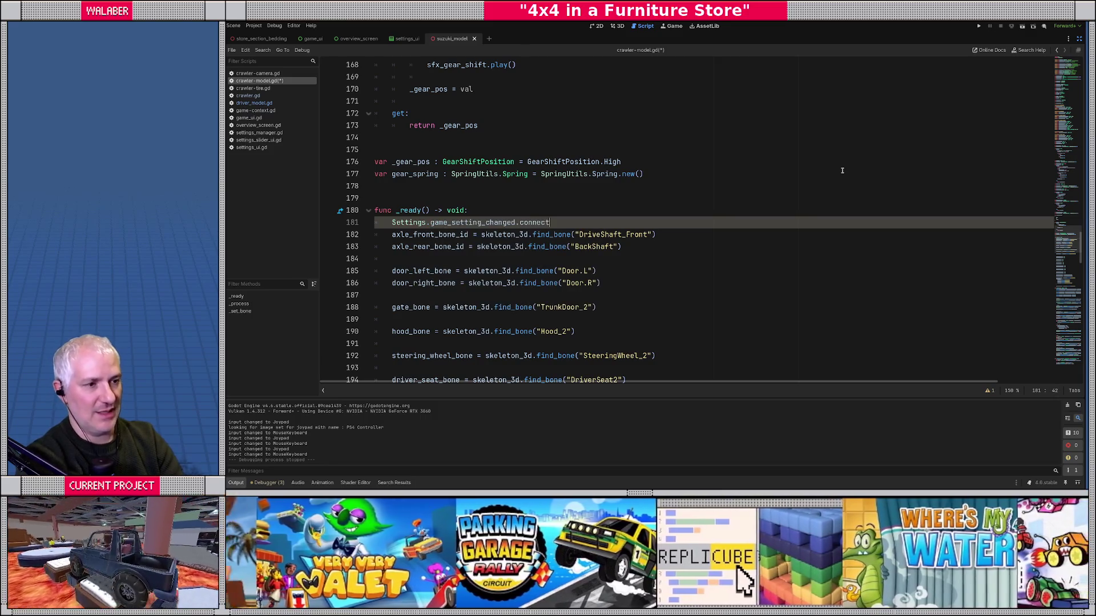
text((_game_sett)
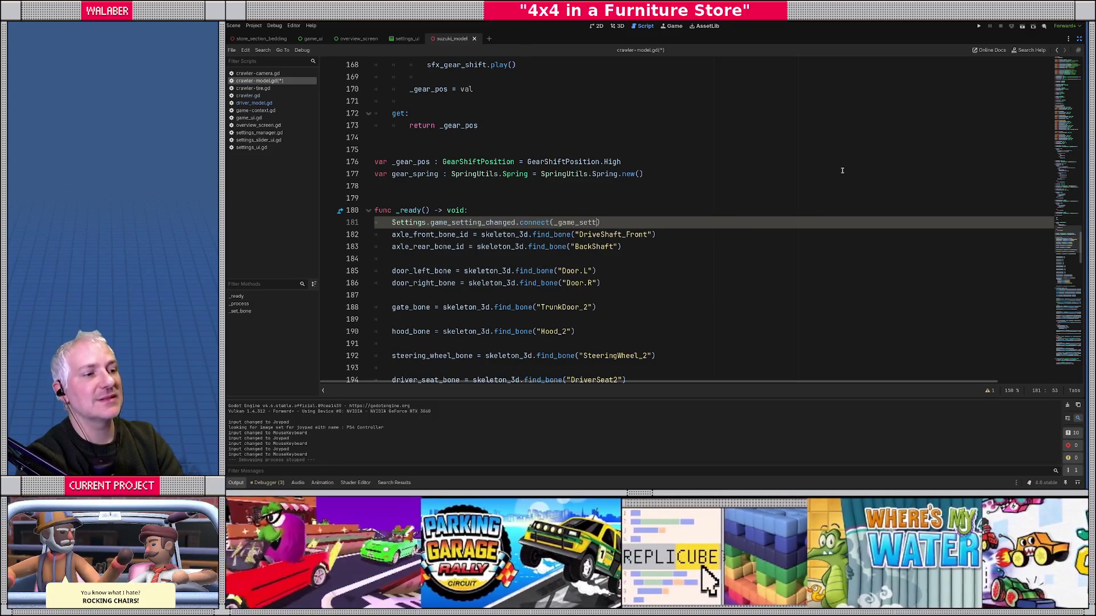
text(ings_changed)
key(Return)
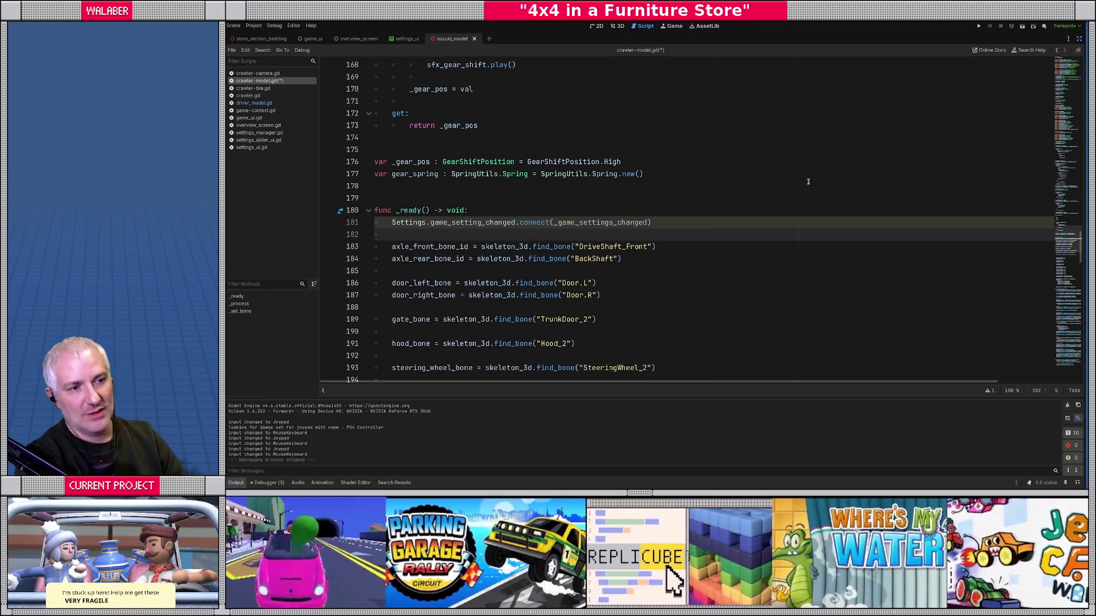
Step: Add _game_settings_changed() -> void setting _steering_wheel_max_degrees = Settings.get_turns_for_full_steer(), and save
scroll(379, 227, down, 15)
click(377, 201)
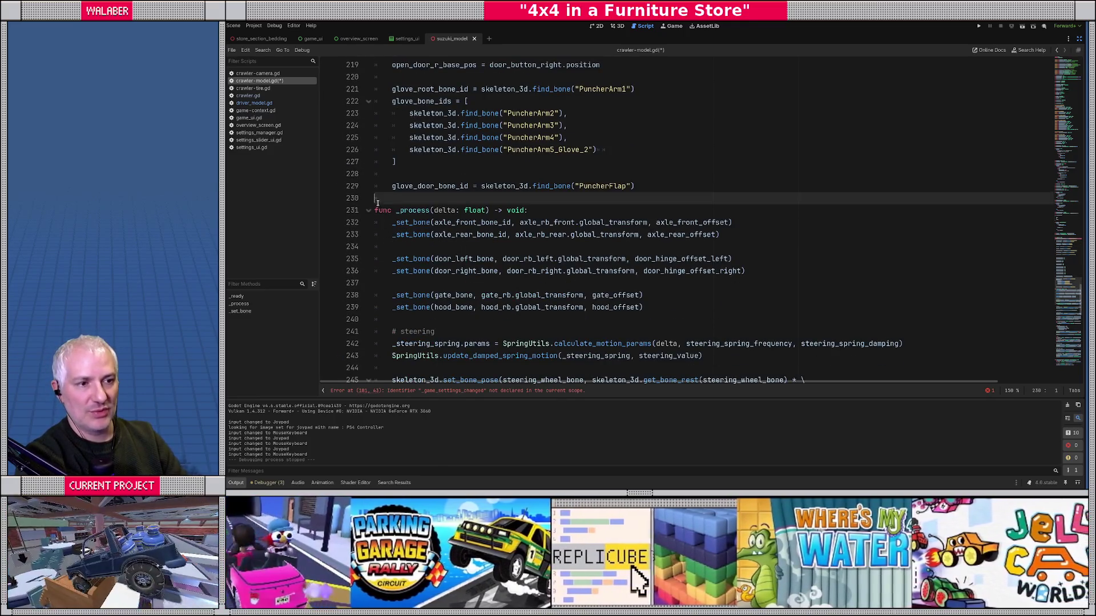
key(Return)
text(func _game_settings_changed() -)
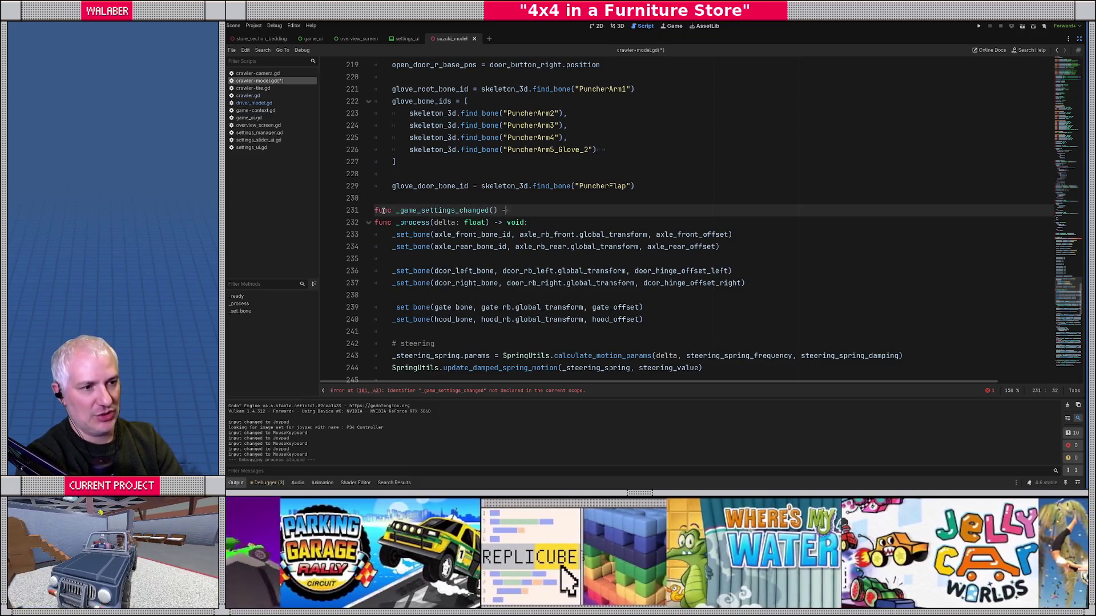
text(void:)
key(Return)
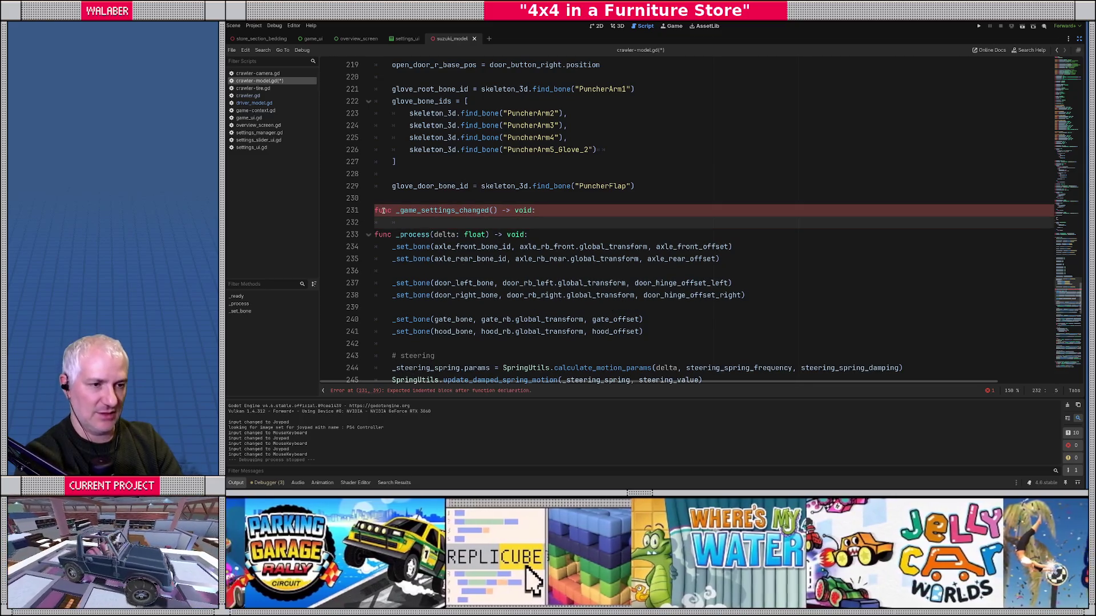
text(_steering_wheel_max_degrees = Settings.)
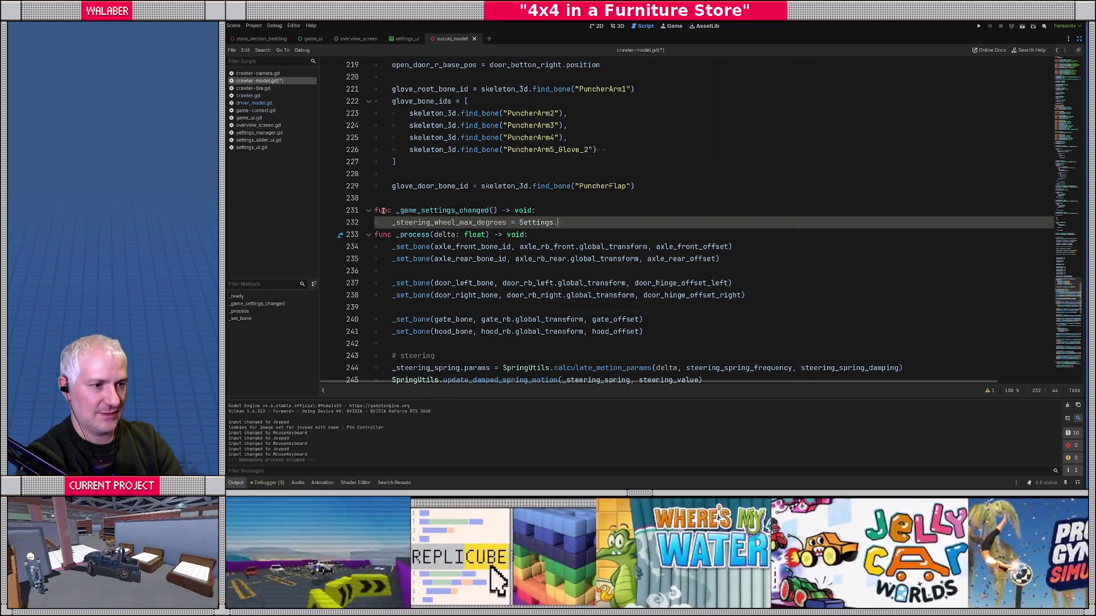
text(get_turn)
key(Return)
key(Return)
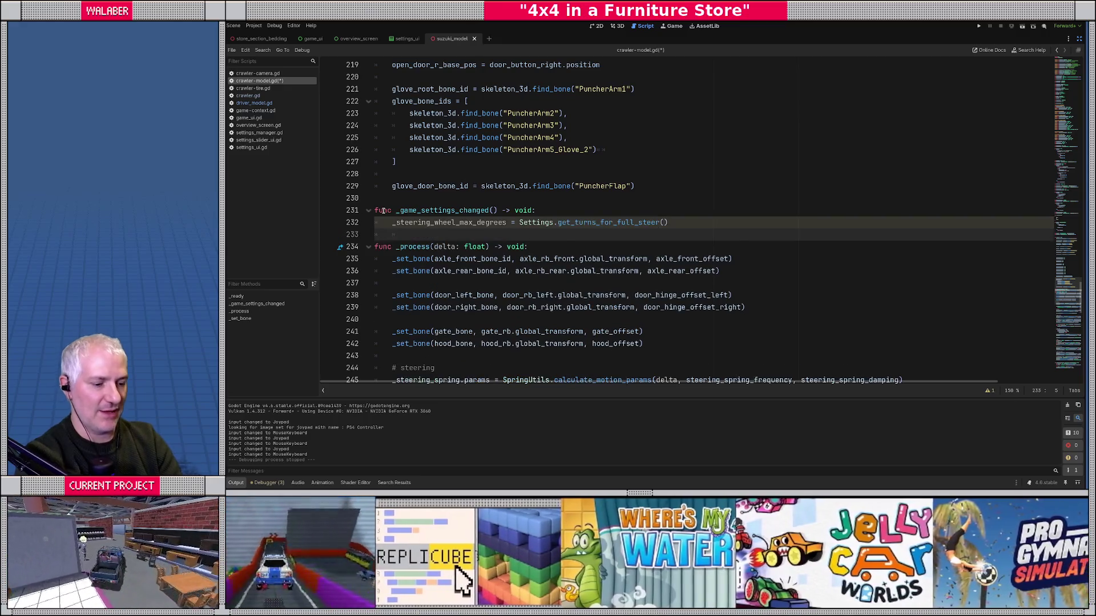
key(ctrl+s)
key(Down)
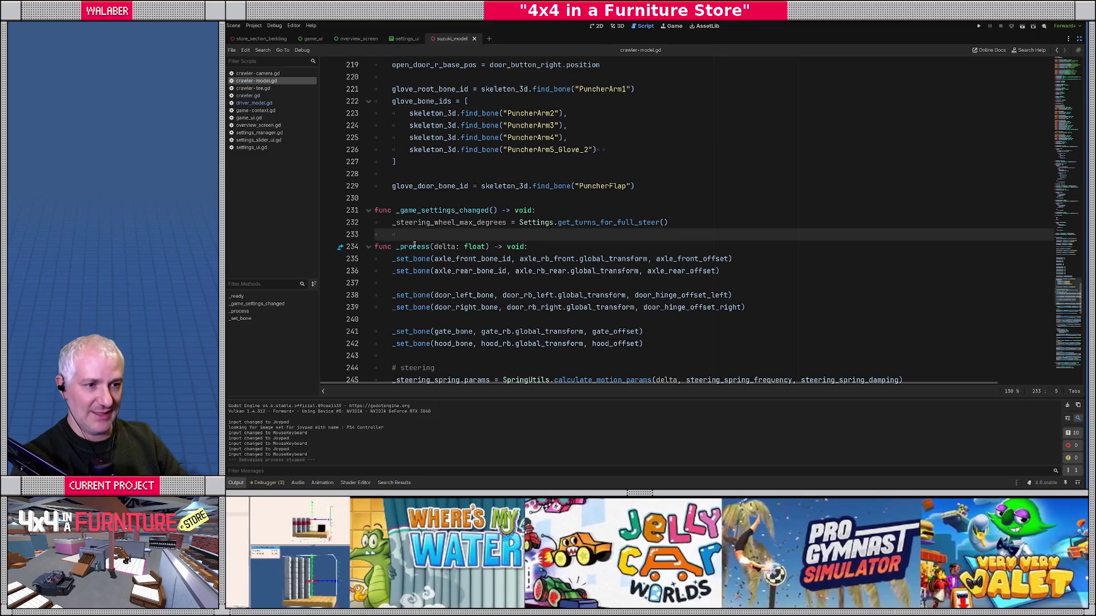
key(Tab)
key(Return)
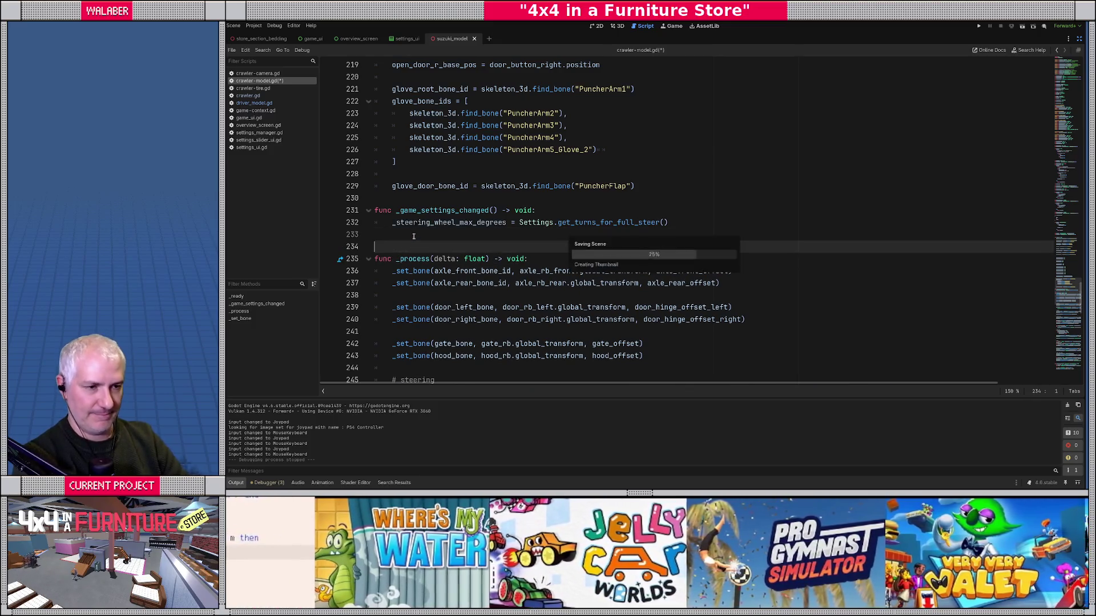
Step: Review settings_manager.gd's turns-for-full-steer and default high/low steering mode constants
click(469, 165)
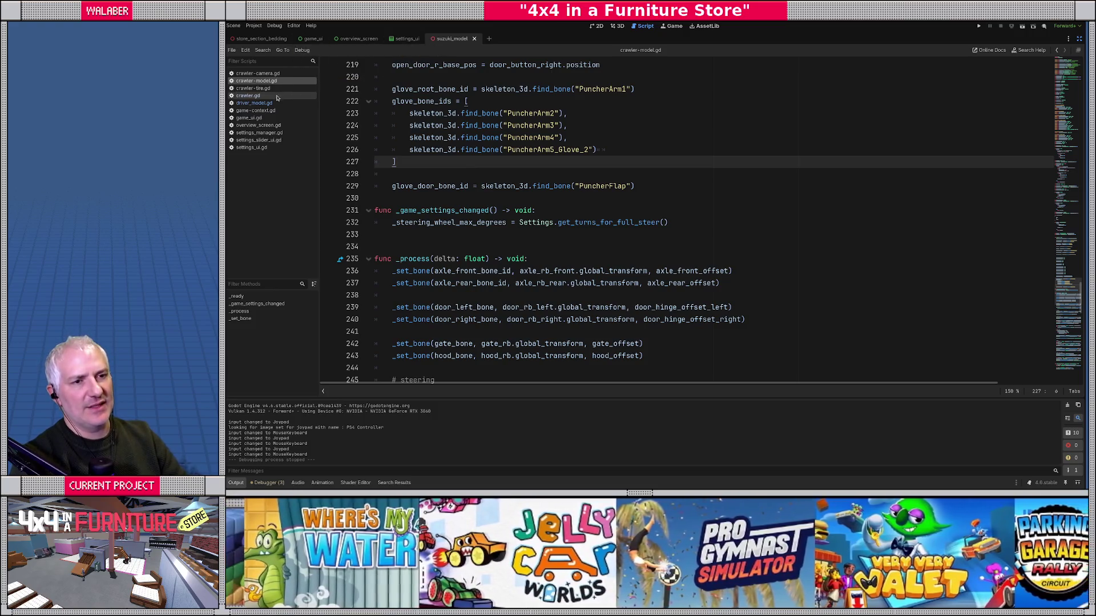
click(264, 112)
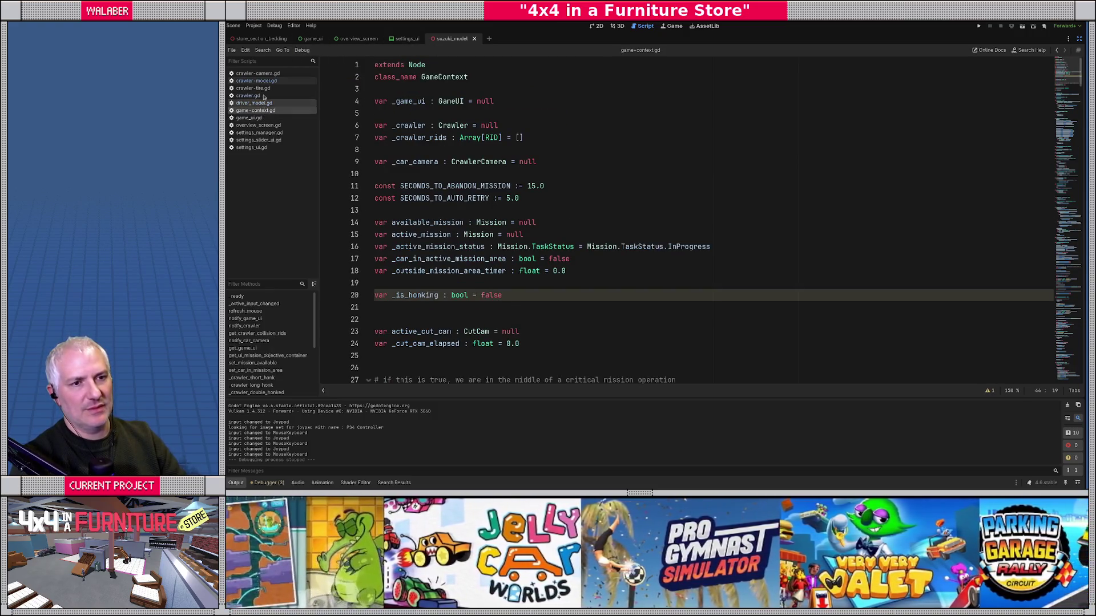
click(260, 133)
scroll(585, 212, up, 5)
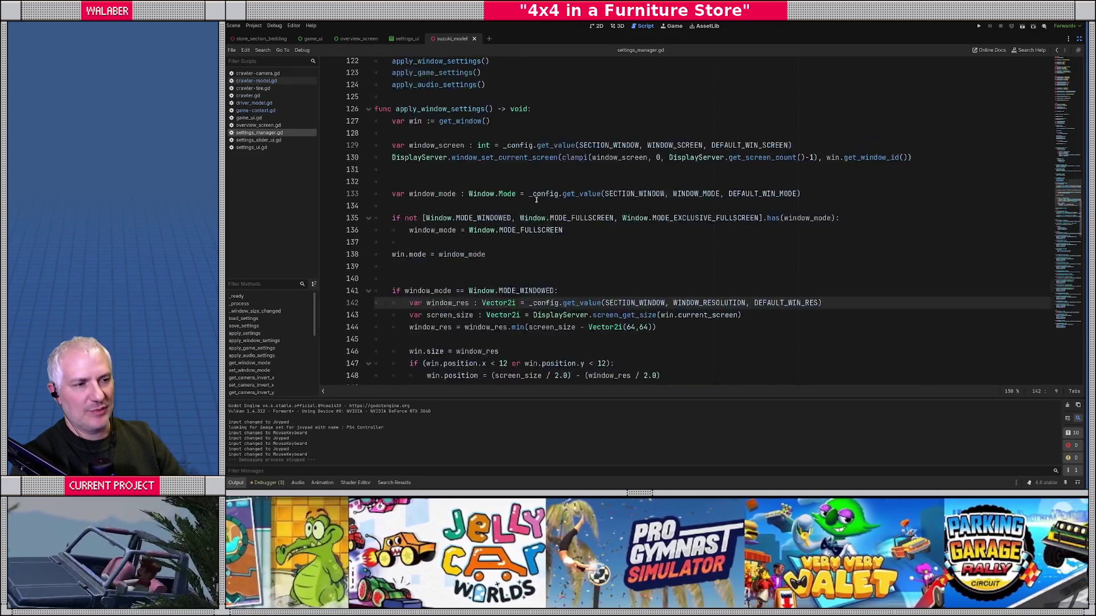
scroll(585, 213, up, 20)
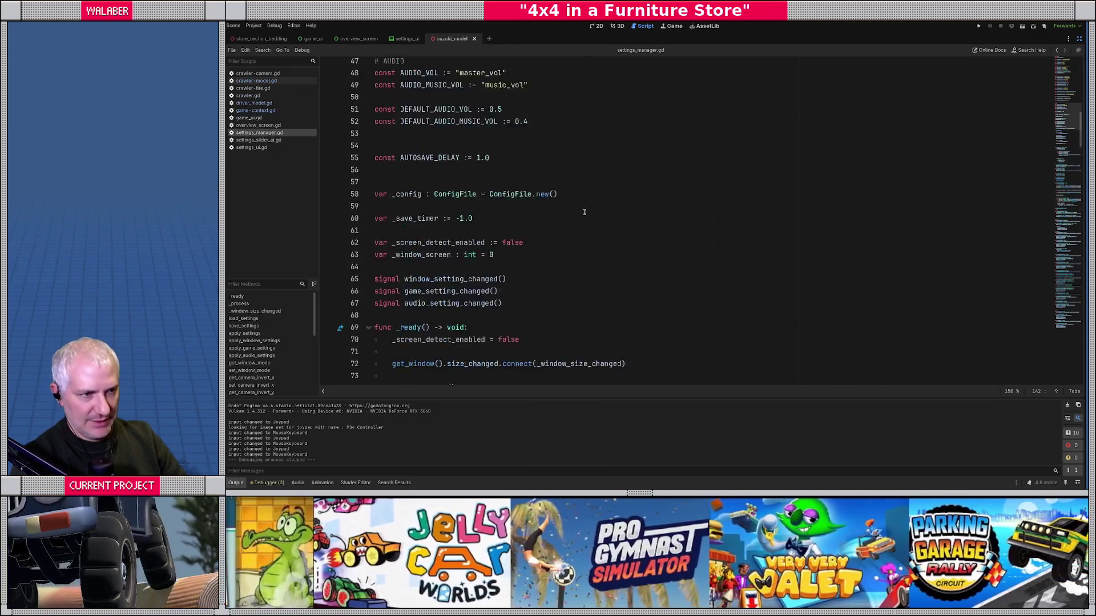
drag(435, 150, 616, 149)
drag(434, 113, 638, 134)
click(704, 132)
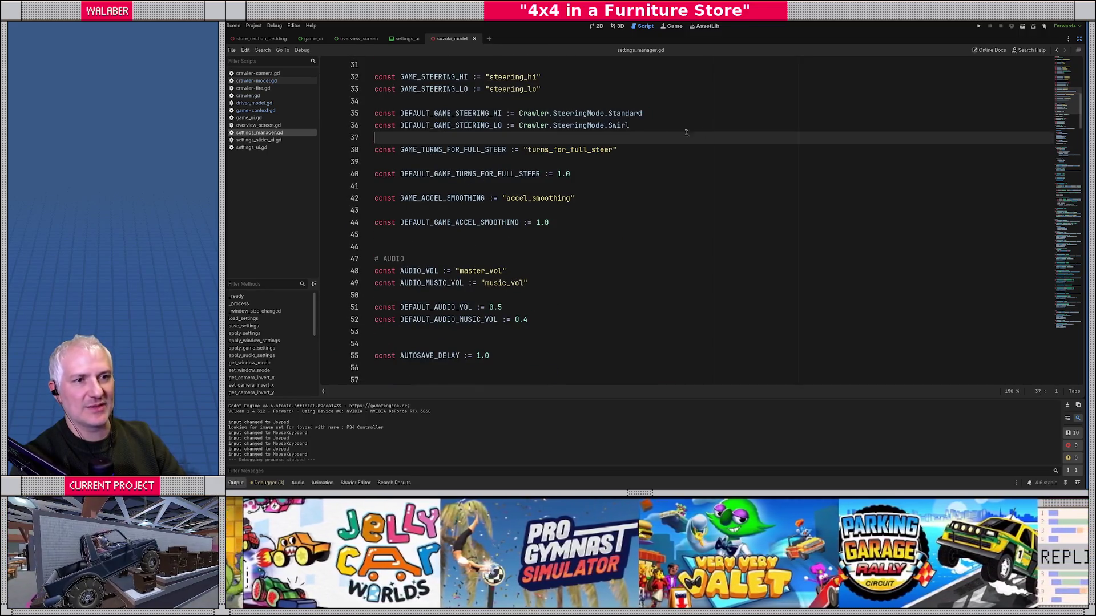
Step: Search crawler.gd for 'steering_'
click(255, 96)
click(500, 126)
key(ctrl+f)
text(steering_)
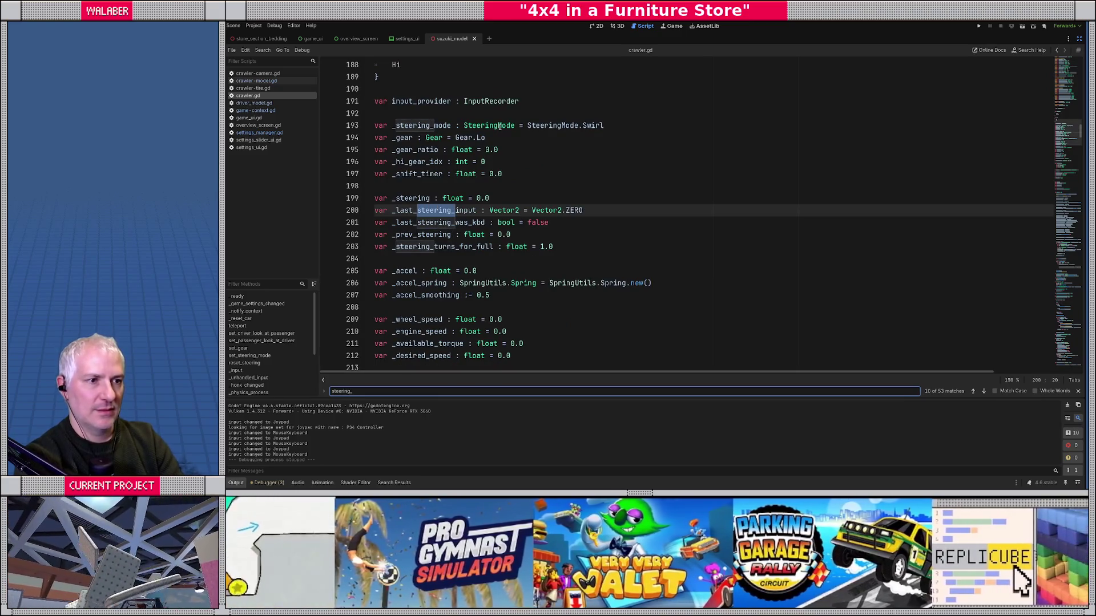
key(Escape)
double_click(427, 125)
key(ctrl+f)
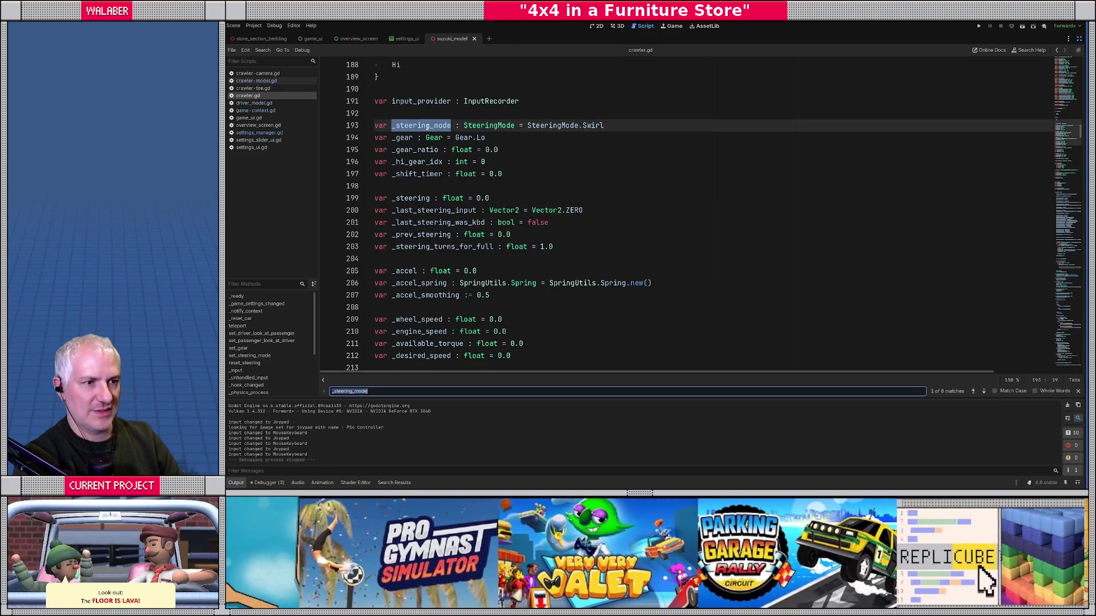
key(Return)
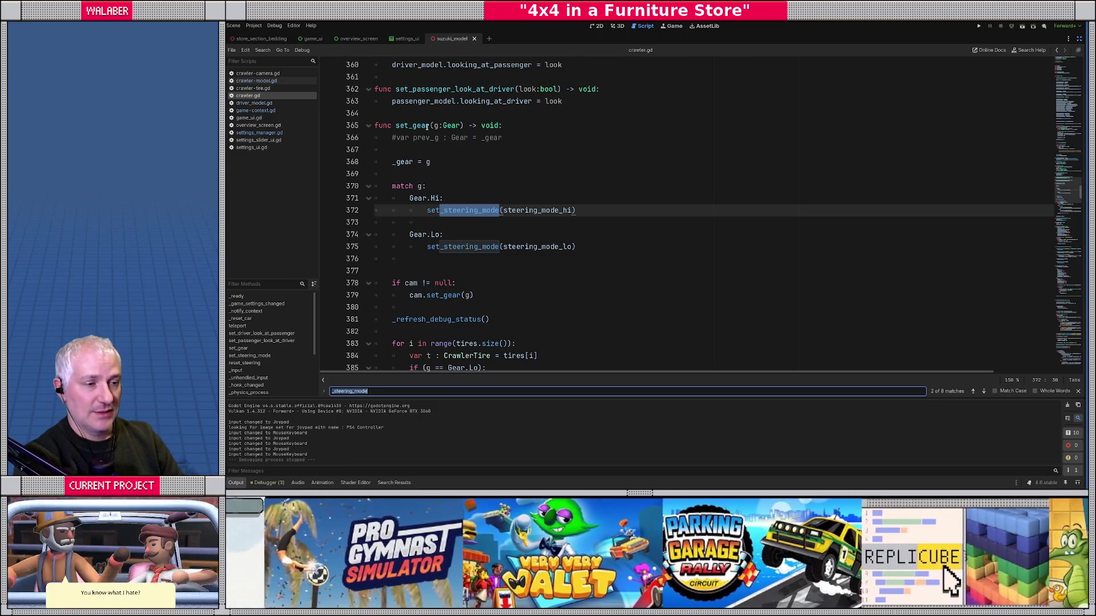
ctrl+click(543, 211)
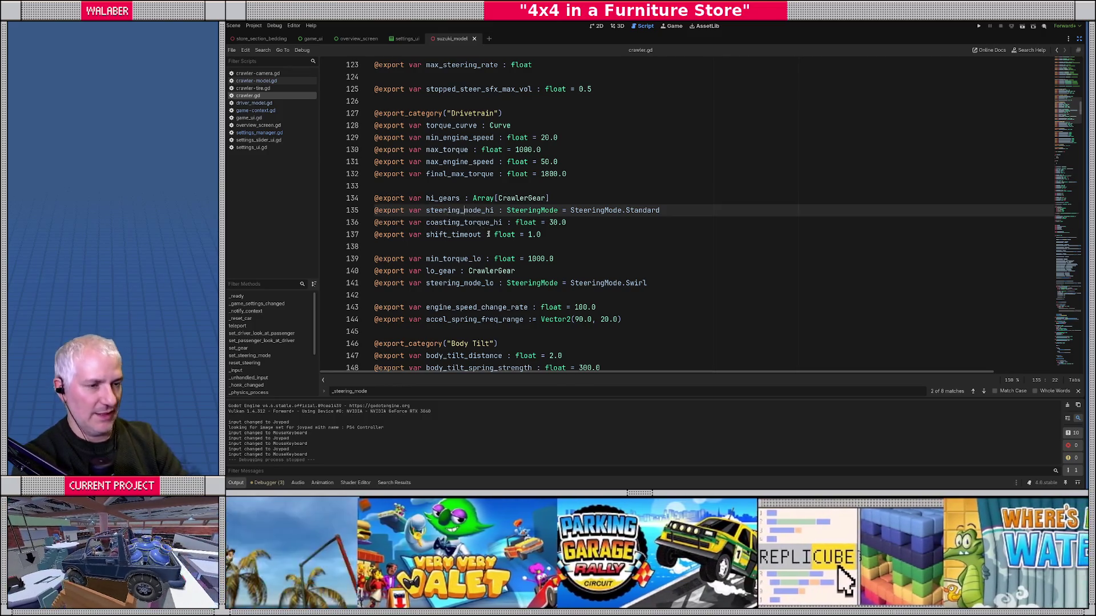
key(shift+Home)
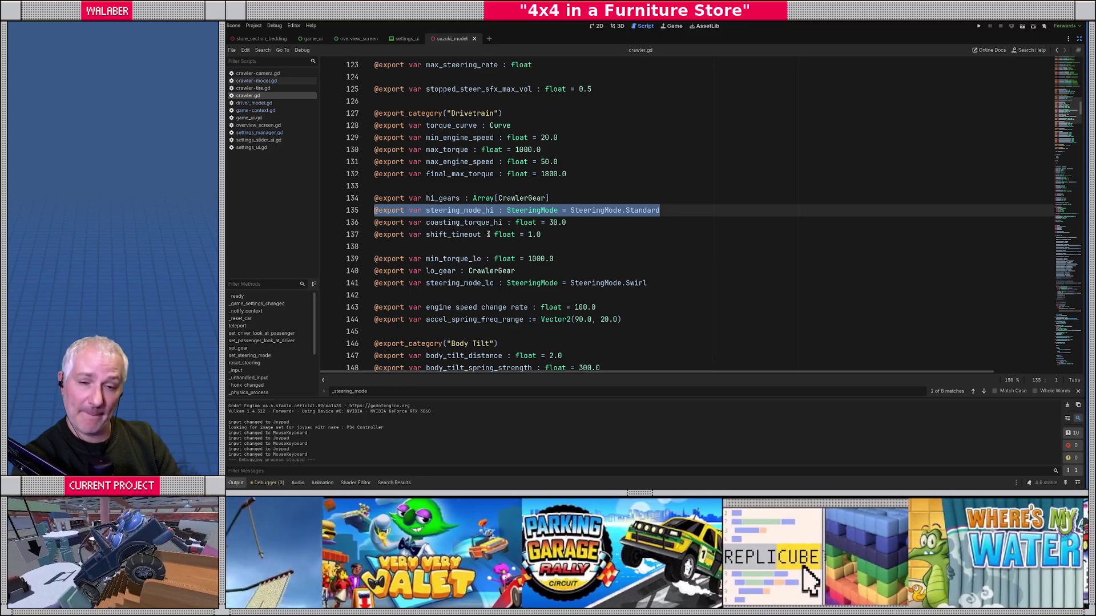
key(Left)
key(Delete)
key(Delete)
key(Delete)
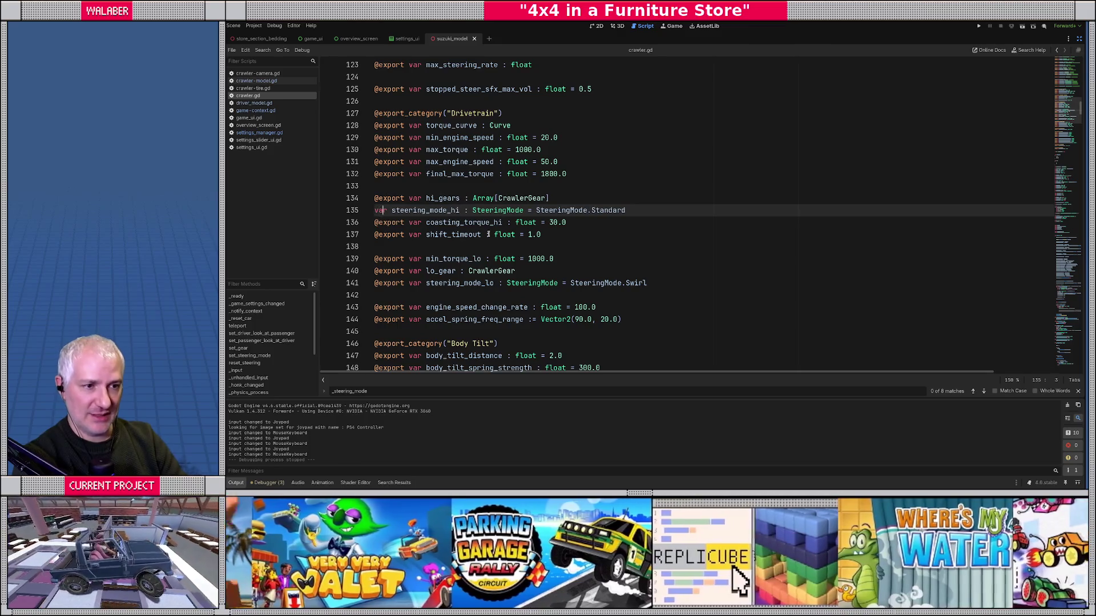
text(_)
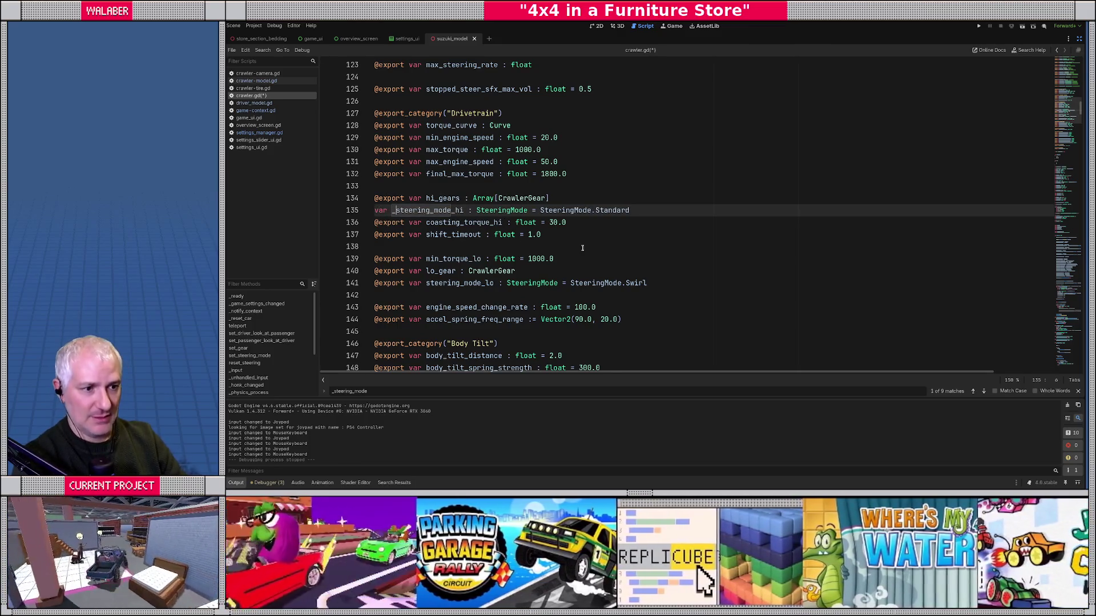
scroll(583, 247, down, 2)
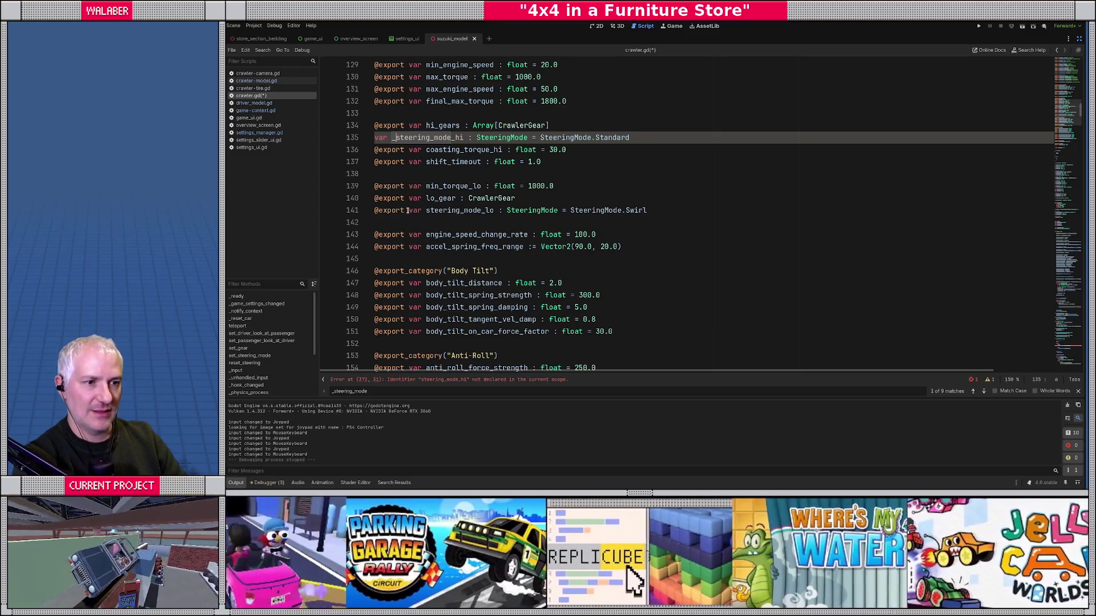
drag(408, 211, 332, 211)
key(Delete)
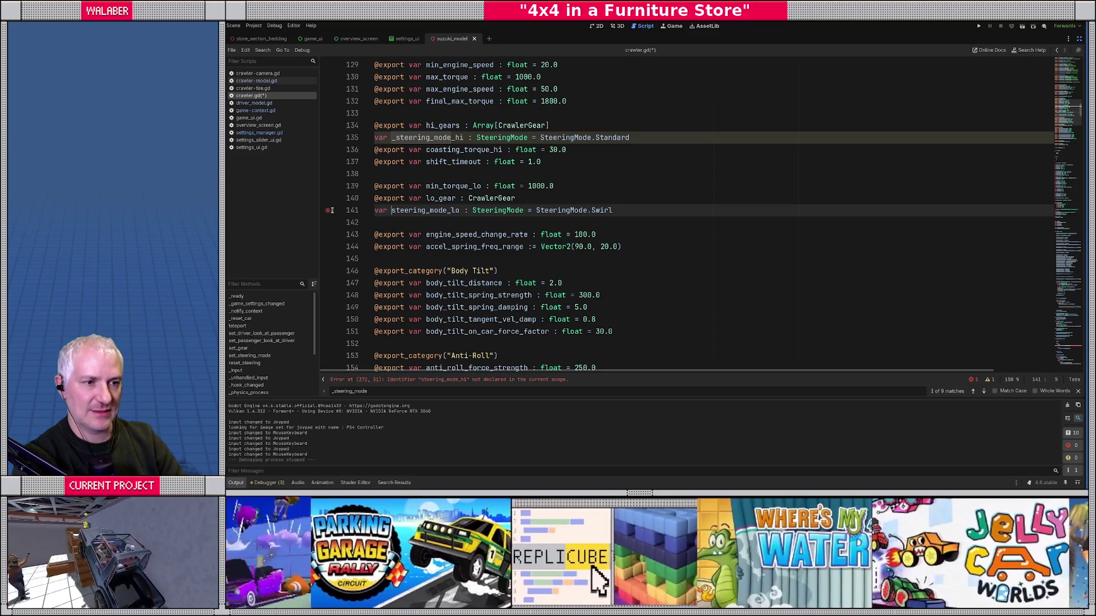
text(_)
Step: Scroll down to _game_settings_changed and place the caret after the accel smoothing line
scroll(453, 237, down, 10)
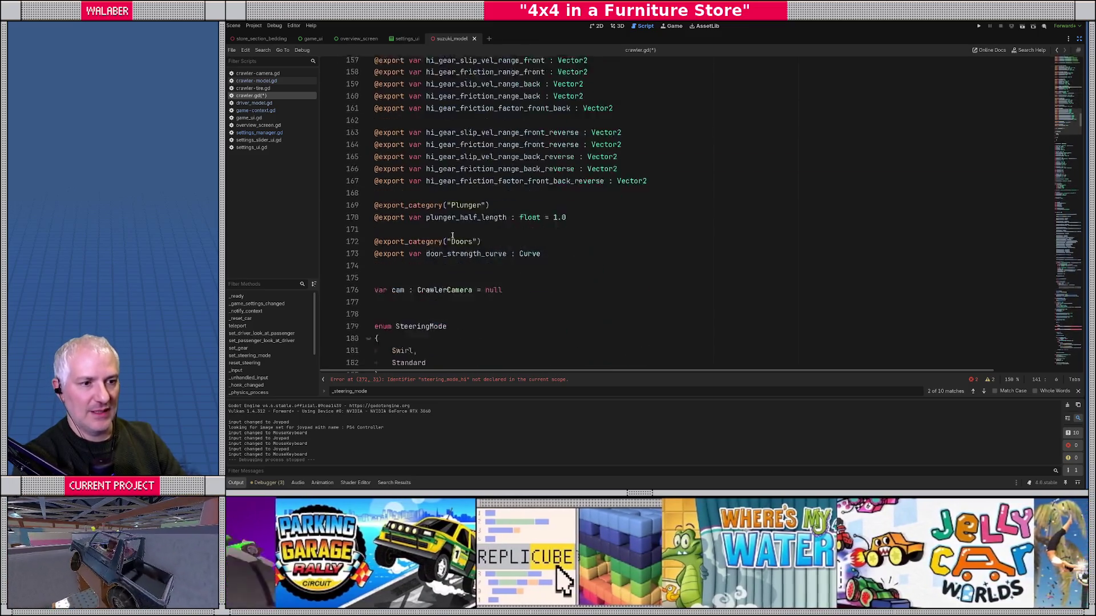
scroll(453, 236, down, 20)
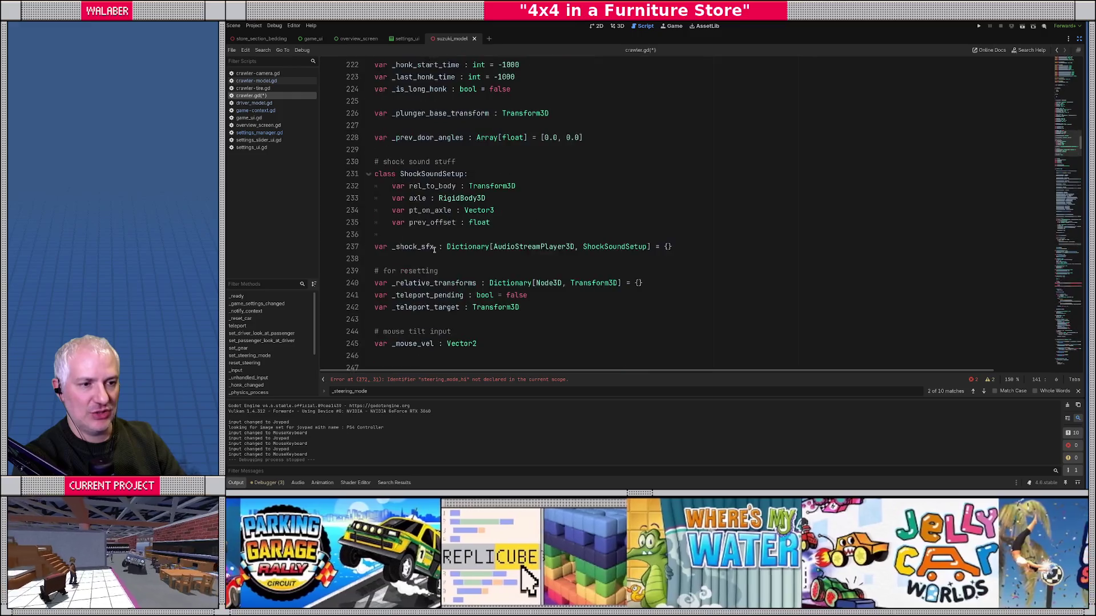
scroll(434, 250, down, 20)
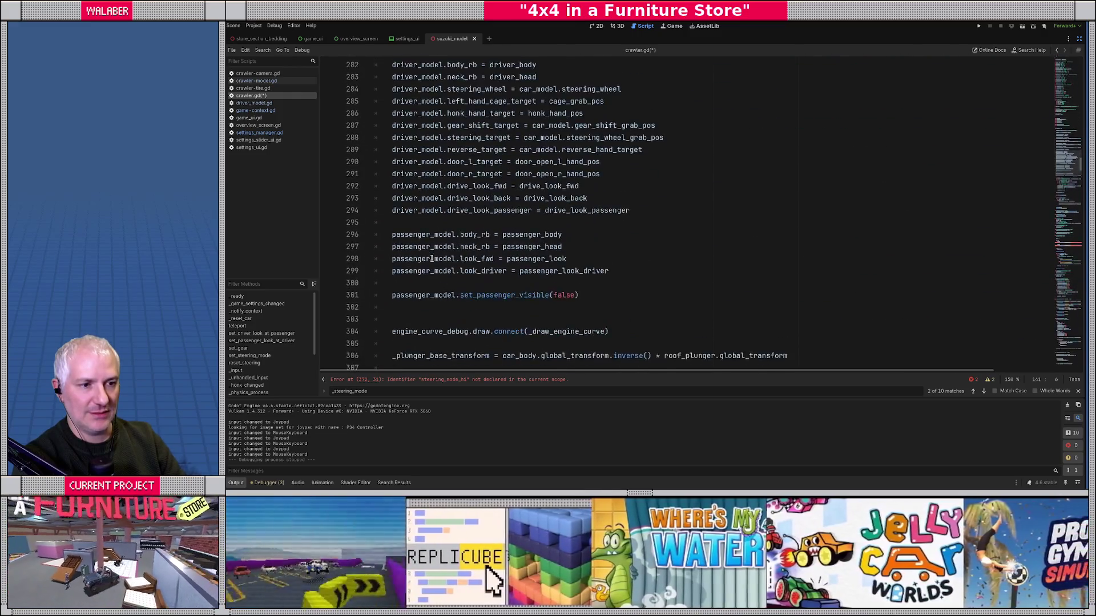
scroll(433, 260, down, 4)
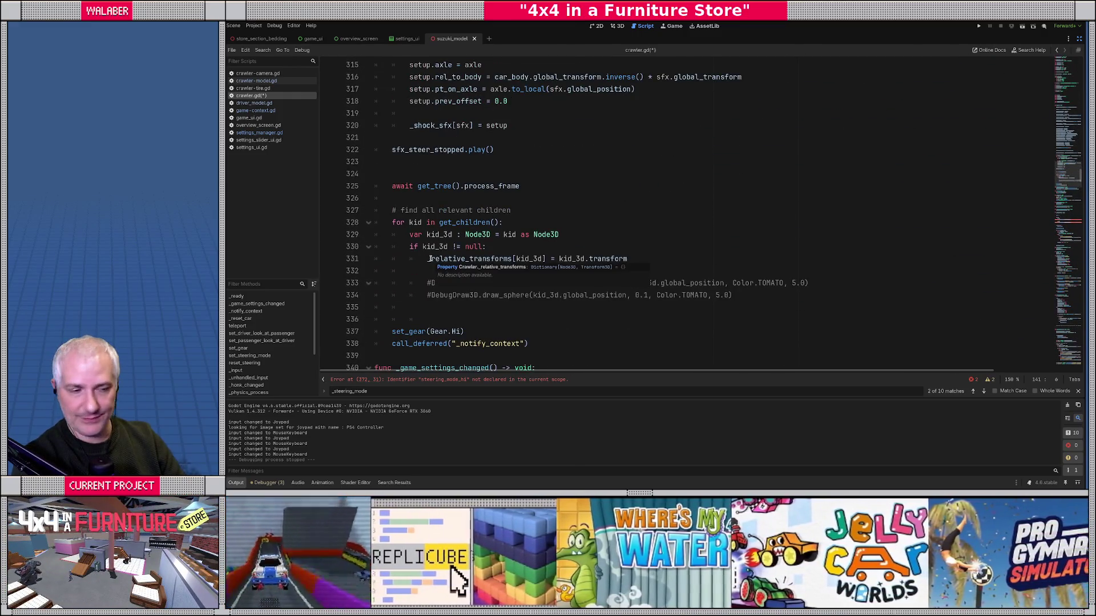
scroll(429, 261, down, 3)
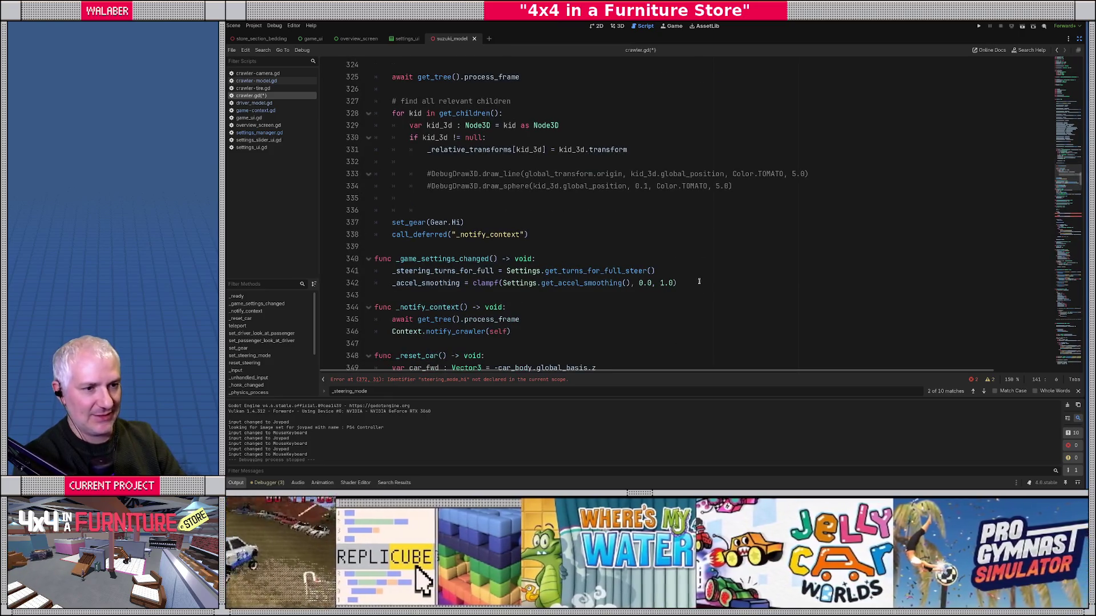
click(704, 283)
Step: Add lines setting _steering_mode_hi and _steering_mode_lo from Settings.get_steering_mode_hi()/lo() and save
key(Return)
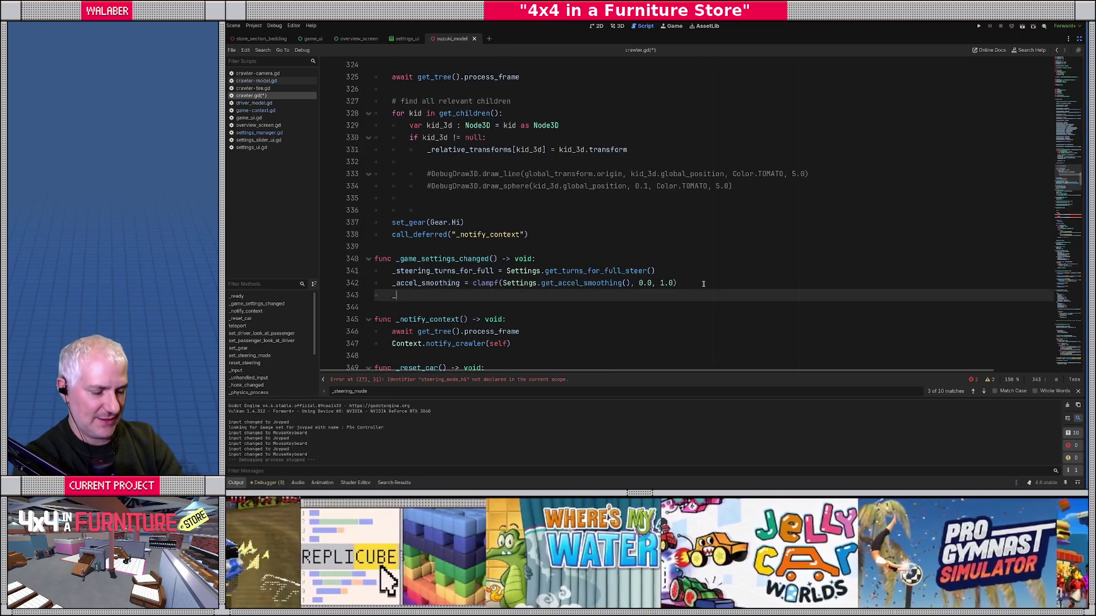
text(_steering_mode_hi = Settin)
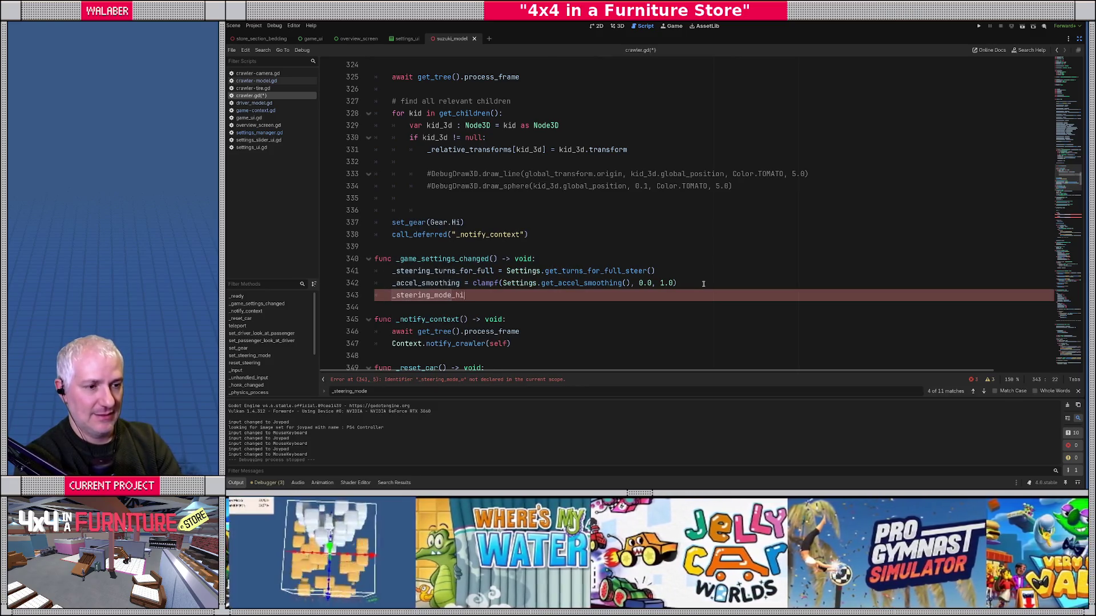
text(gs.get_ste)
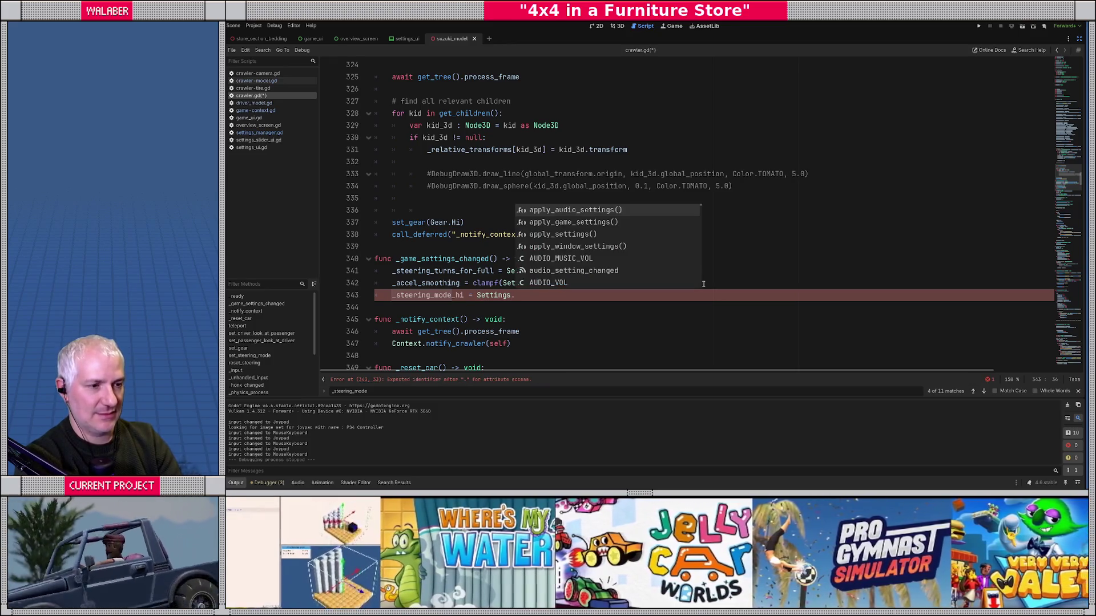
key(Return)
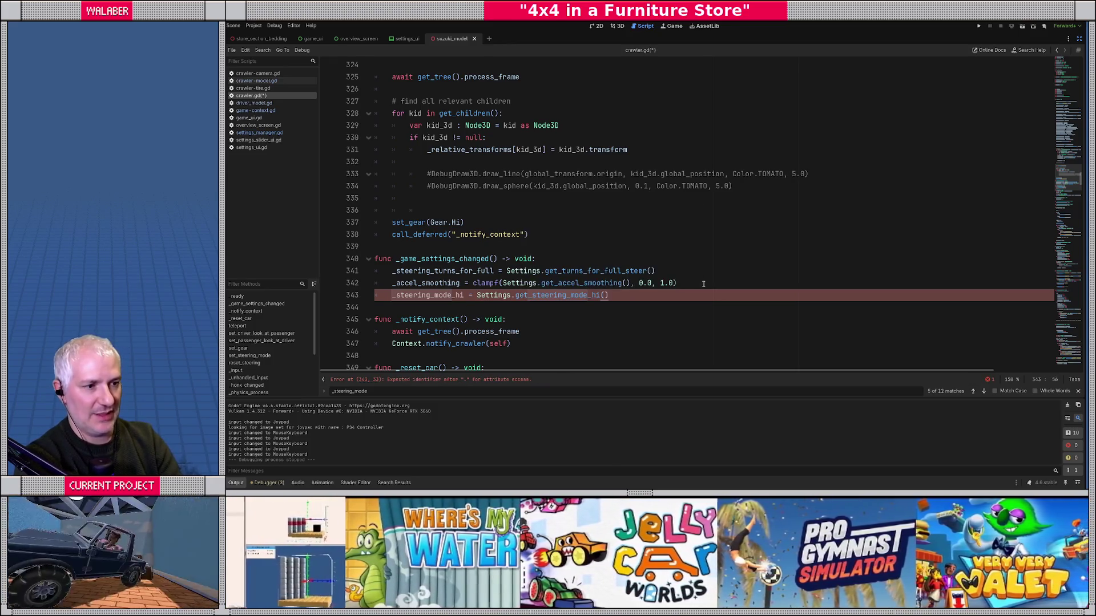
key(Return)
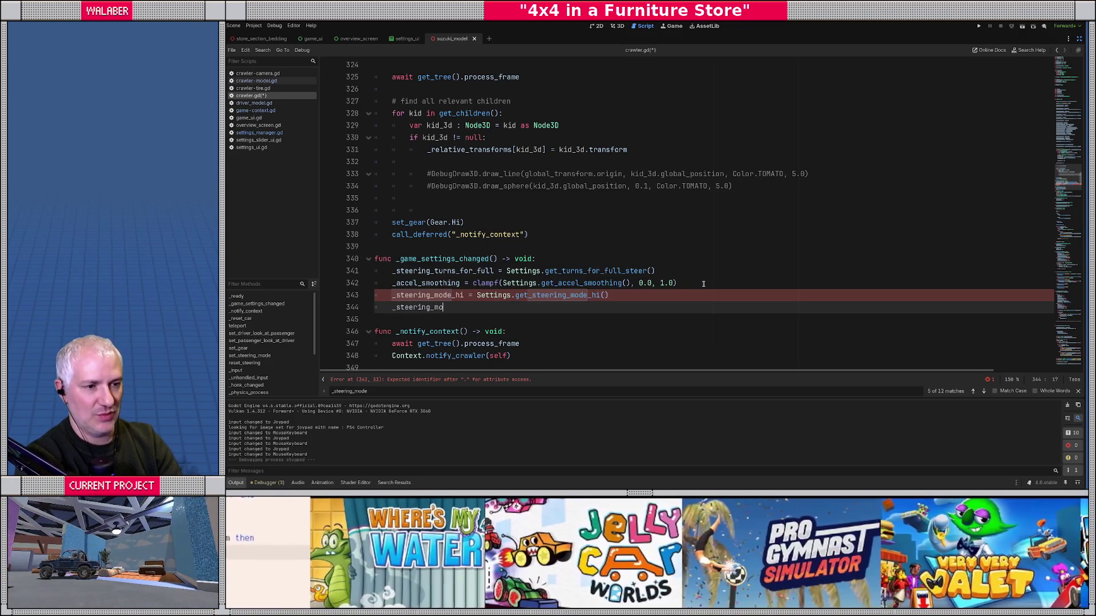
text(de_lo = Settings.get_st)
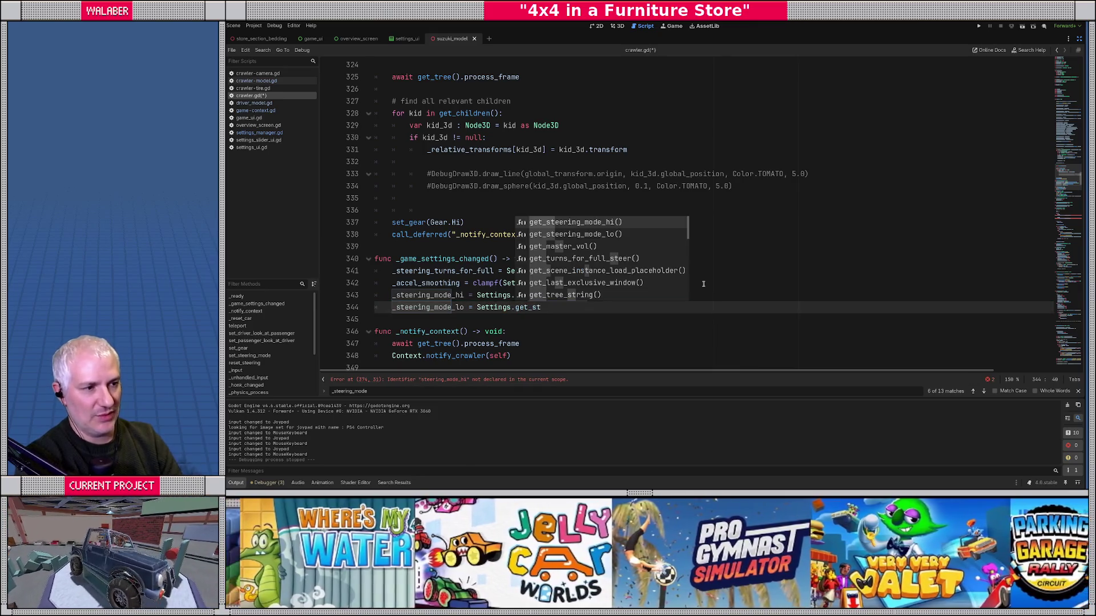
key(Down)
key(Return)
key(ctrl+s)
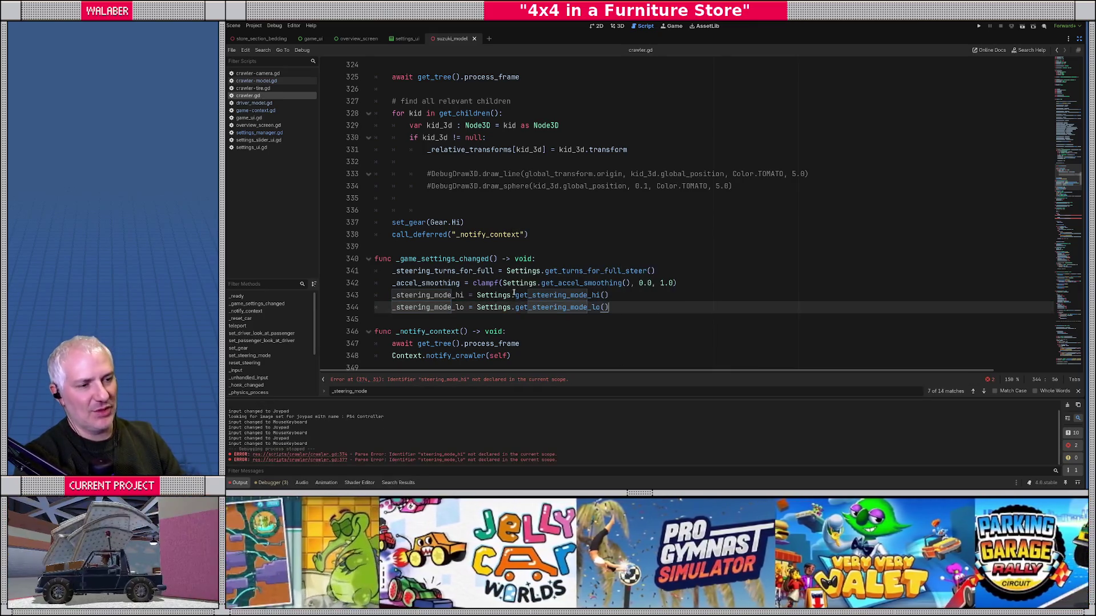
Step: Prefix steering_mode_hi/lo on lines 374 and 377 with underscores, save, and launch the game
double_click(527, 297)
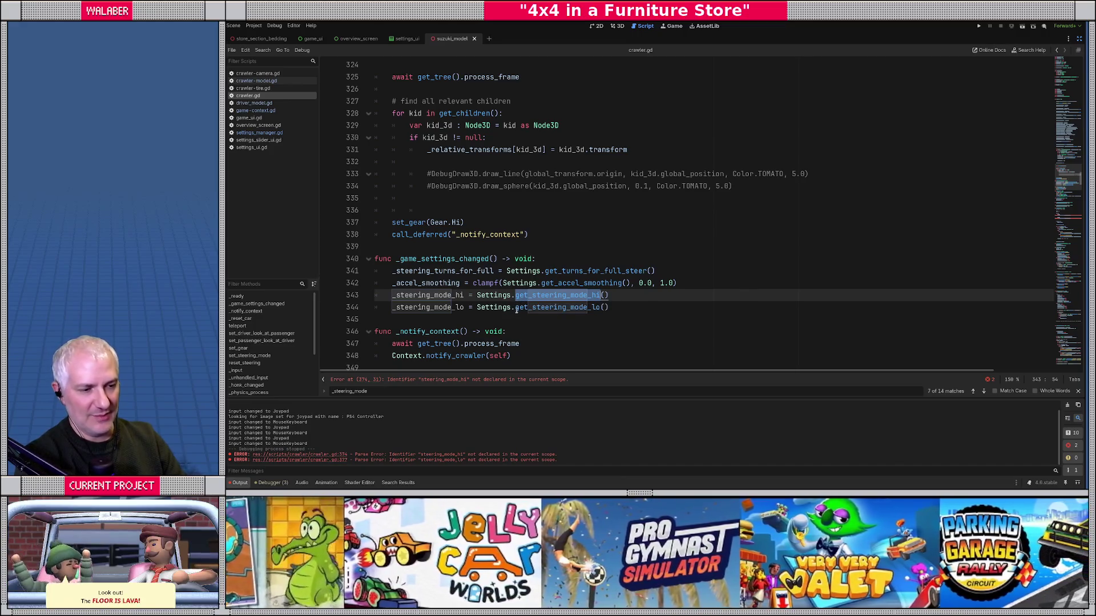
mouse_move(1078, 192)
mouse_down()
mouse_move(1079, 231)
mouse_move(1078, 212)
mouse_up()
click(504, 243)
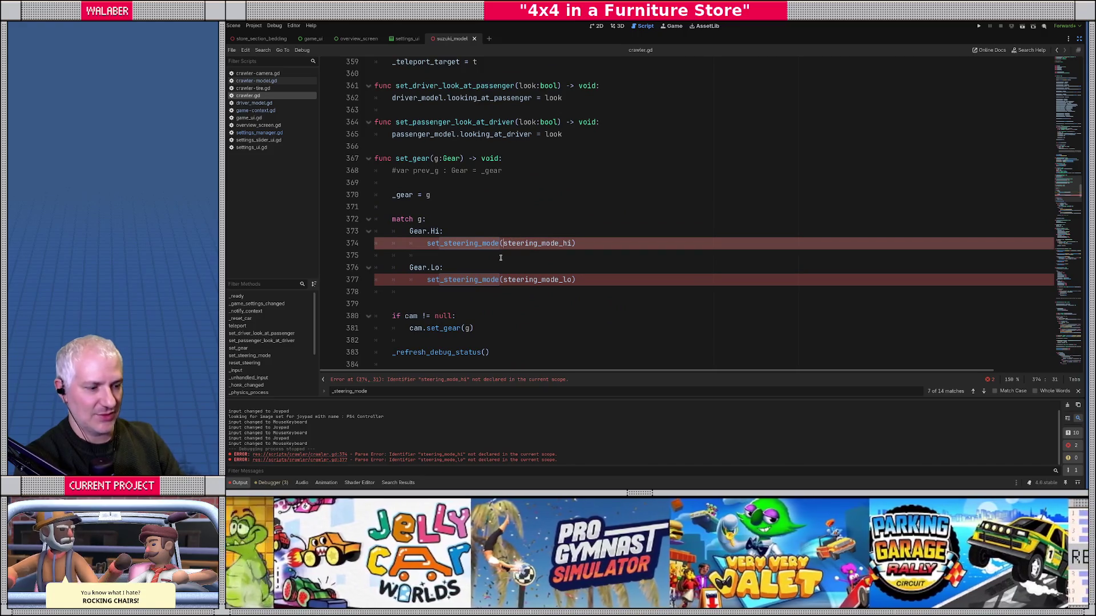
text(_)
key(Down)
key(Down)
key(Down)
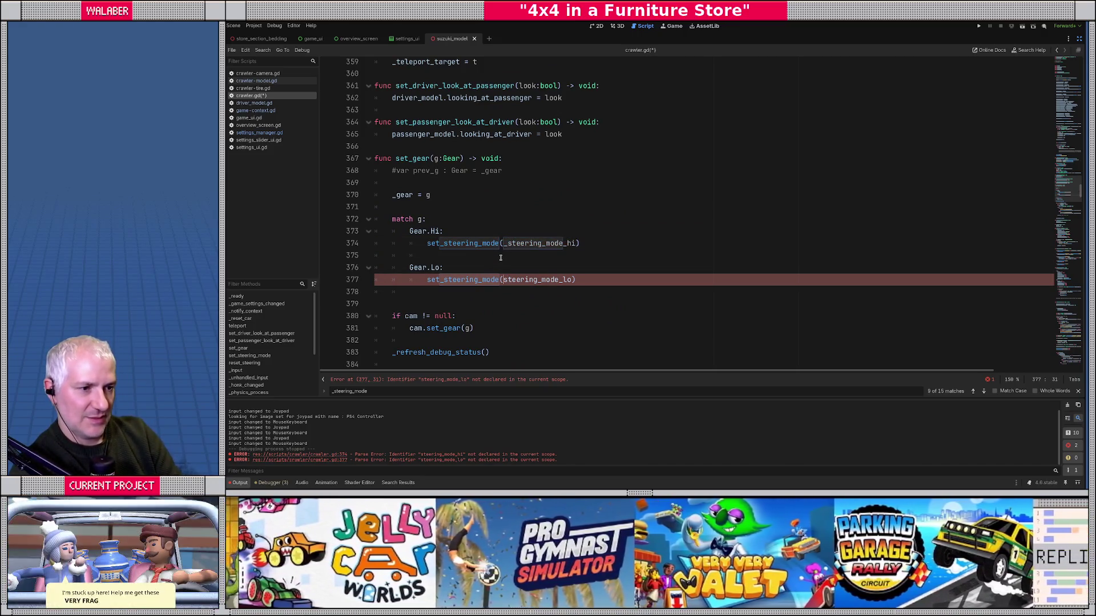
text(_)
click(457, 211)
key(ctrl+s)
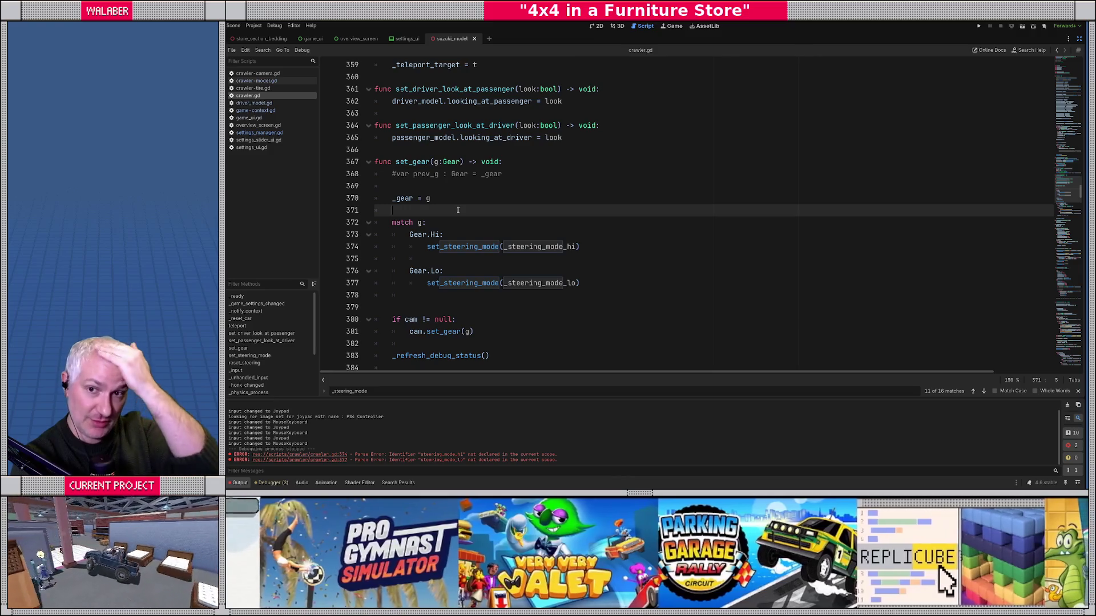
key(F5)
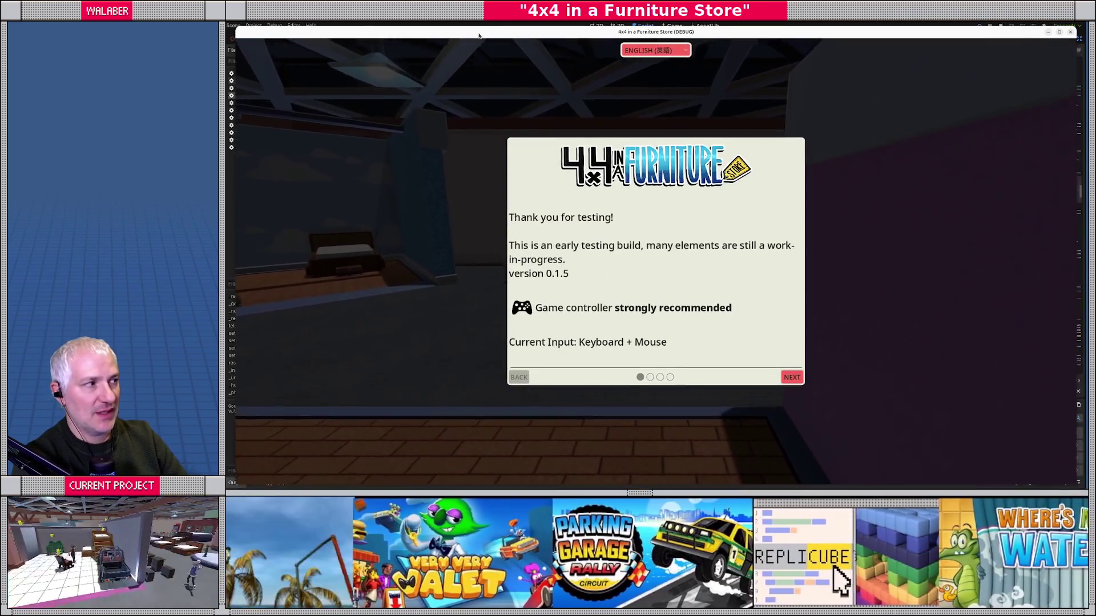
key(Return)
key(Return)
key(Return)
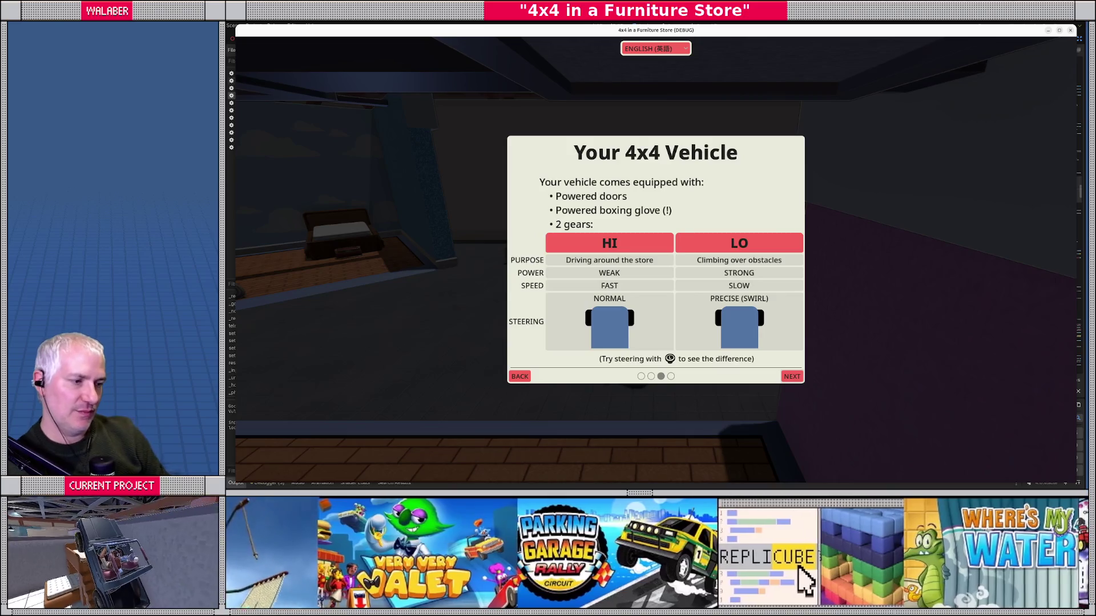
key(Return)
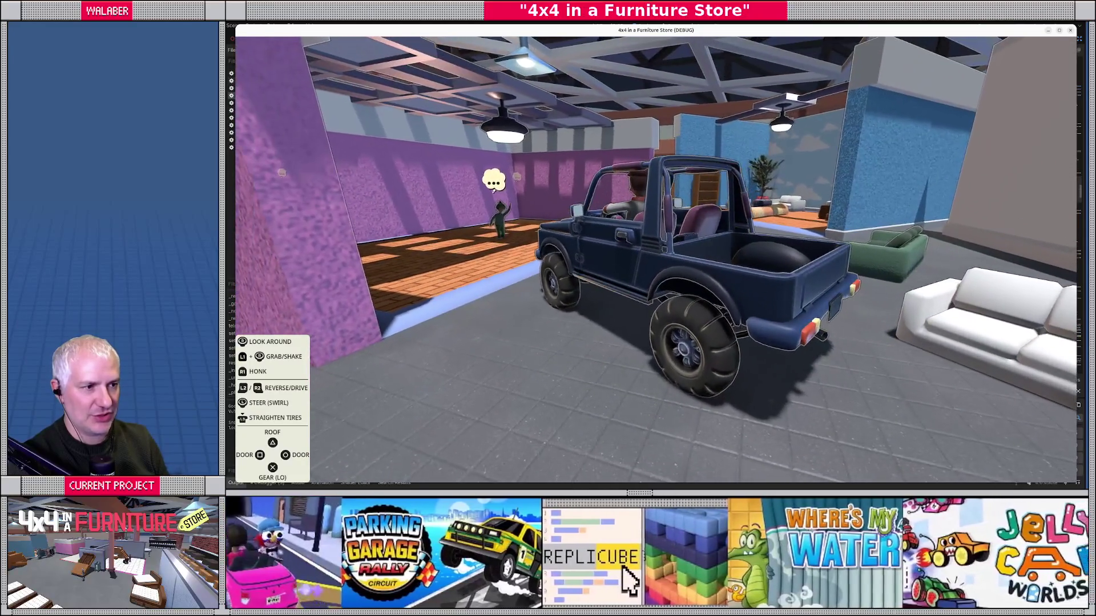
key(Escape)
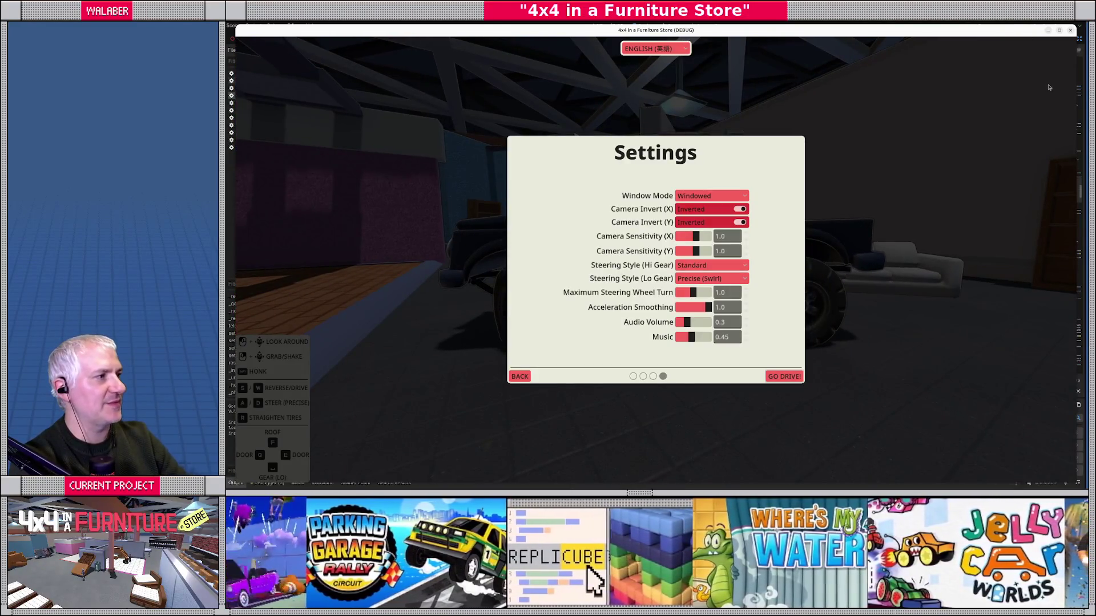
key(F8)
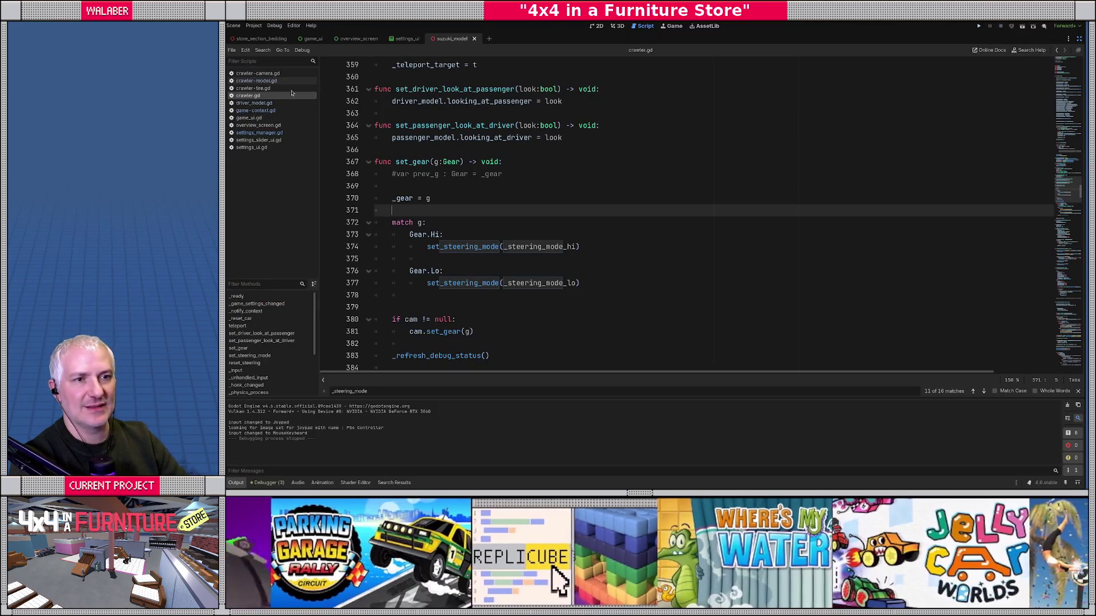
Step: In crawler-model.gd, multiply Settings.get_turns_for_full_steer() on line 232 by 360.0, then run the game
click(257, 82)
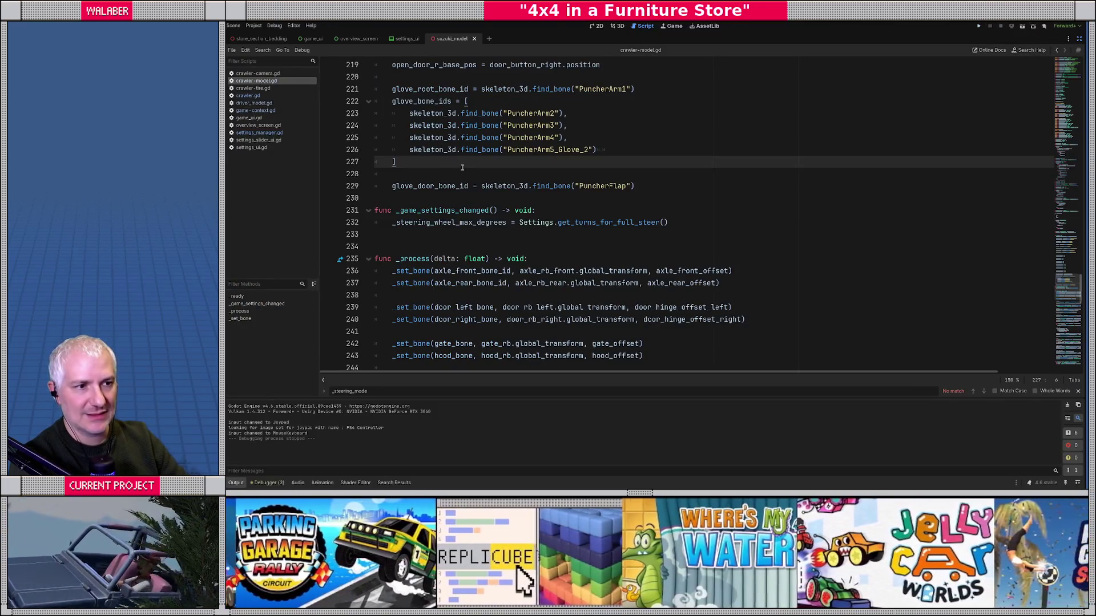
click(464, 169)
double_click(566, 223)
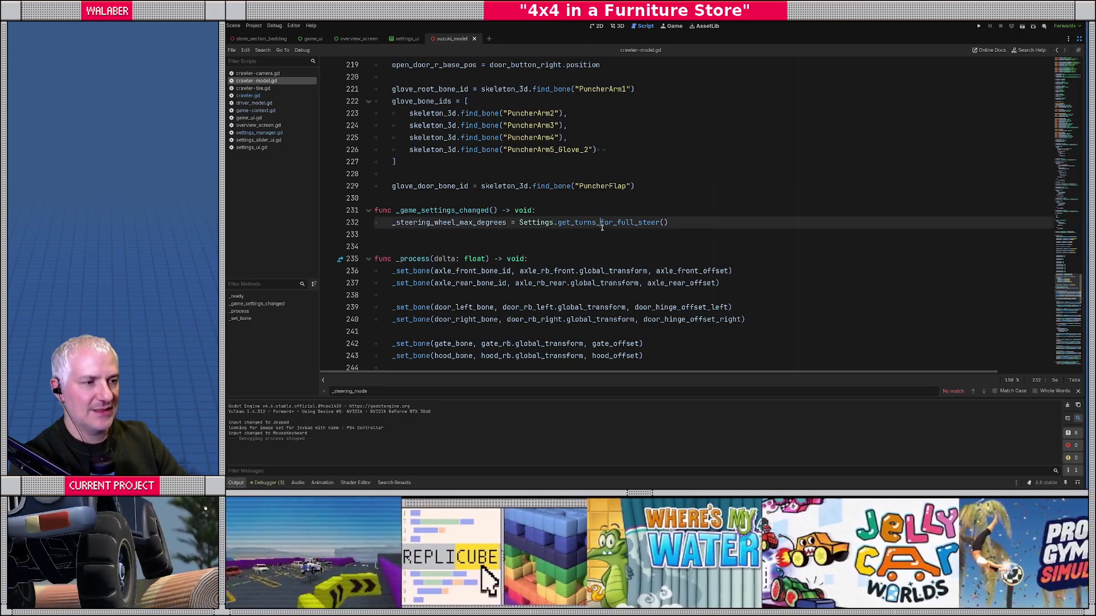
click(669, 223)
text(* 360.0)
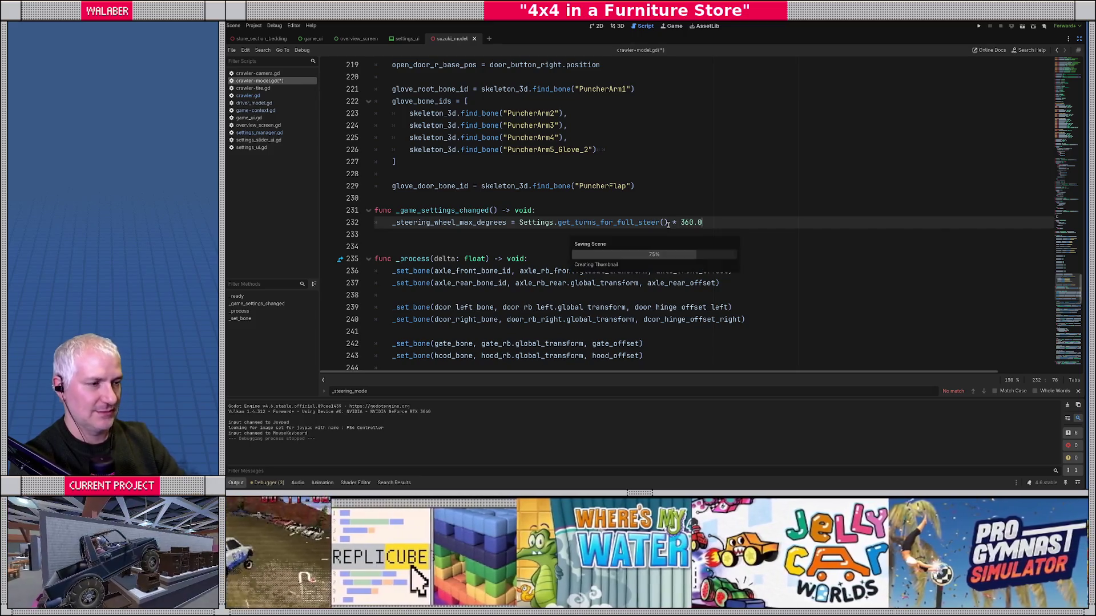
click(550, 201)
key(F5)
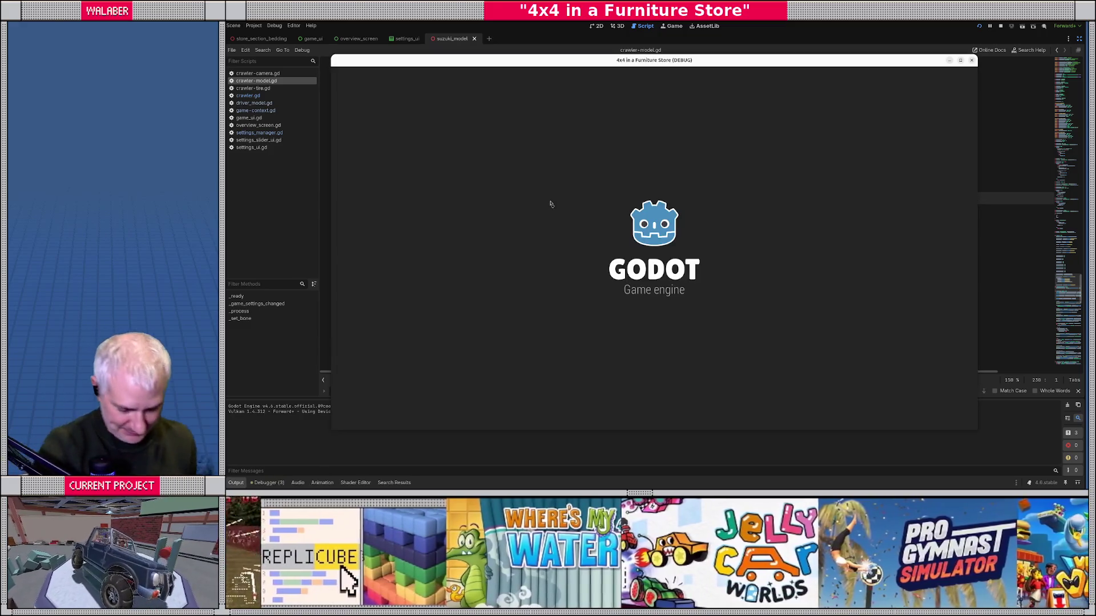
Step: Skip through the intro into driving, briefly reopen Settings, then resume driving
key(Return)
key(Return)
key(Return)
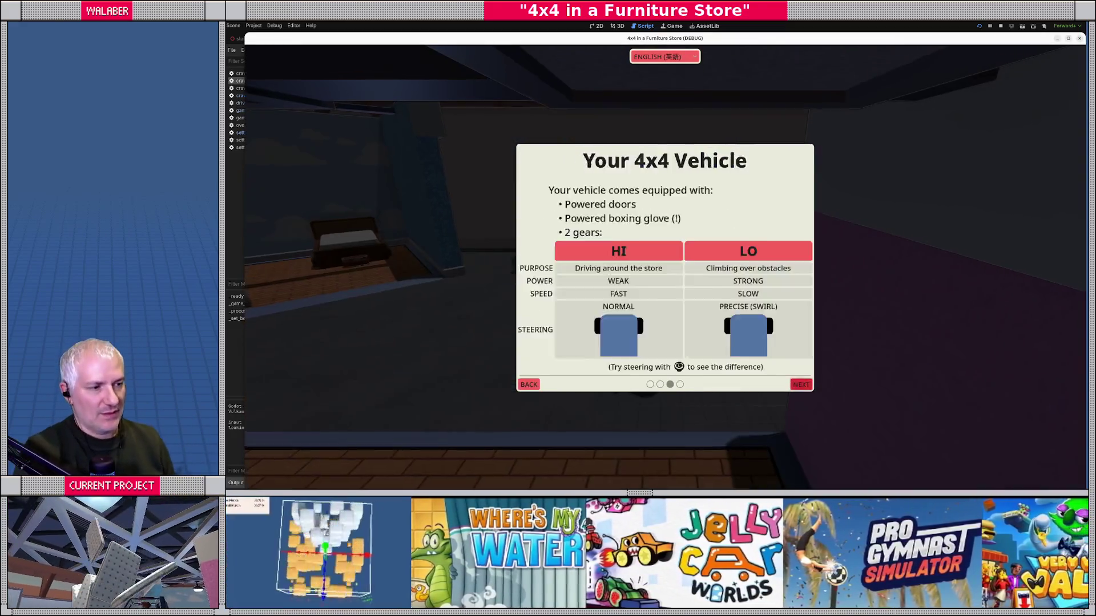
key(Return)
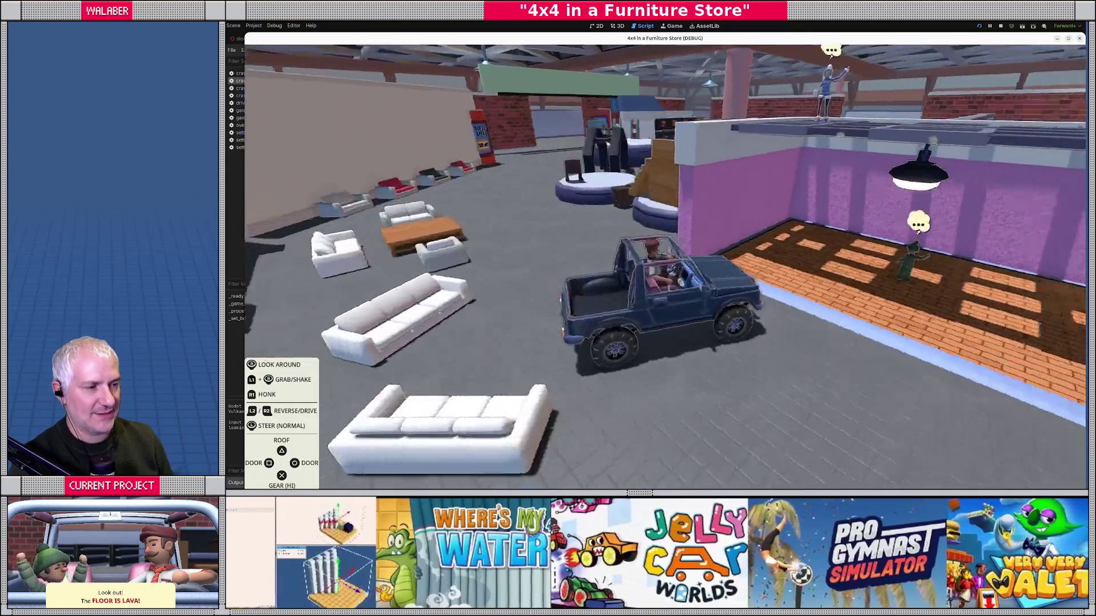
key(Escape)
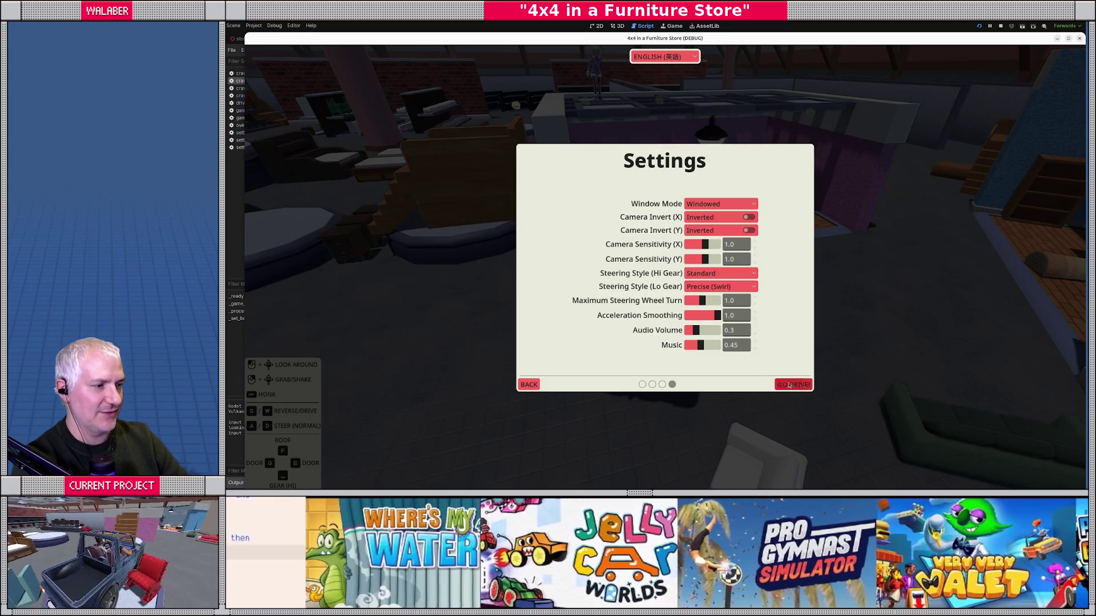
click(793, 384)
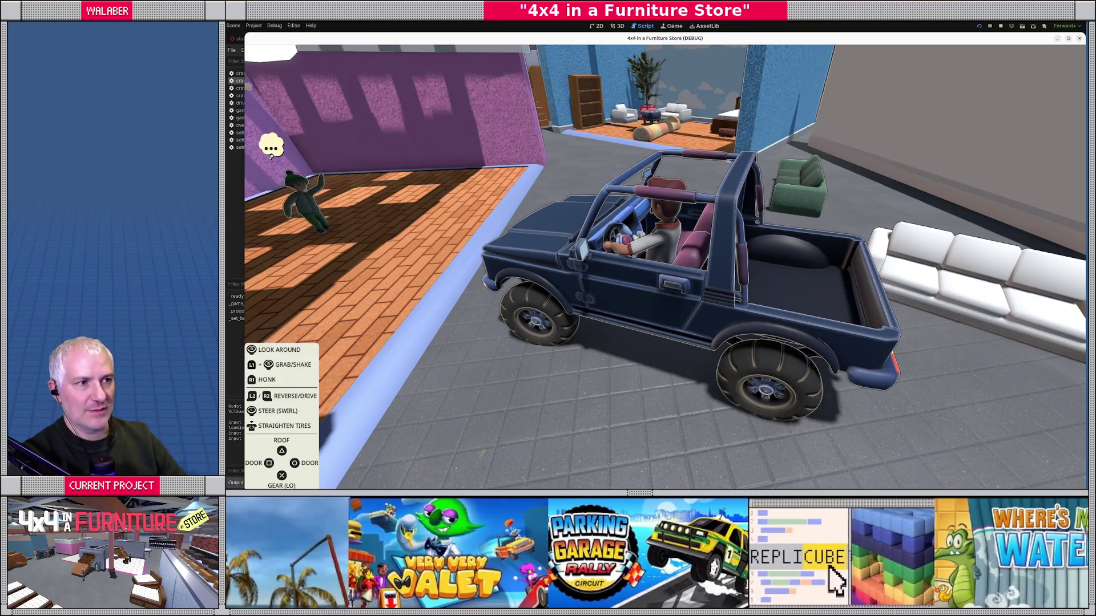
Step: Pause to Settings, keep Standard steering for Hi Gear, and return to driving
key(Escape)
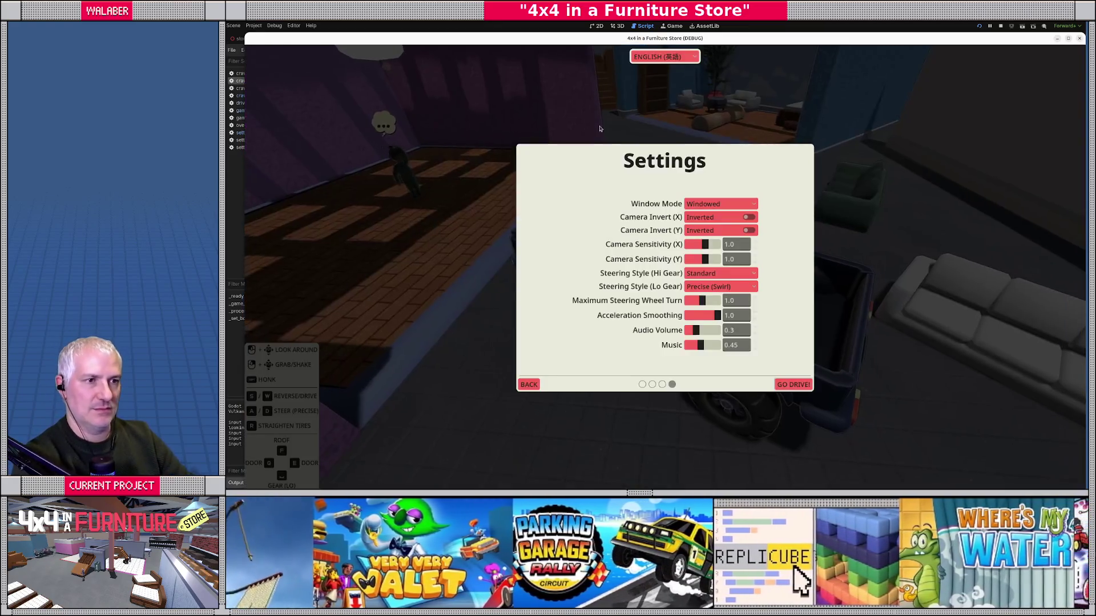
drag(492, 43, 481, 29)
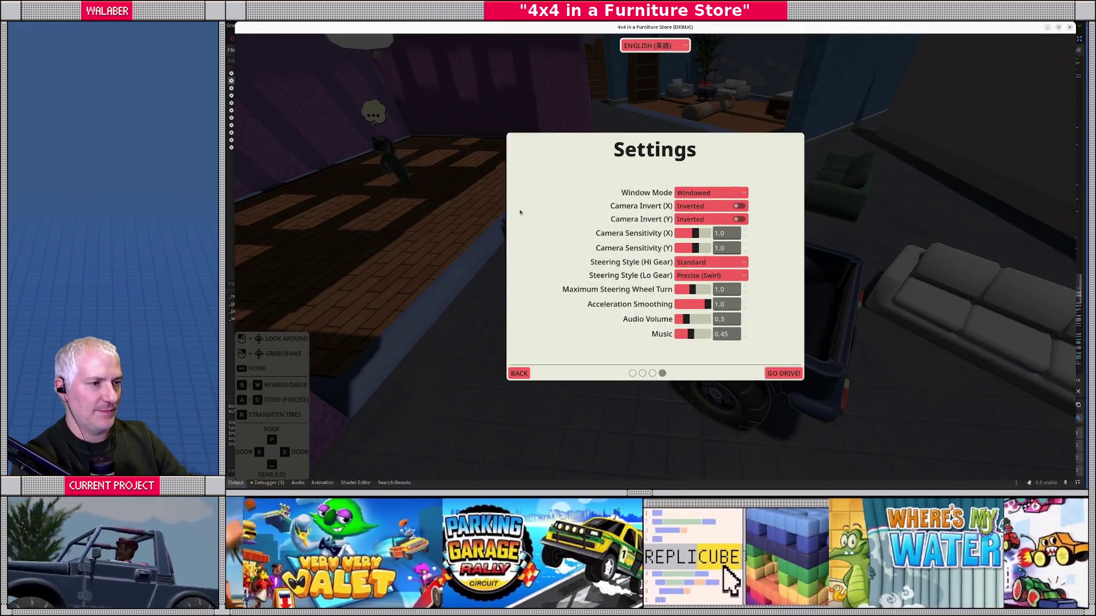
click(699, 265)
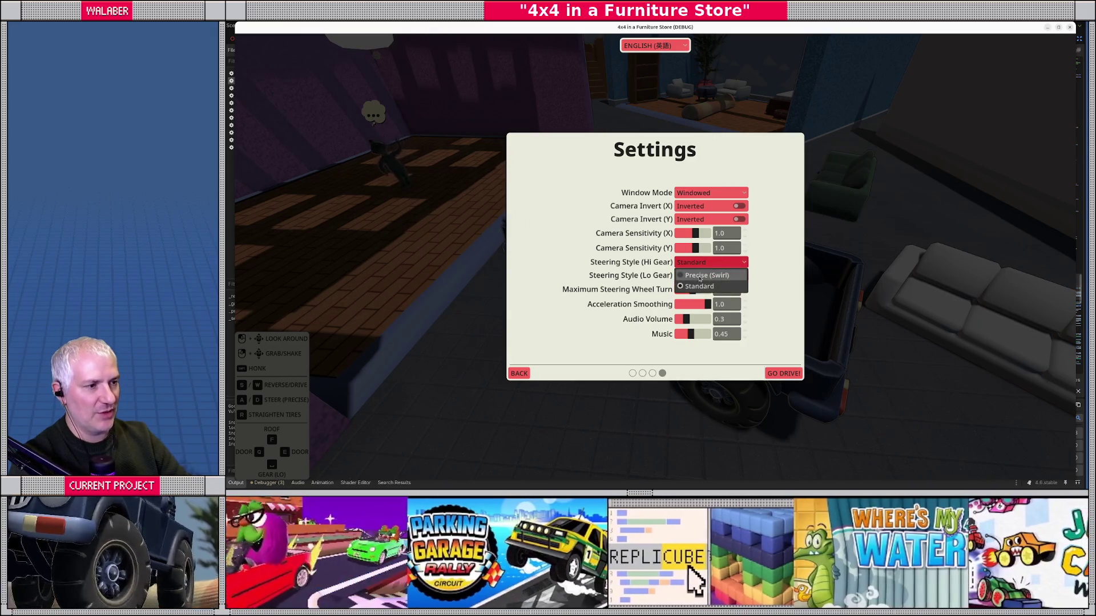
click(698, 277)
click(783, 374)
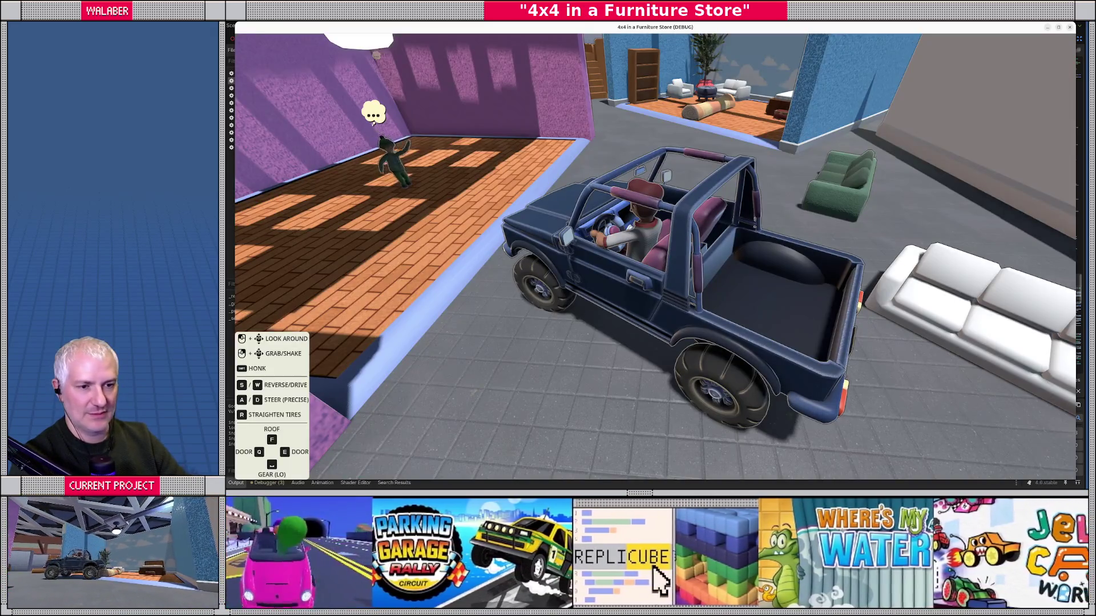
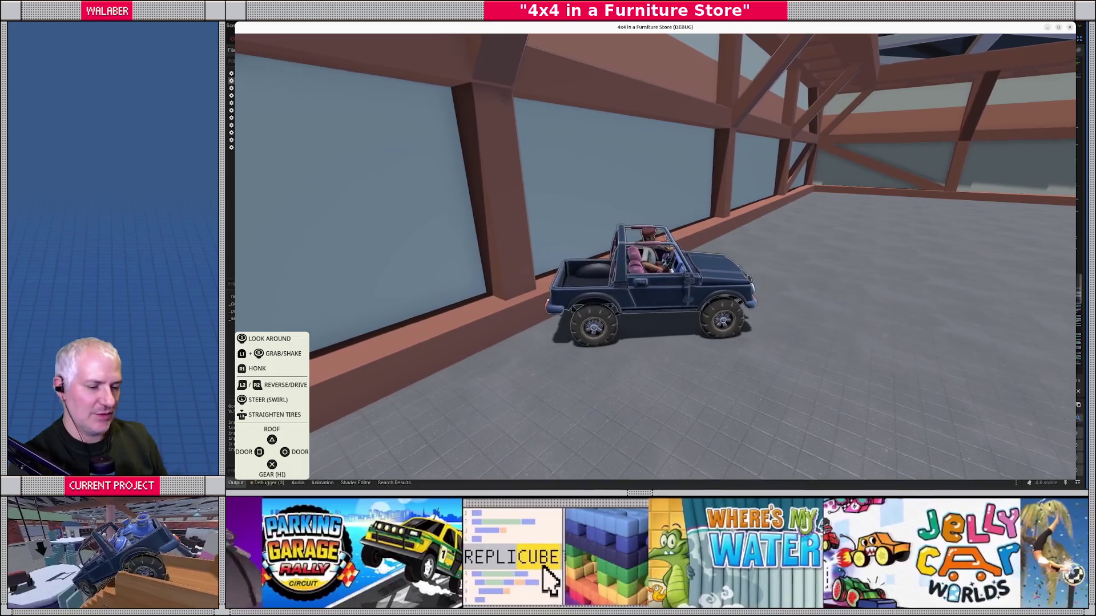
Step: Switch high- and low-gear steering styles to Standard, test-drive the jeep, then quit the game
key(Escape)
click(708, 262)
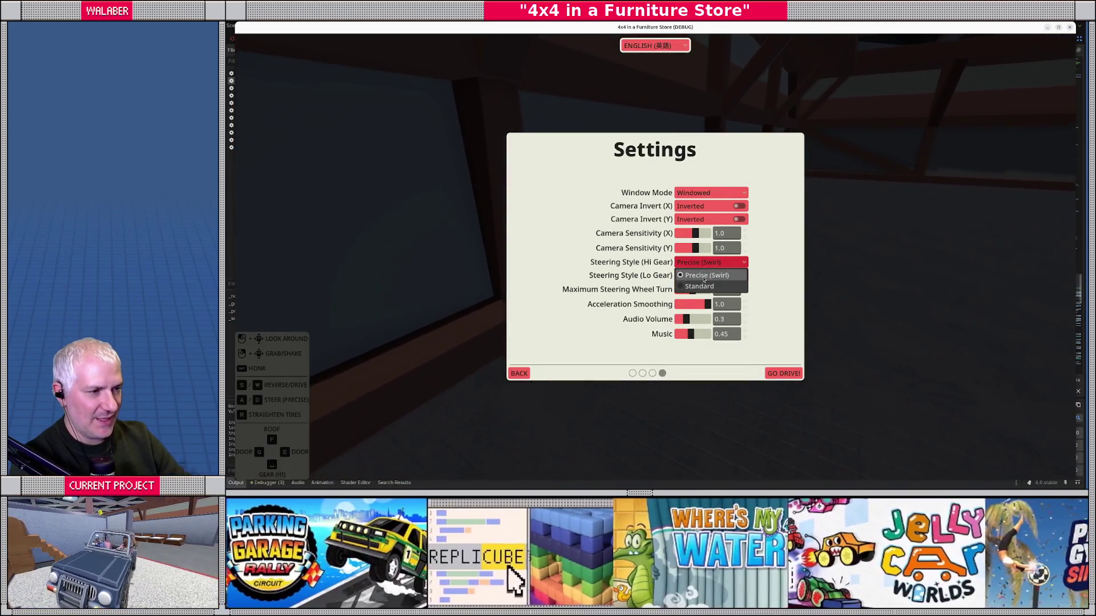
click(696, 286)
click(694, 276)
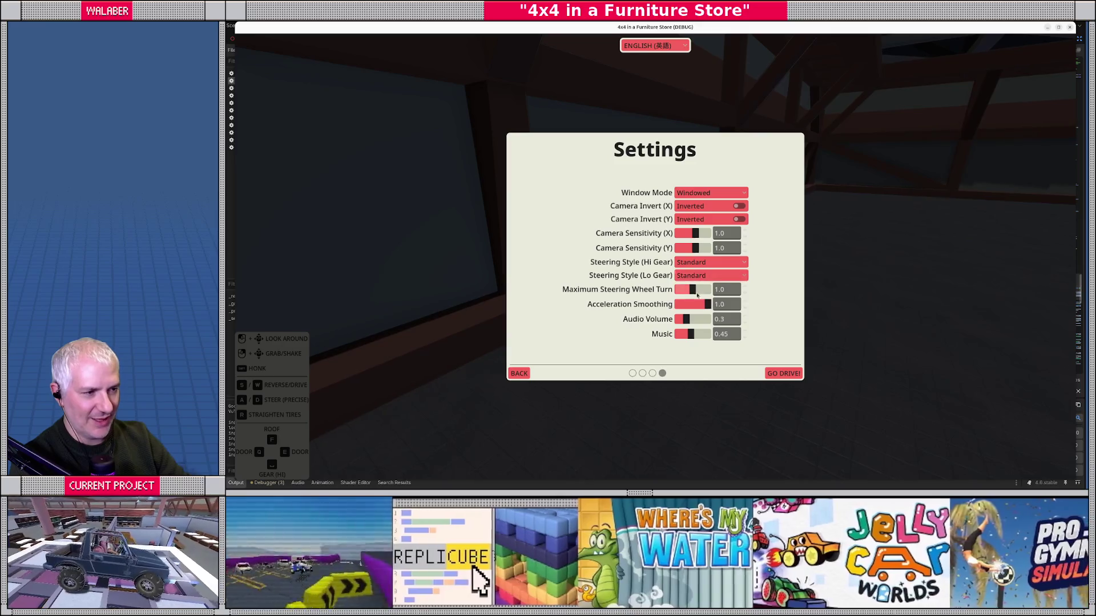
click(785, 374)
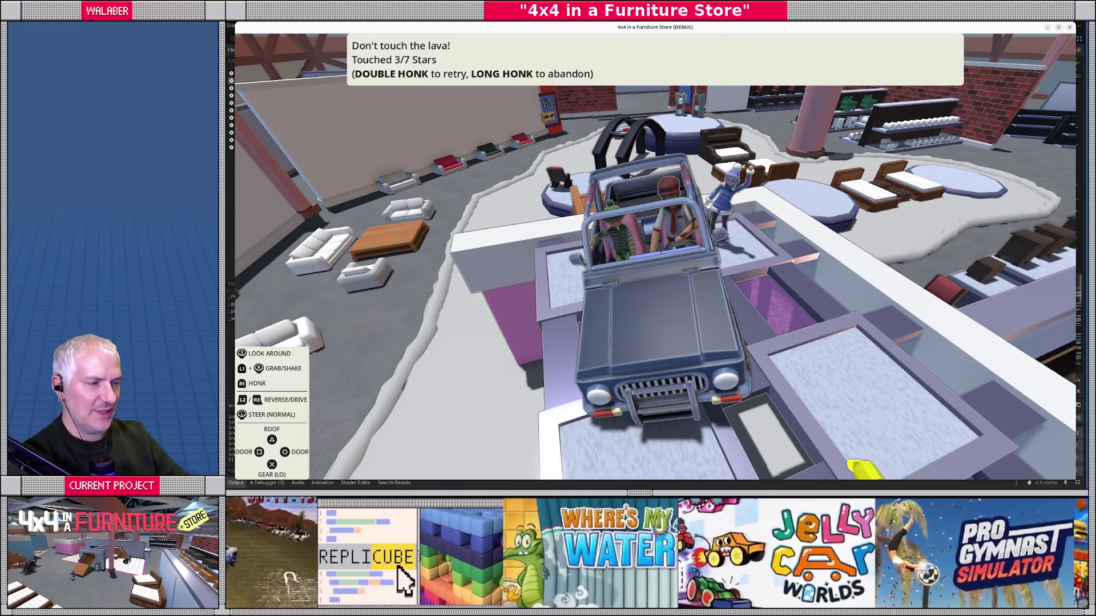
key(Escape)
key(alt+F4)
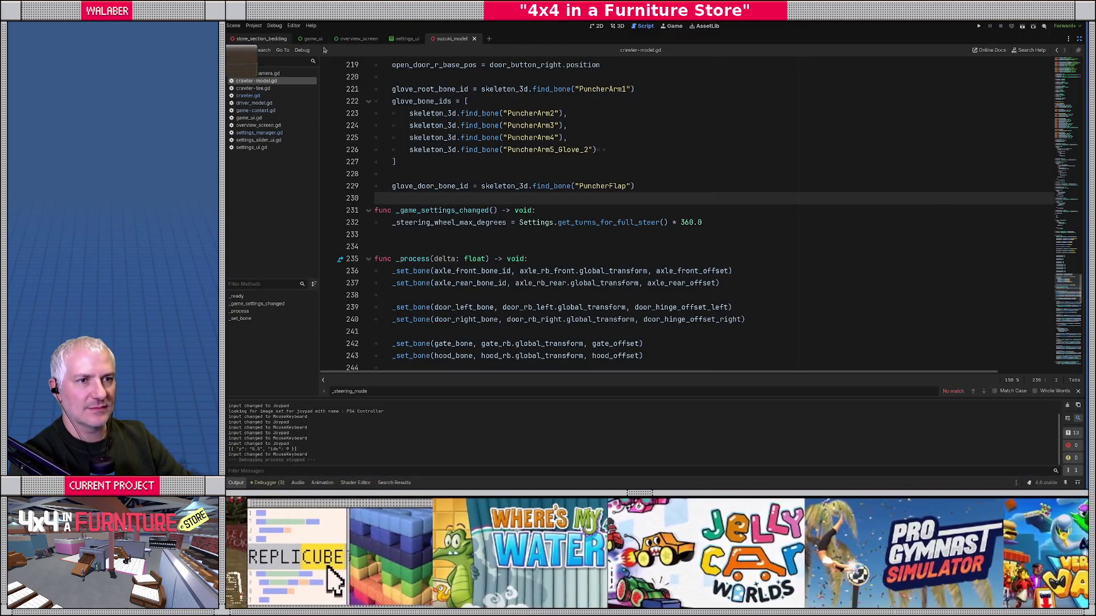
Step: In store_section_bedding's 3D view, paste the lava material onto the Lavamesh floor
click(259, 38)
click(618, 26)
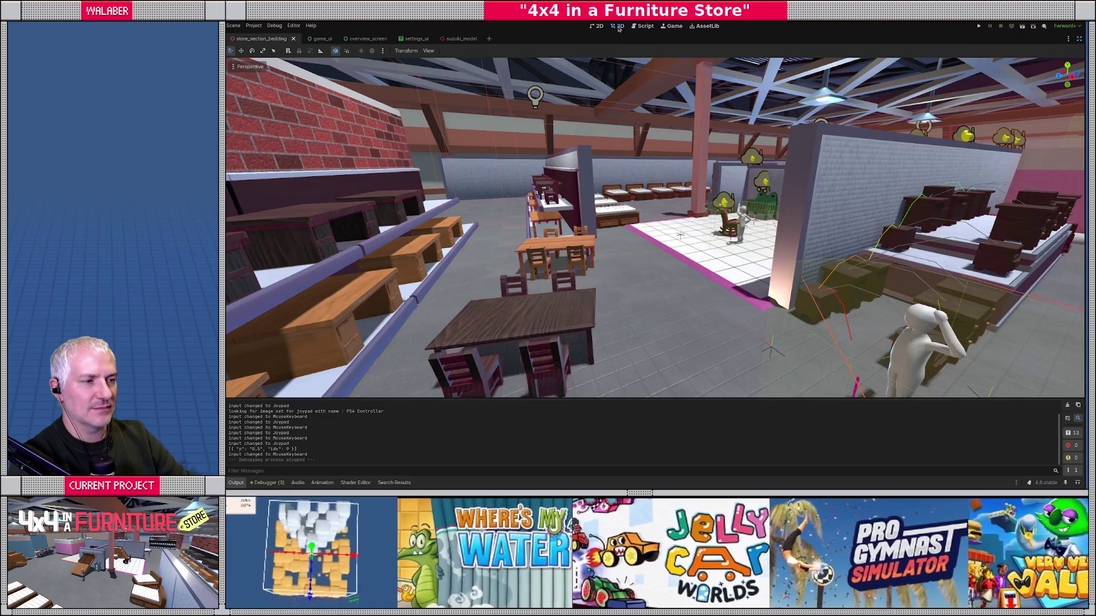
drag(700, 185, 621, 184)
click(566, 223)
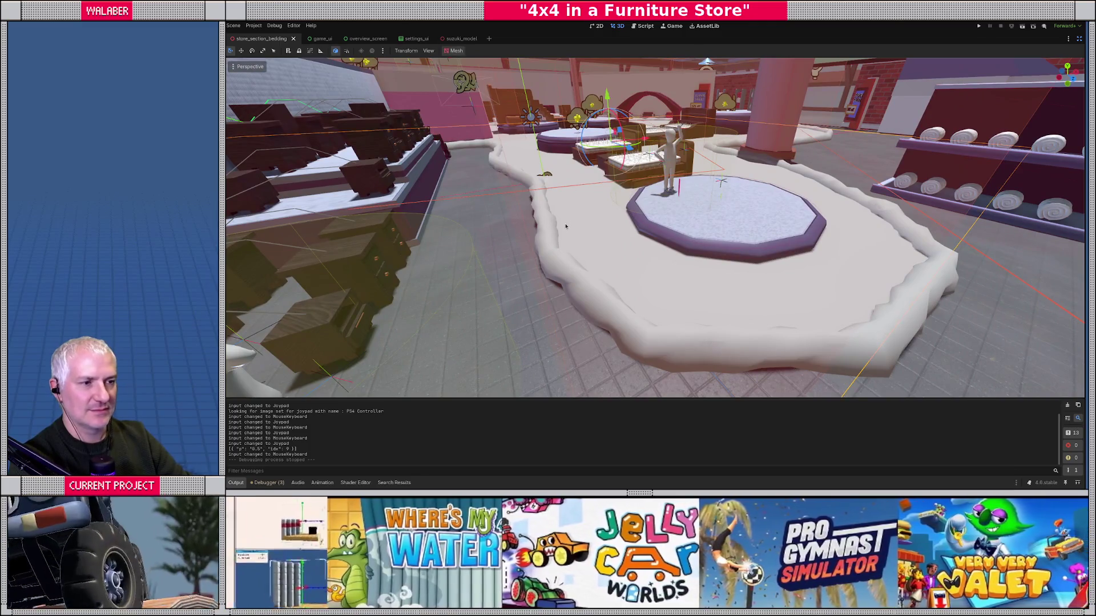
click(1079, 39)
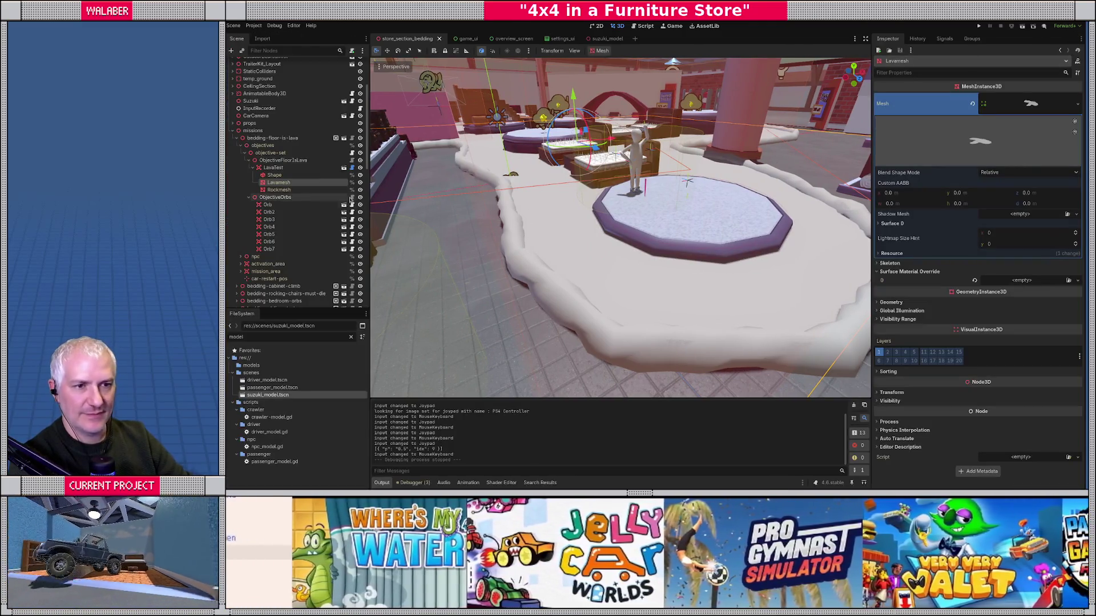
key(ctrl+v)
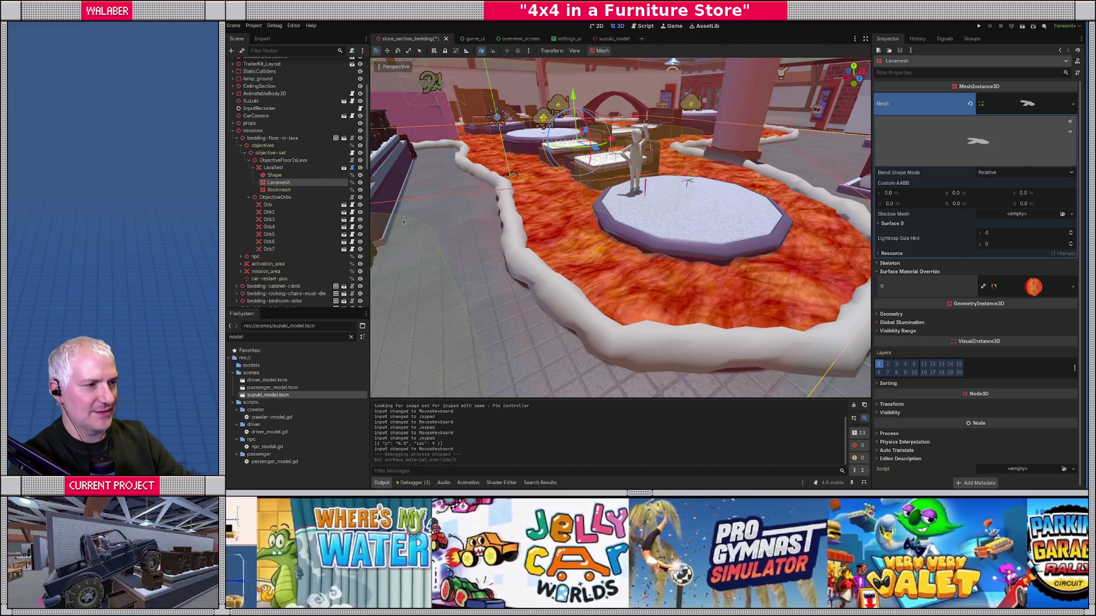
key(ctrl+s)
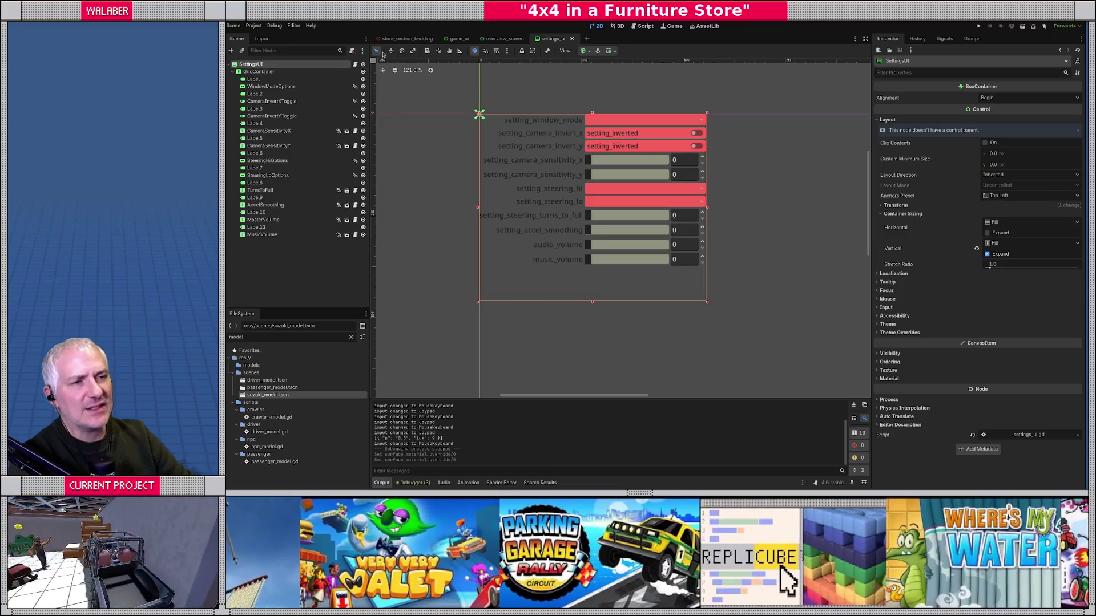
Step: Back in store_section_bedding, collapse the missions node and launch the game with F5
click(407, 39)
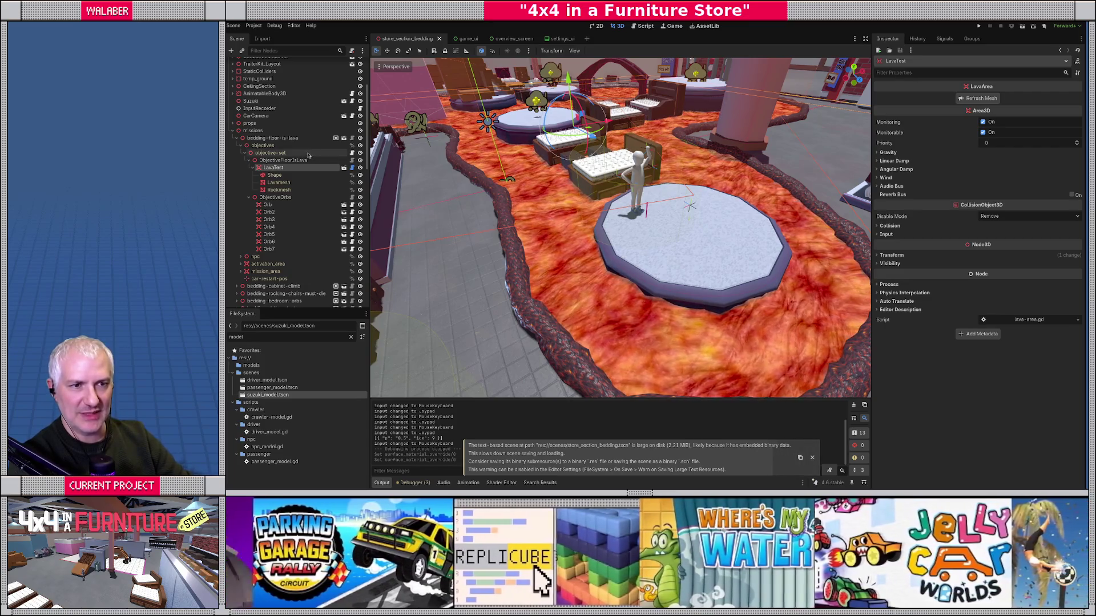
click(234, 130)
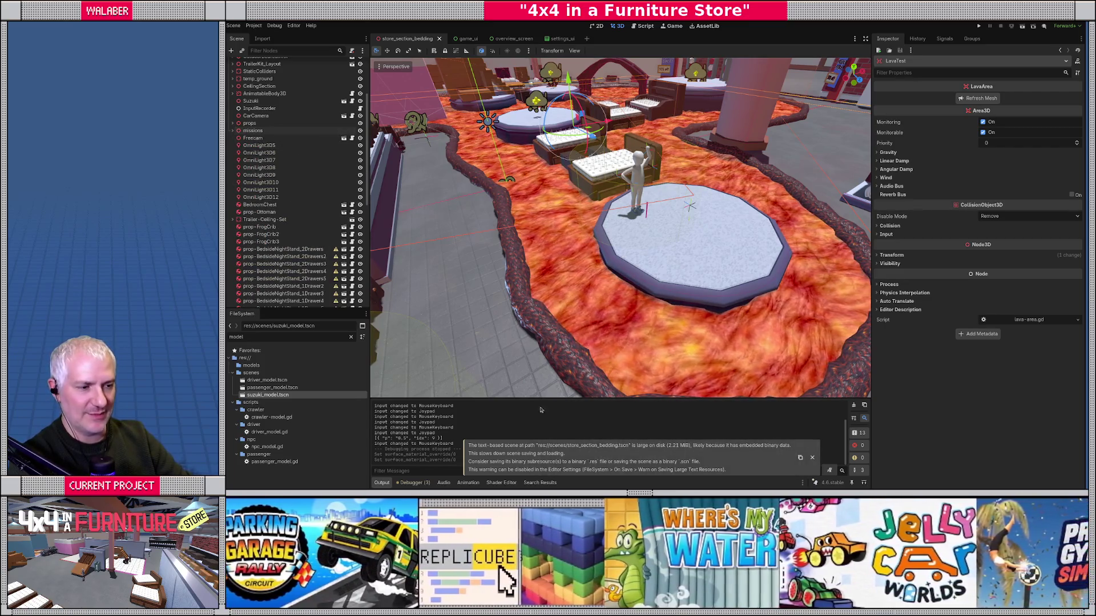
scroll(287, 195, up, 3)
scroll(287, 194, down, 3)
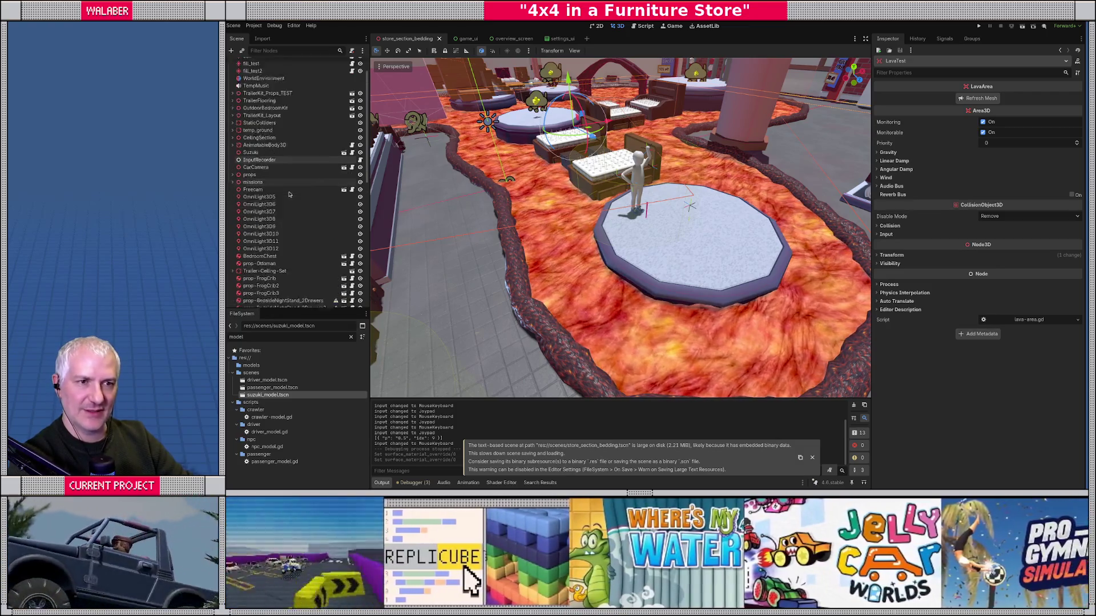
scroll(289, 195, up, 5)
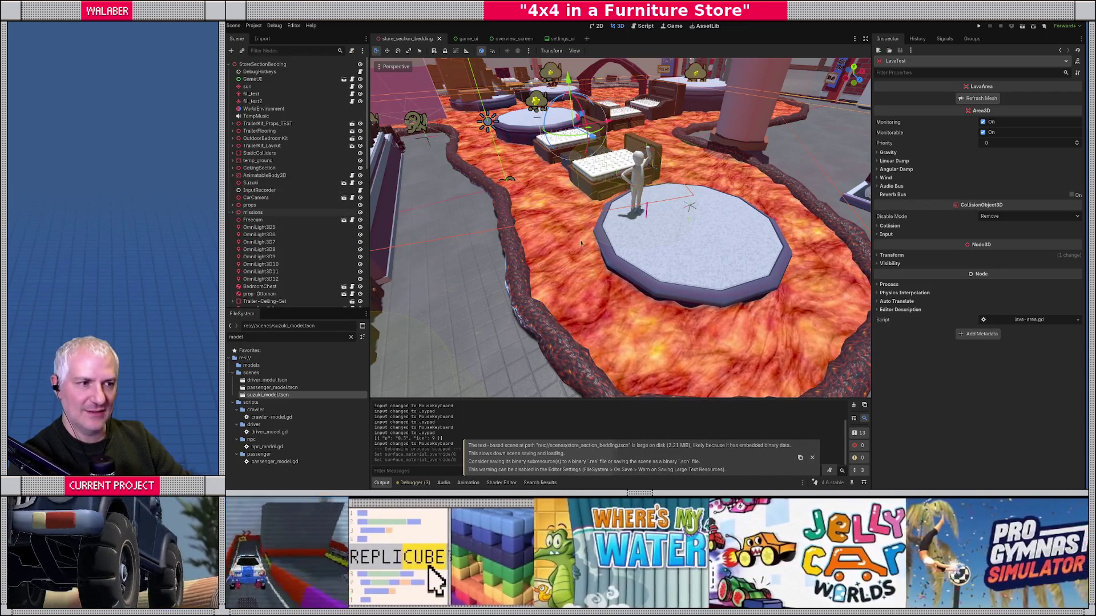
scroll(631, 260, up, 2)
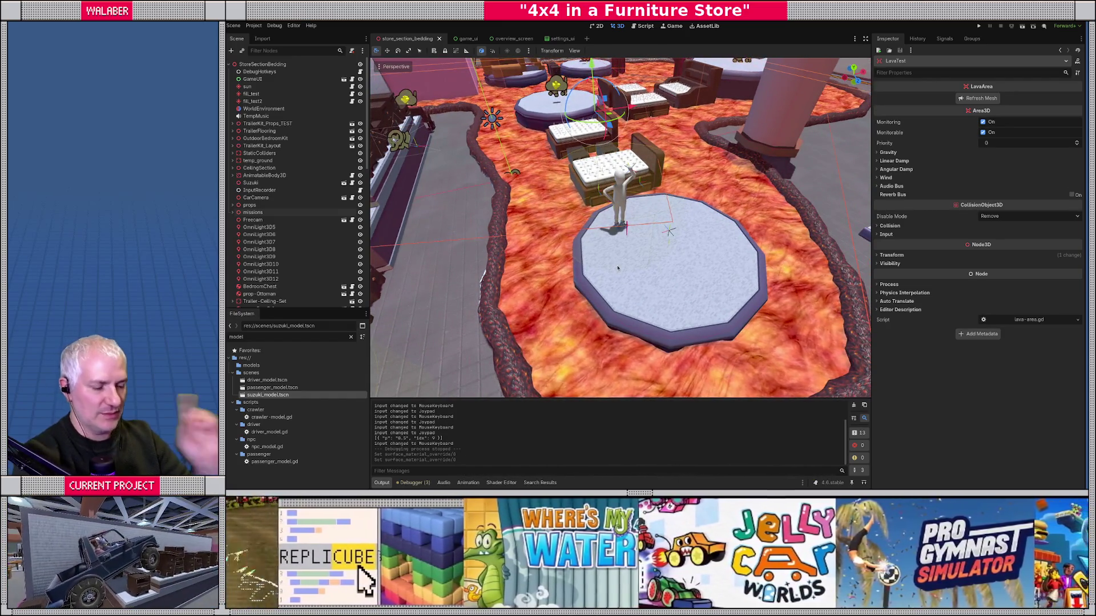
key(F5)
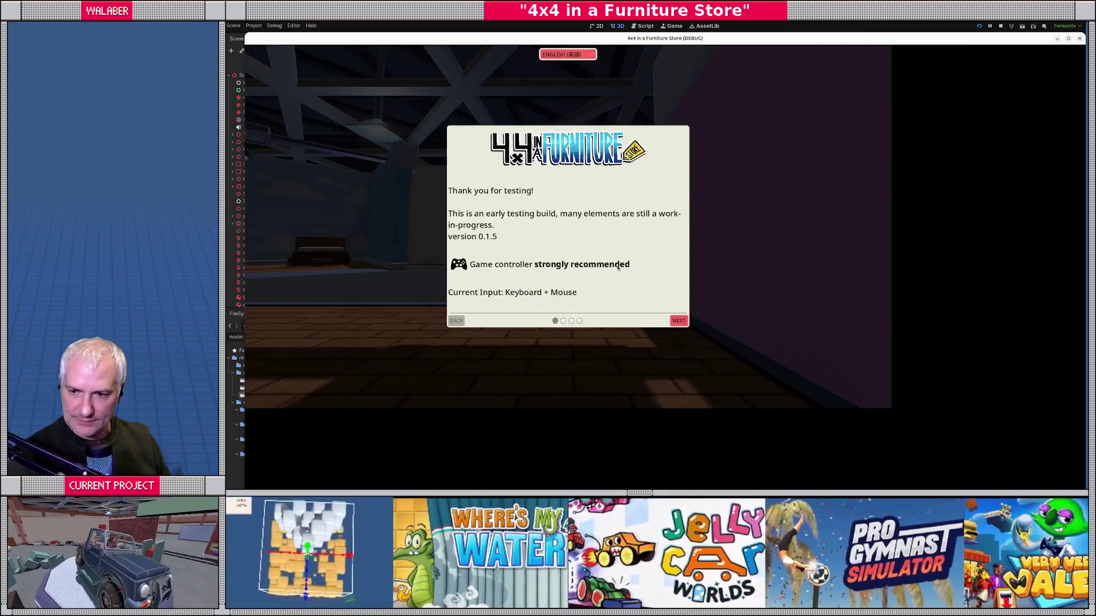
Step: Skip the welcome pages and drive the jeep while trying acceleration smoothing settings
key(Return)
key(Return)
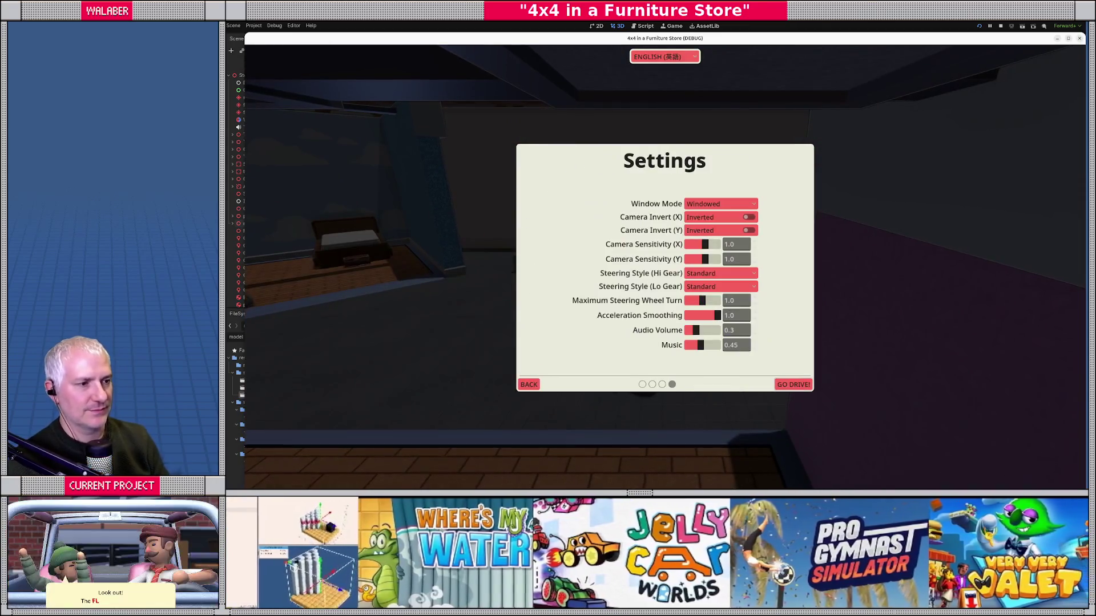
key(Return)
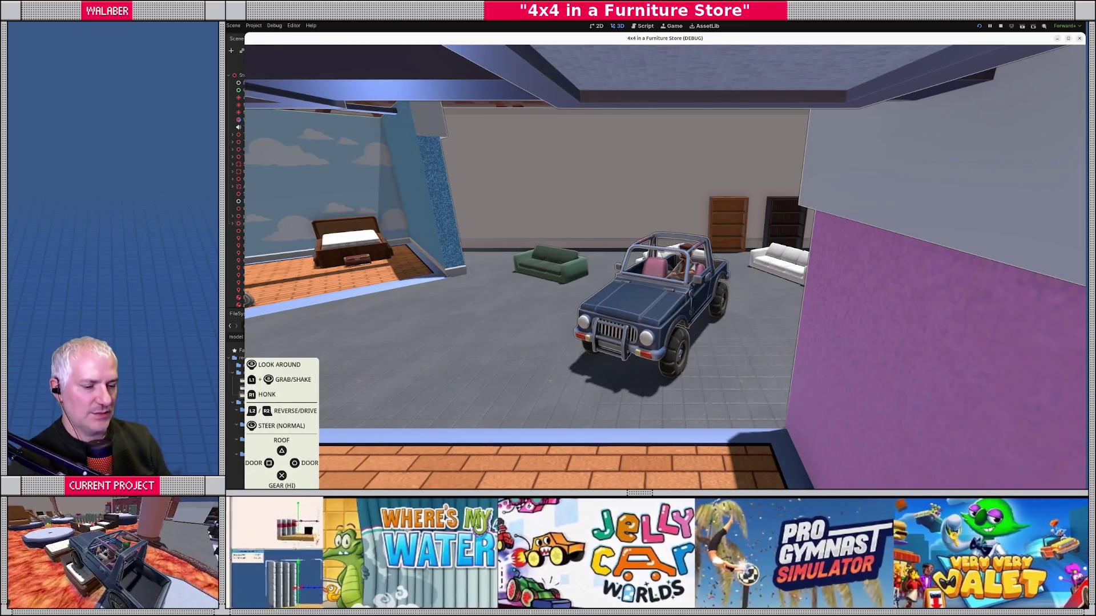
key(Escape)
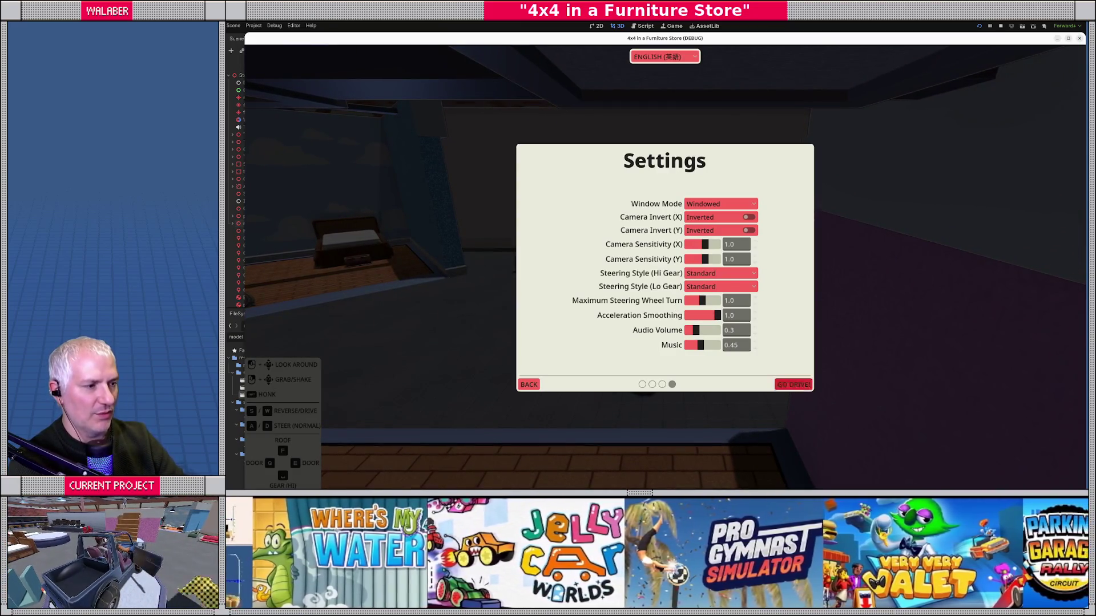
key(Escape)
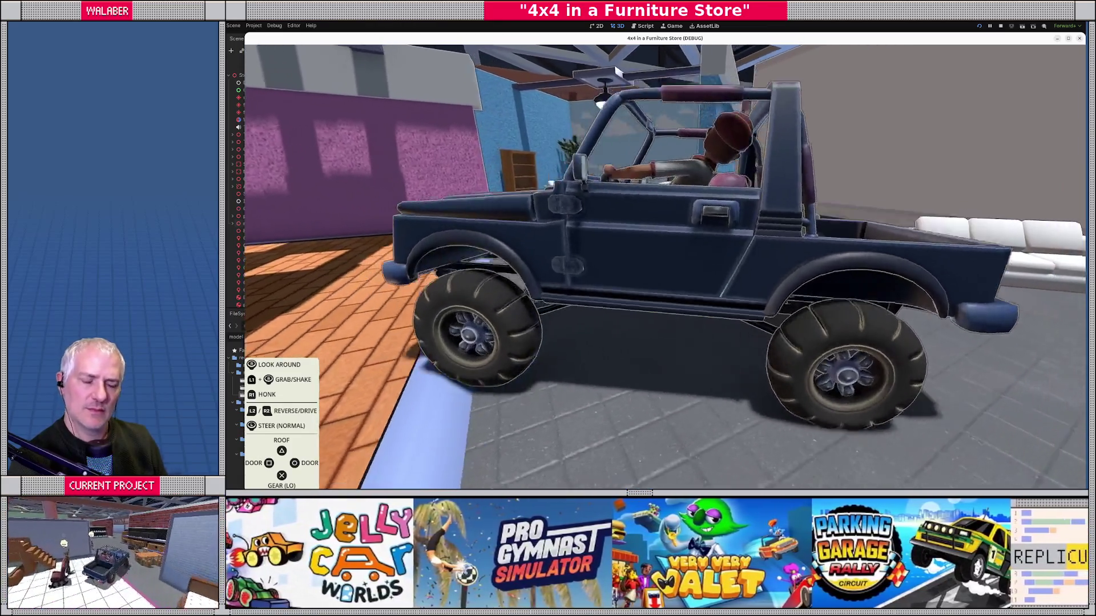
key(Escape)
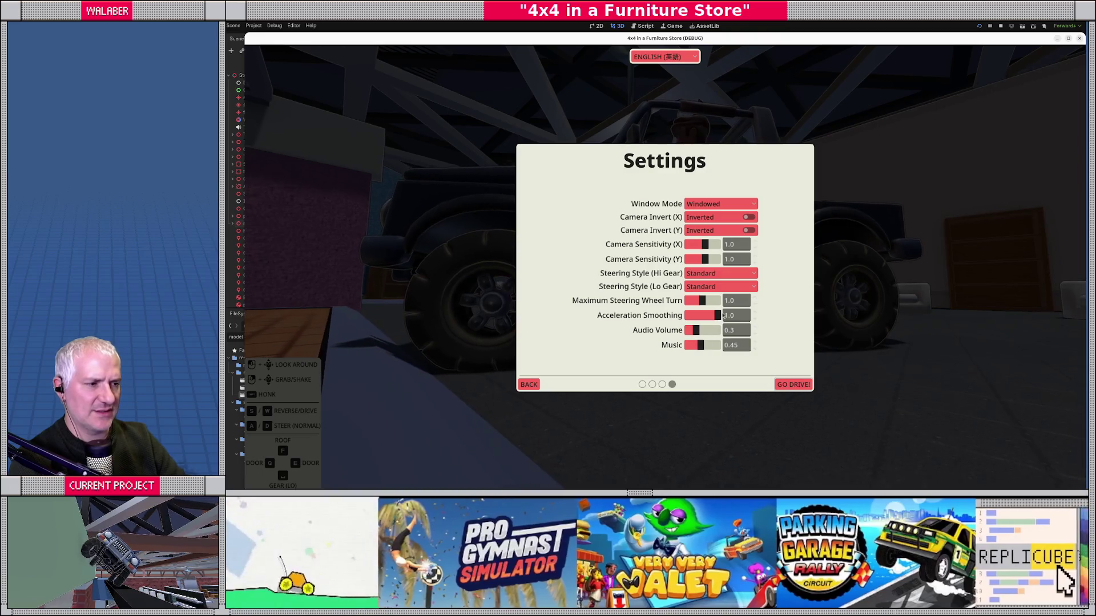
click(786, 382)
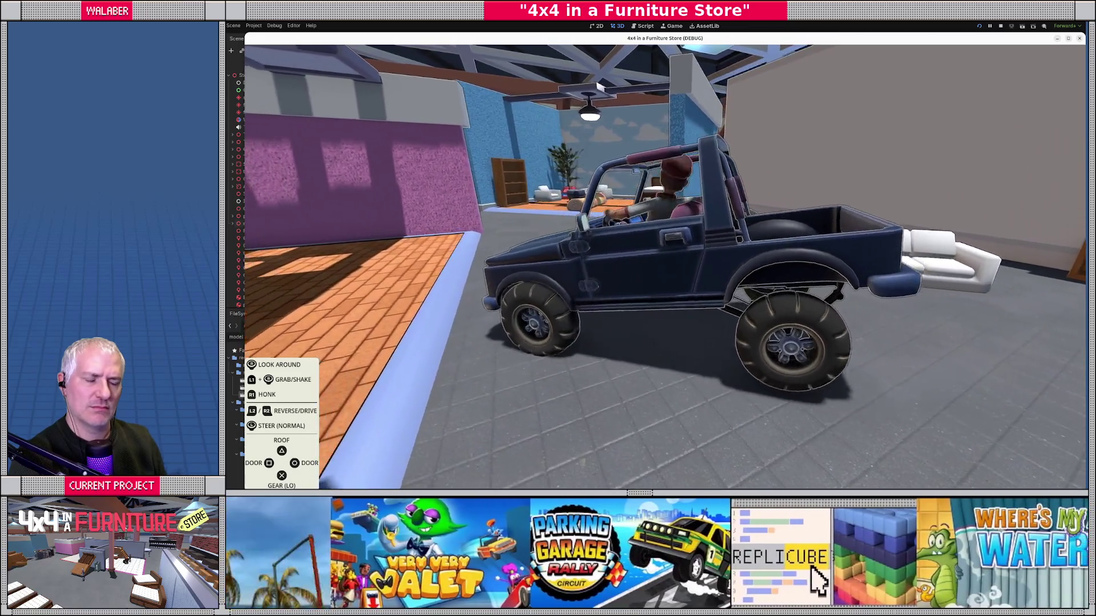
Step: Drive with one more adjusted acceleration smoothing value, then stop the running game
key(Escape)
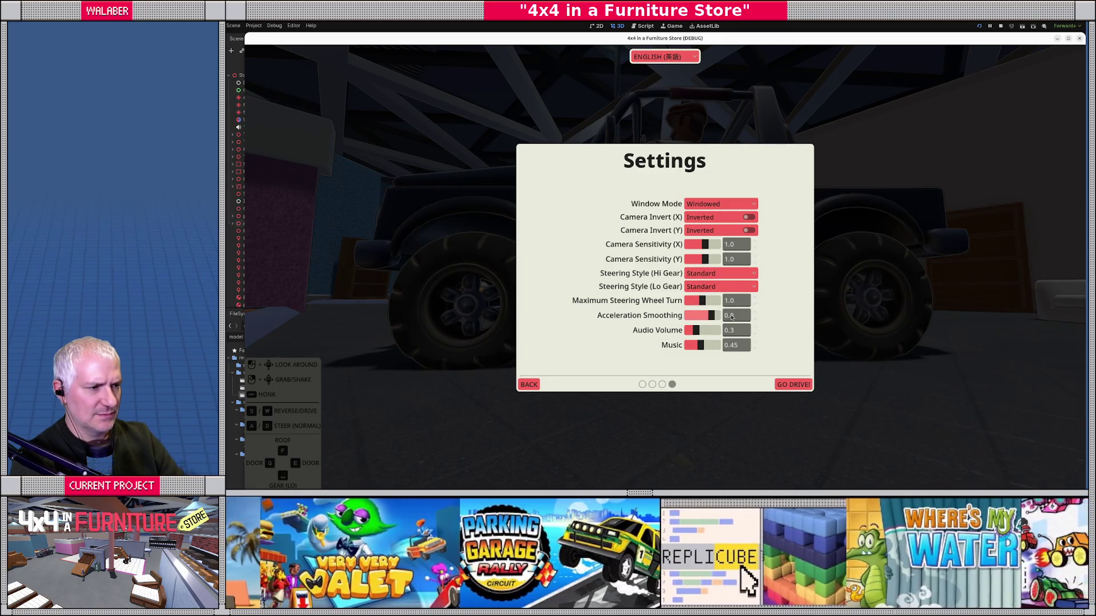
click(788, 383)
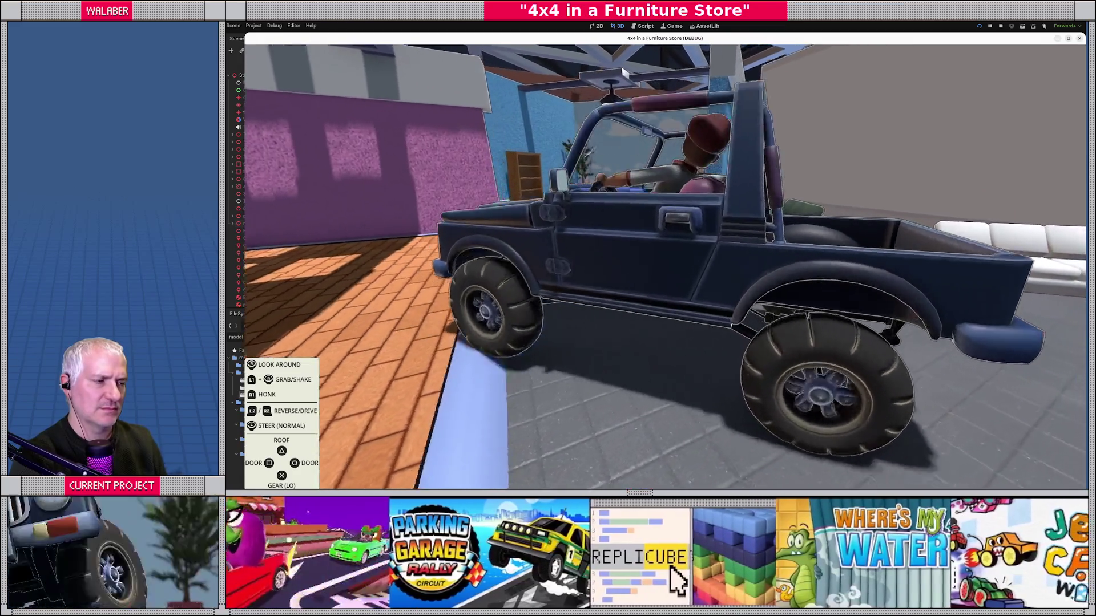
key(Escape)
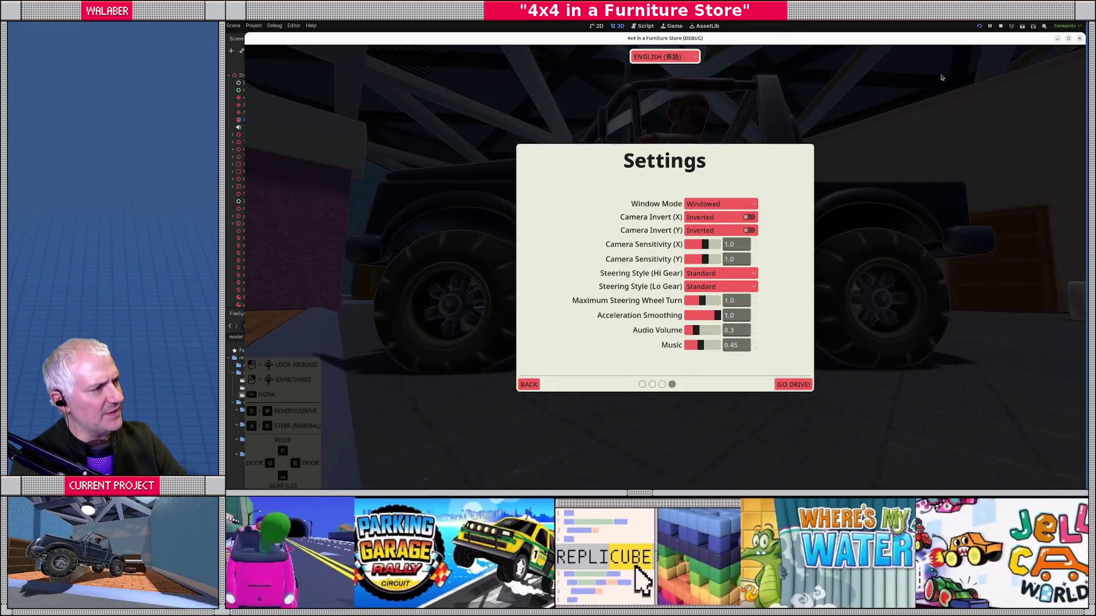
click(1002, 26)
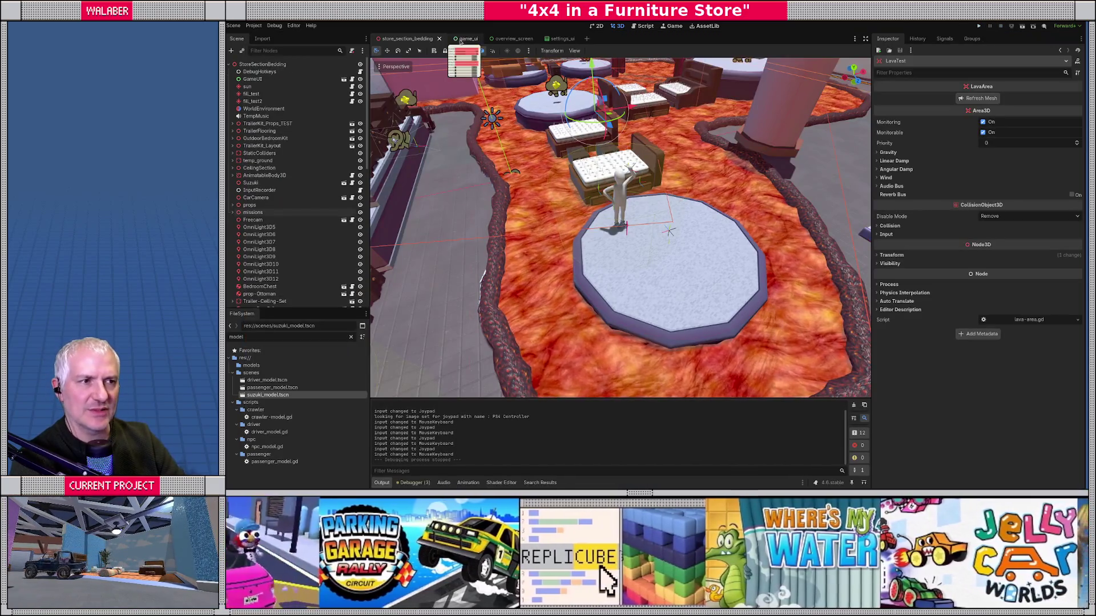
Step: Find the accel_spring_freq_range definition in crawler.gd with a '_freq' search
key(ctrl+F3)
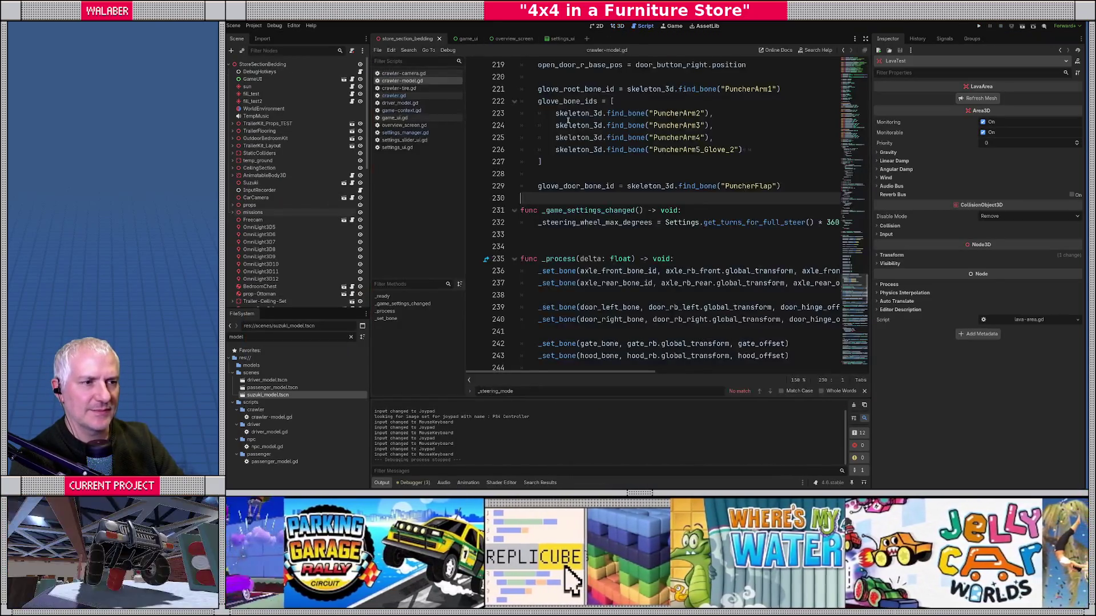
click(550, 168)
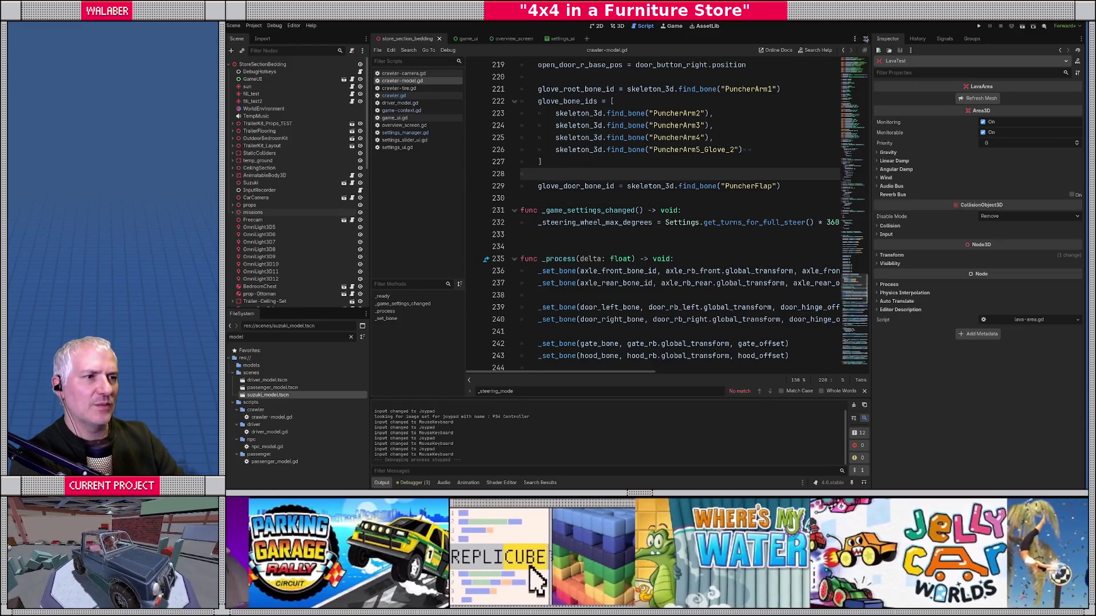
click(865, 39)
click(249, 96)
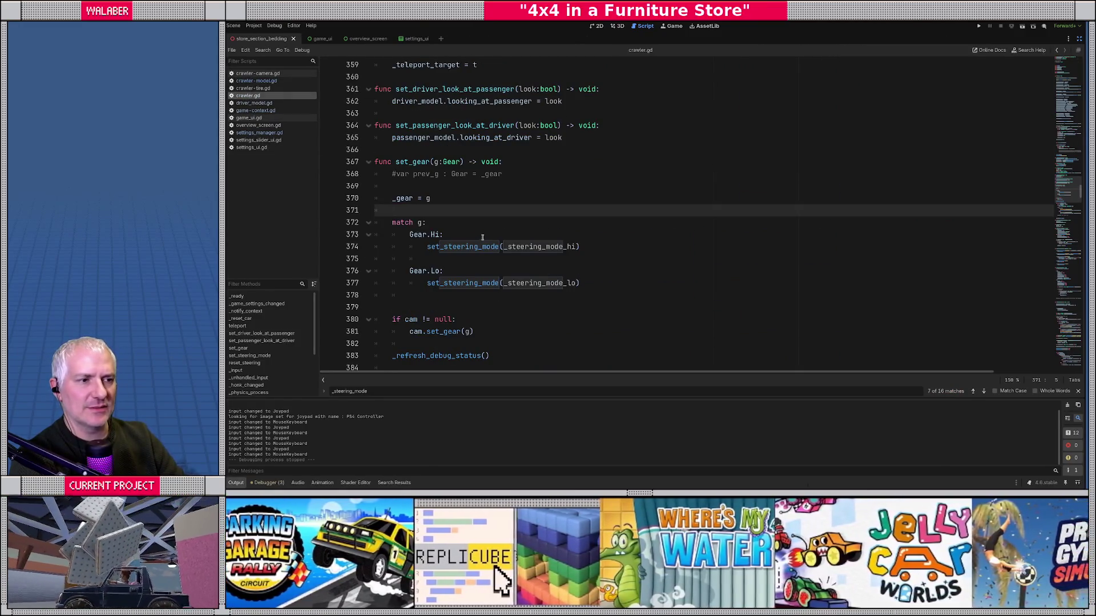
key(ctrl+f)
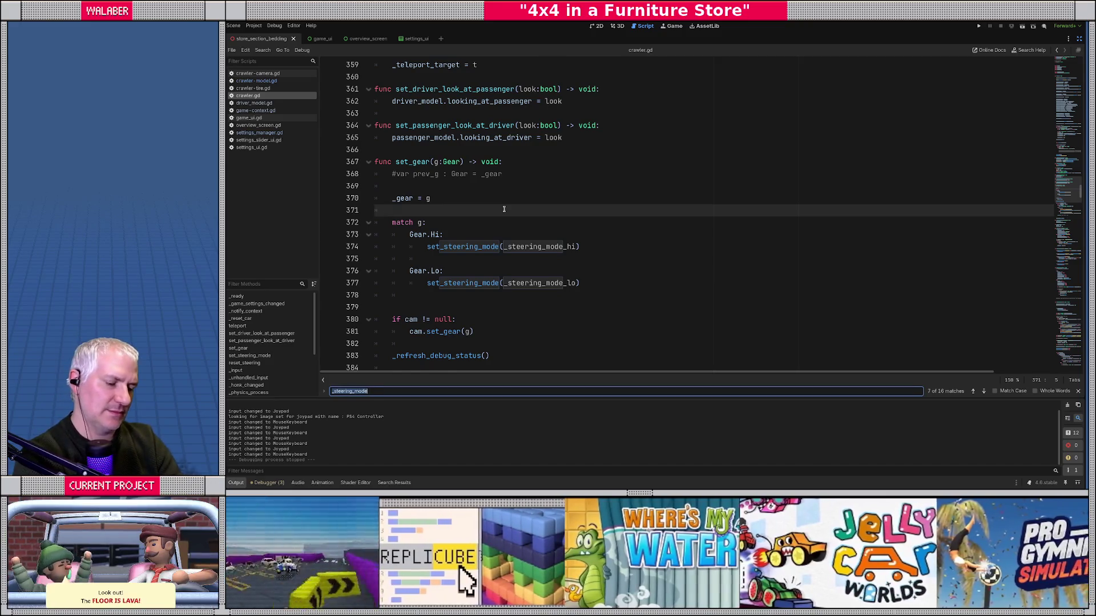
text(_freq)
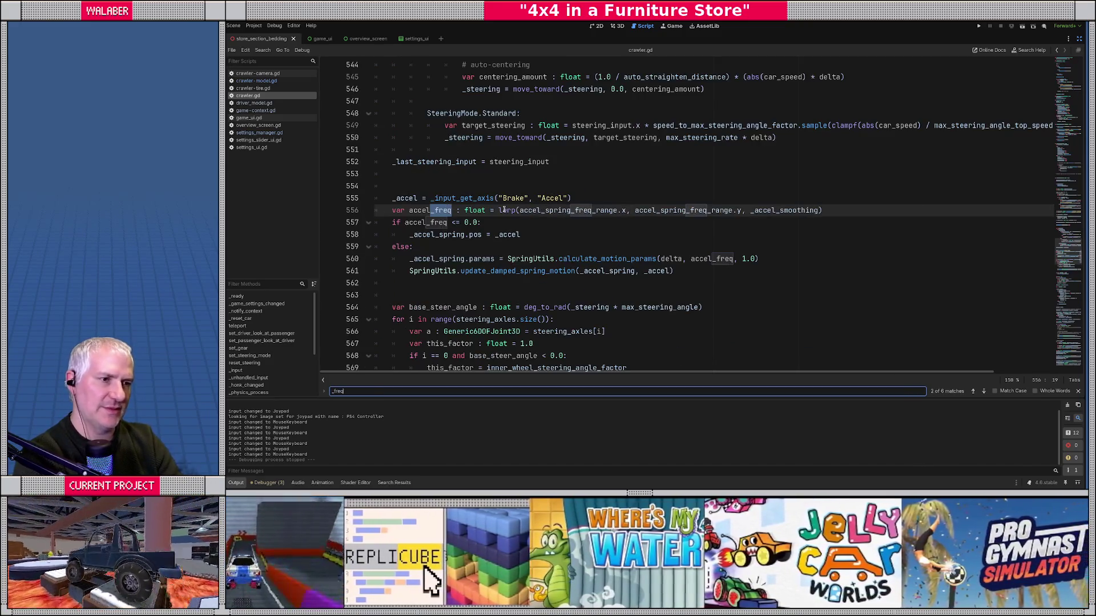
key(Escape)
ctrl+click(594, 213)
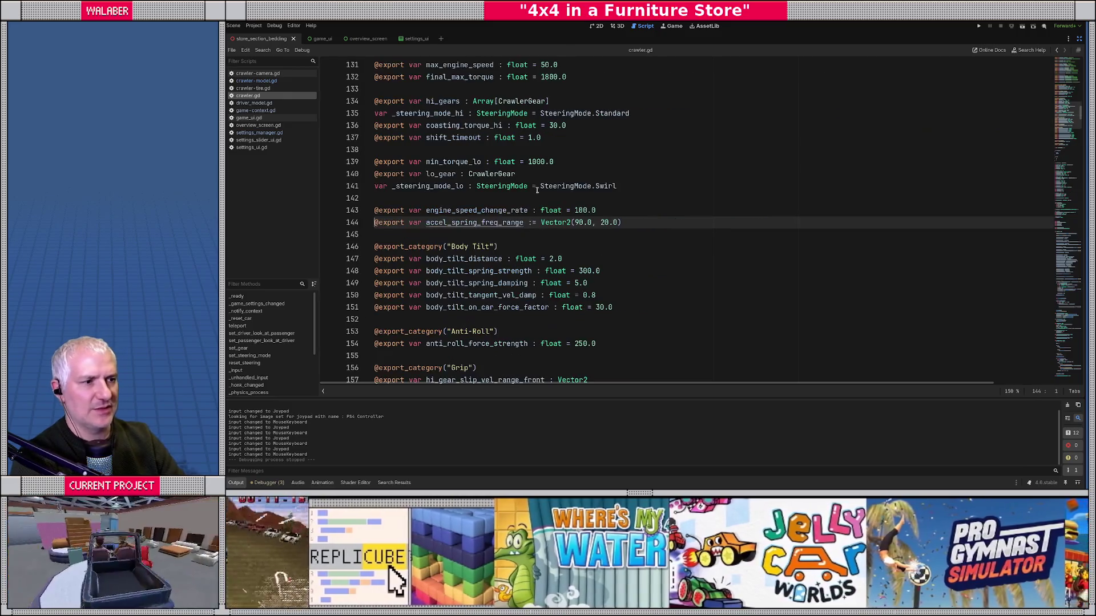
Step: Open suzuki.tscn, set Accel Spring Freq Range's second value to 1.0, and save
click(1079, 39)
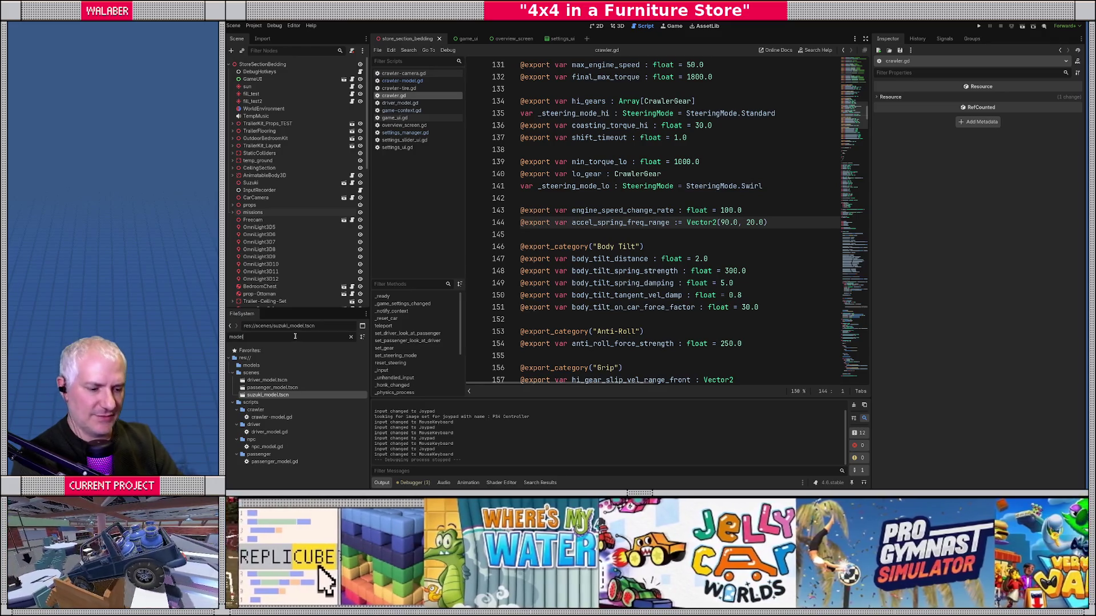
key(ctrl+a)
text(suzu)
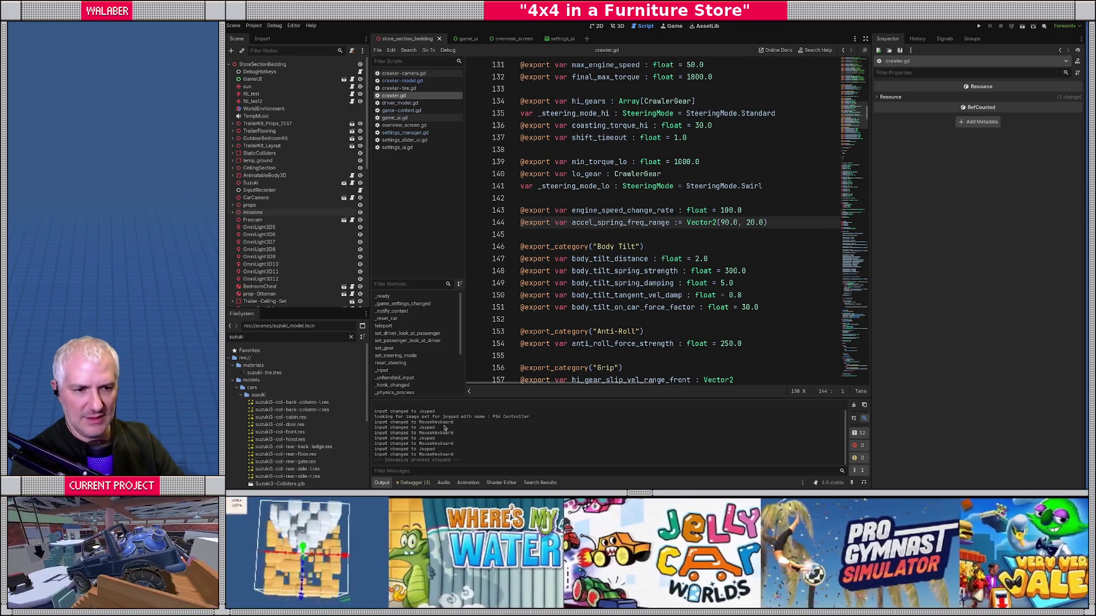
double_click(260, 403)
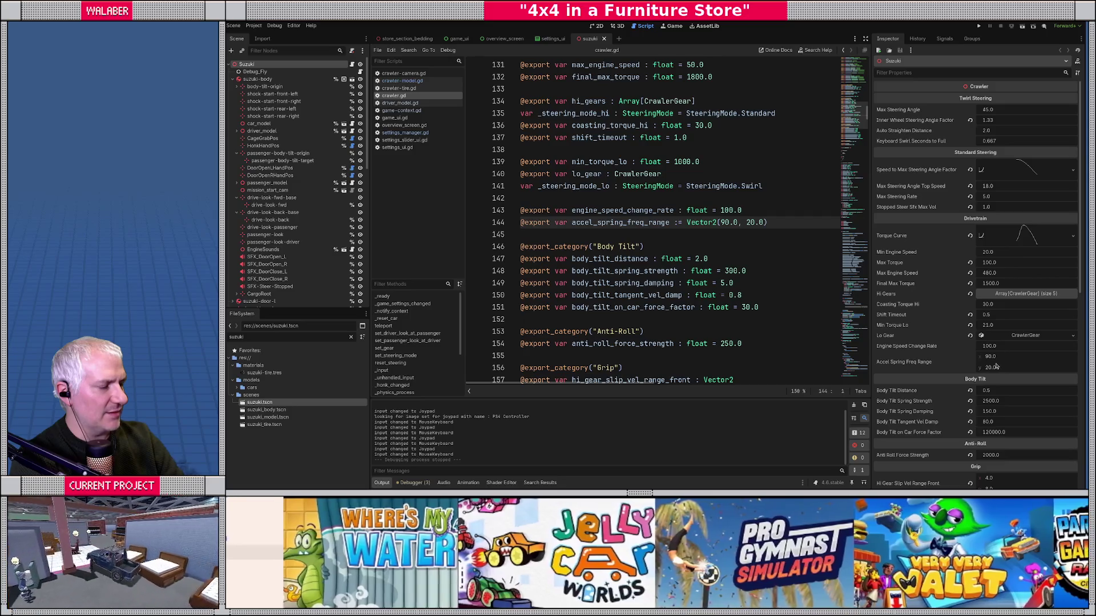
click(978, 357)
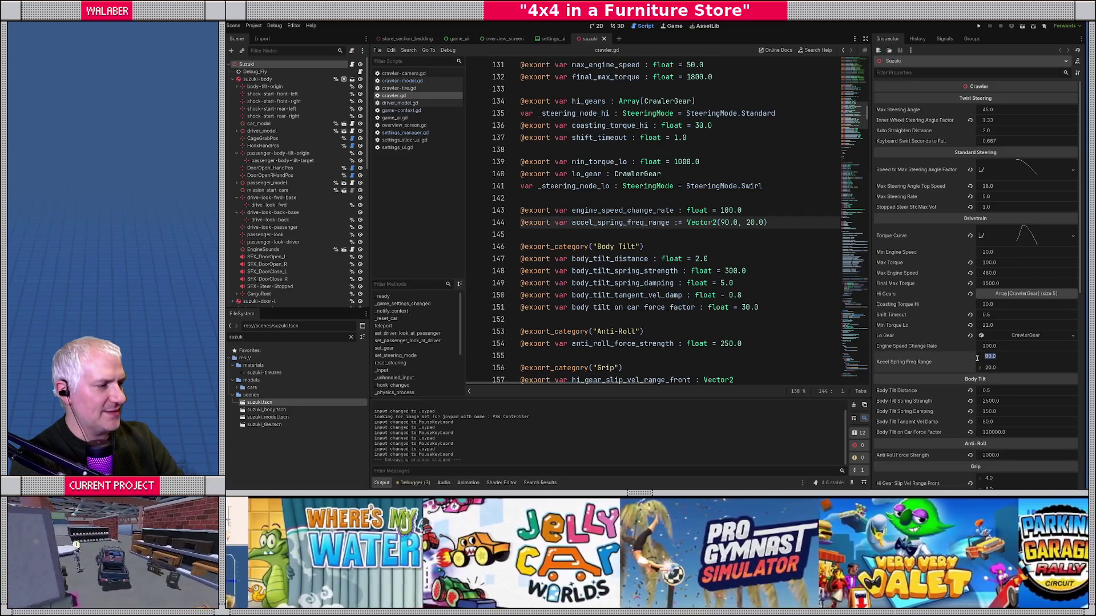
key(Tab)
text(1)
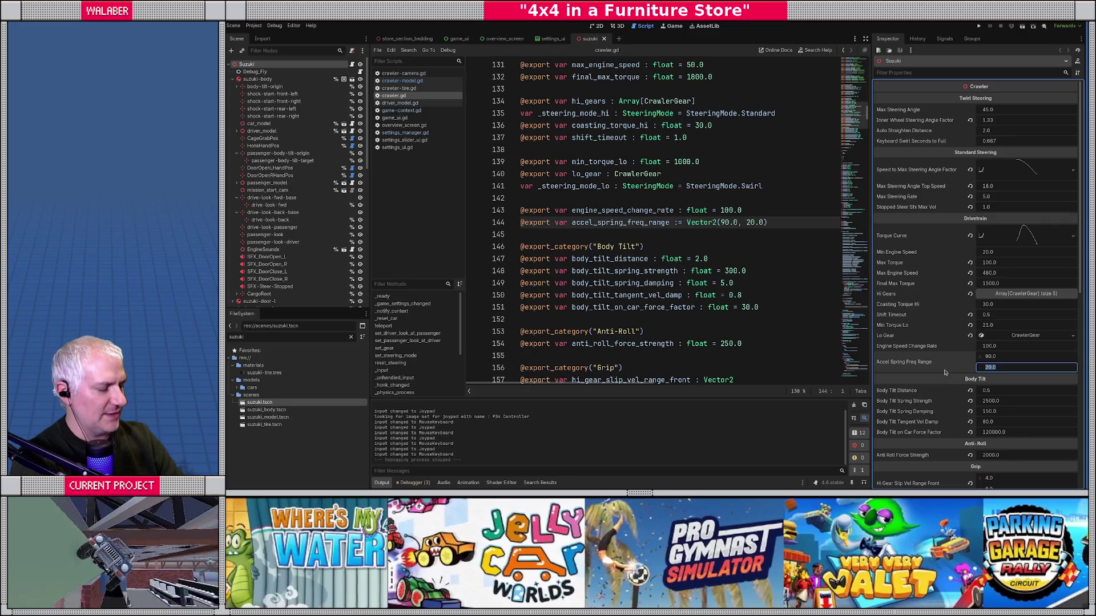
key(Return)
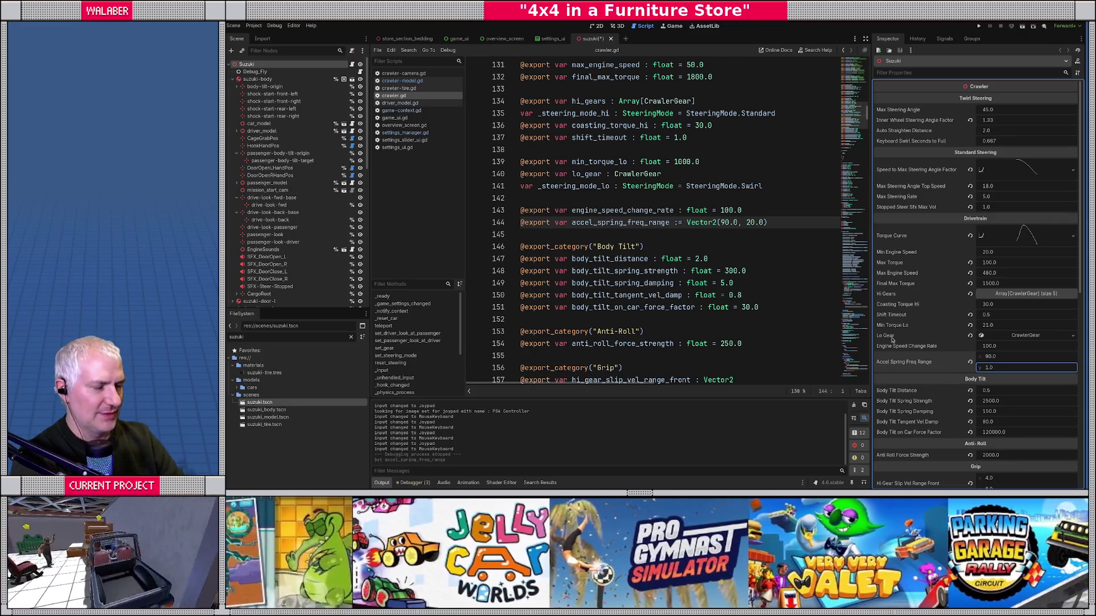
click(600, 222)
key(ctrl+s)
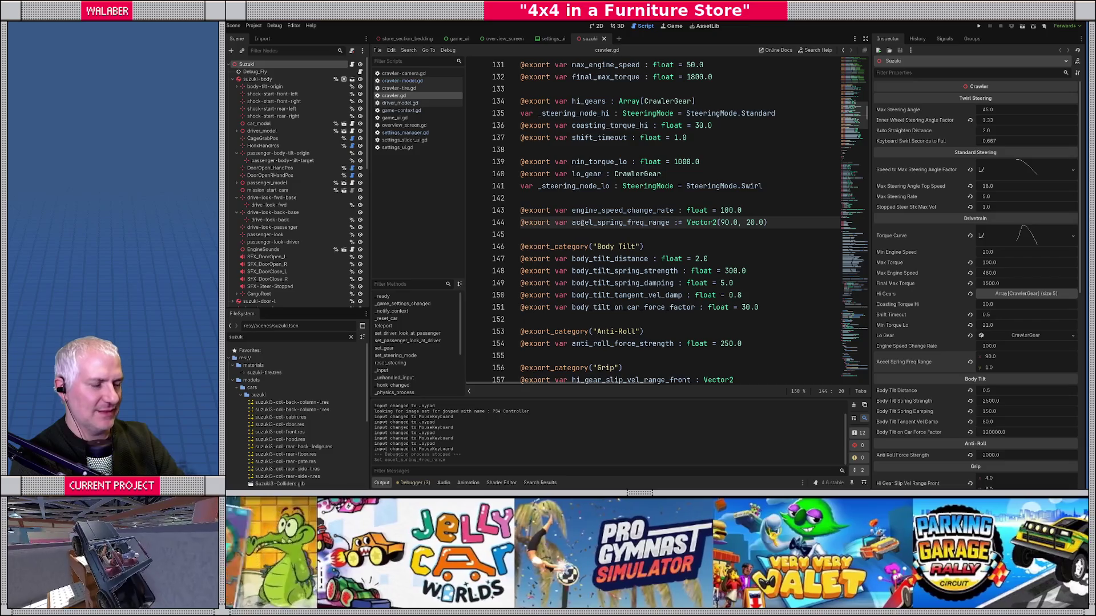
Step: Run the game with F5 and skip ahead to its Settings page
click(578, 199)
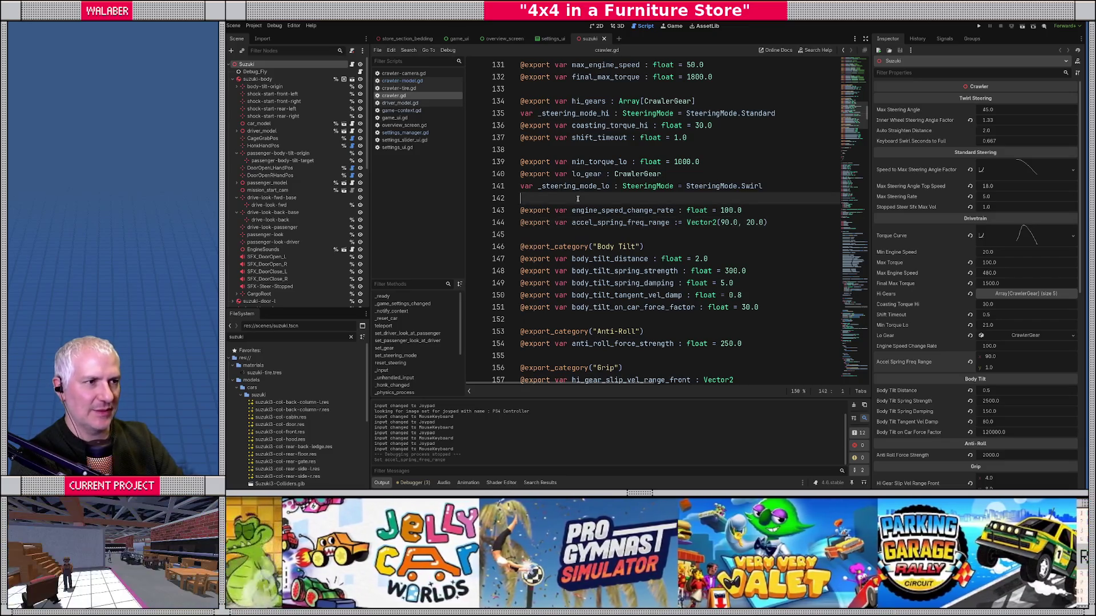
key(F5)
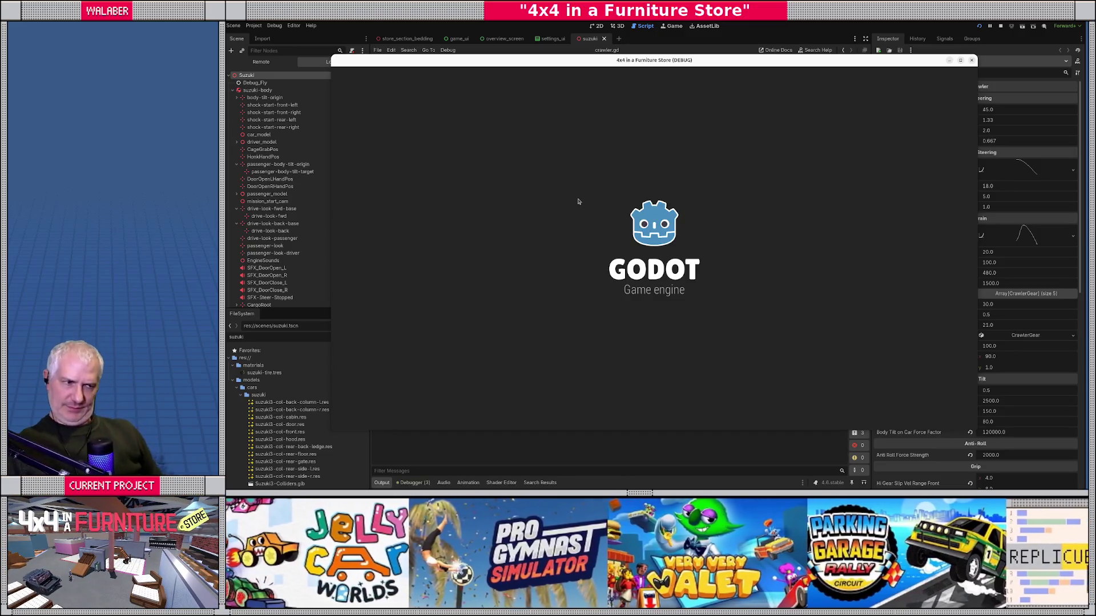
key(Return)
key(Return)
key(Return)
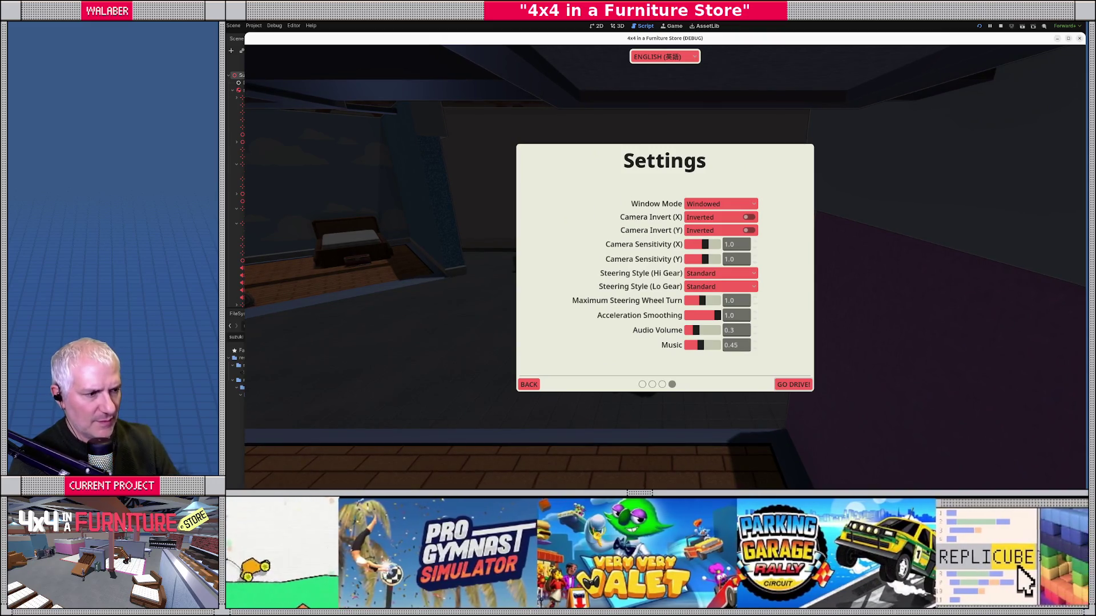
Step: Start driving and test Acceleration Smoothing at 0.0, then at 0.3
key(Return)
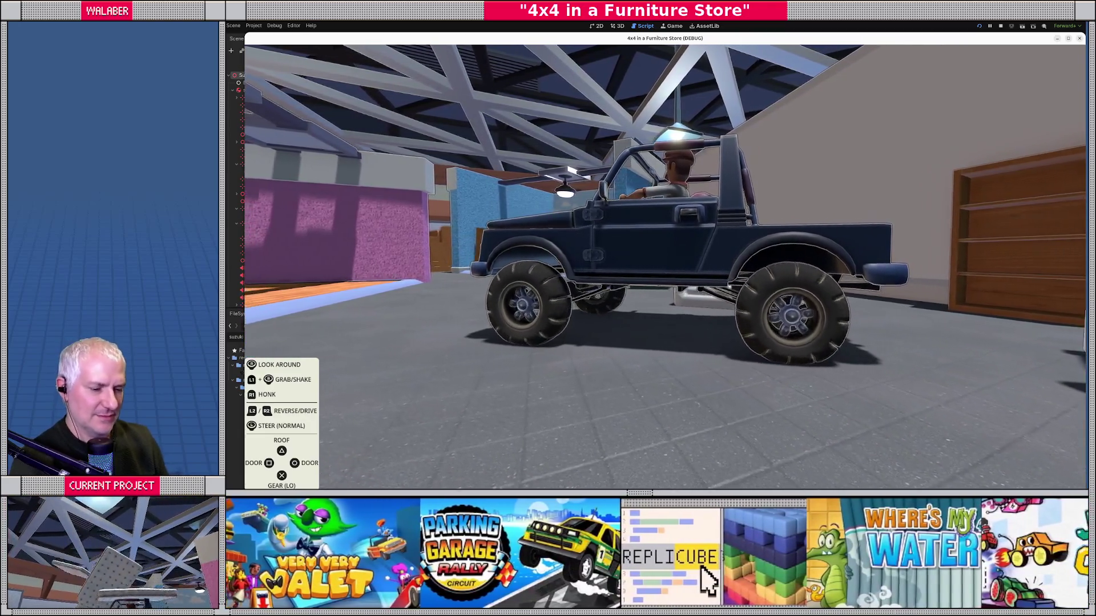
key(Escape)
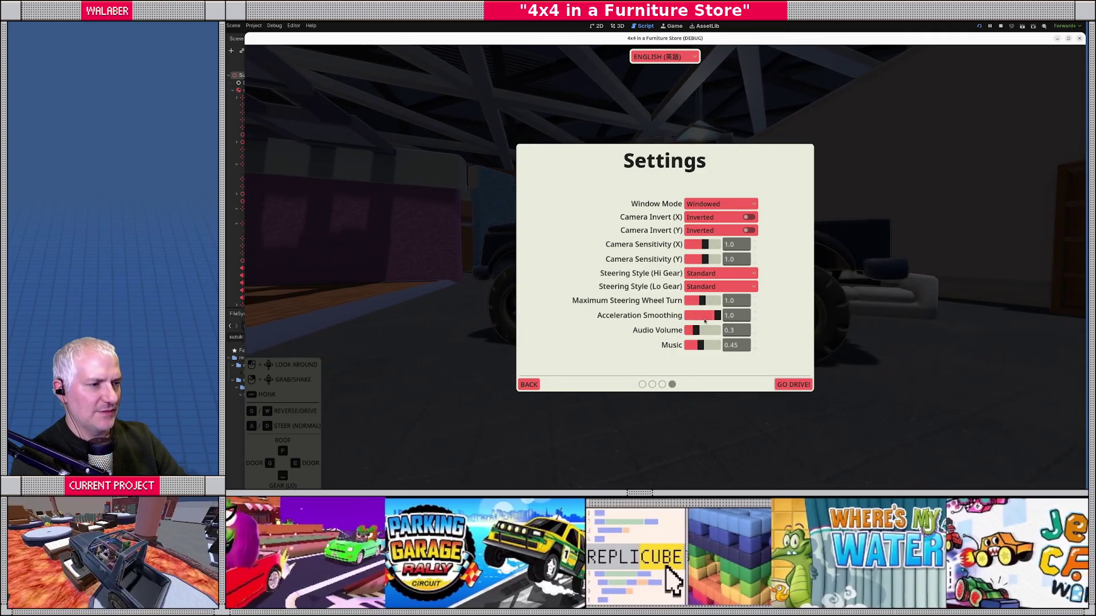
click(784, 385)
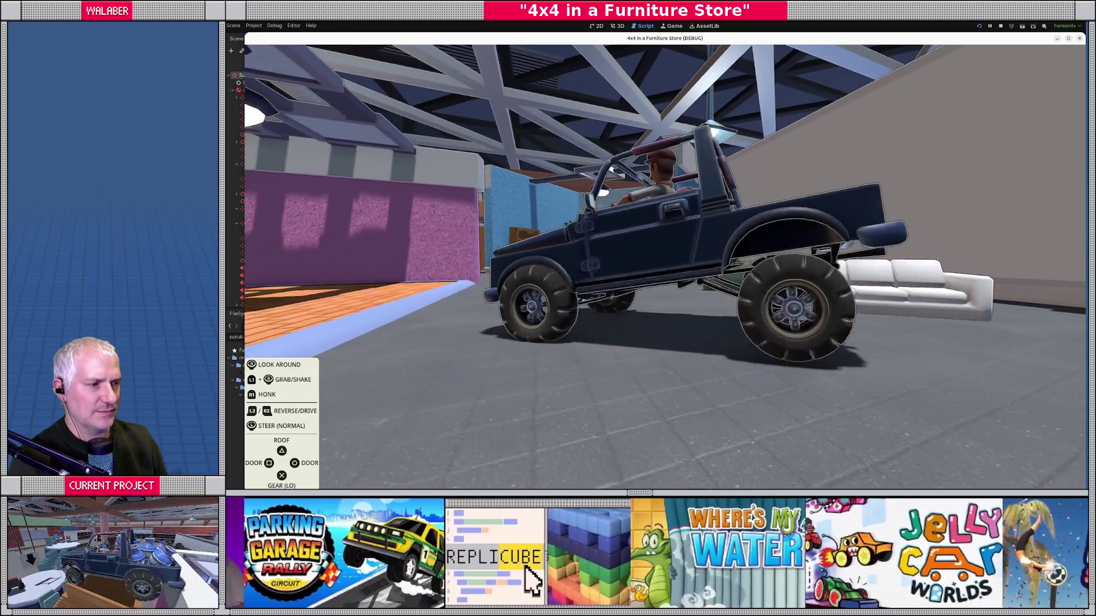
key(Escape)
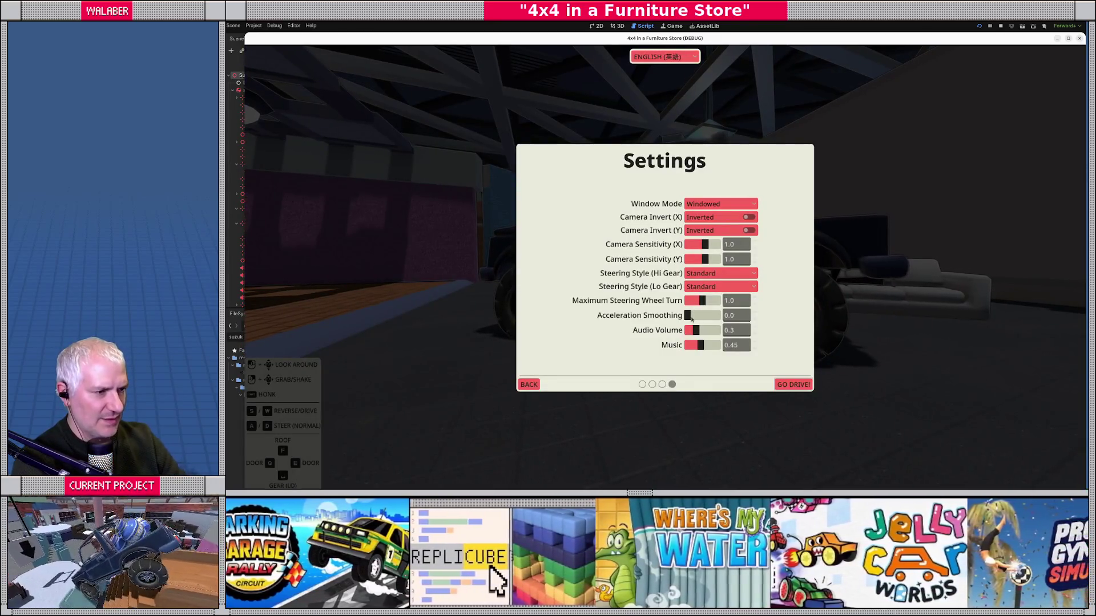
click(799, 388)
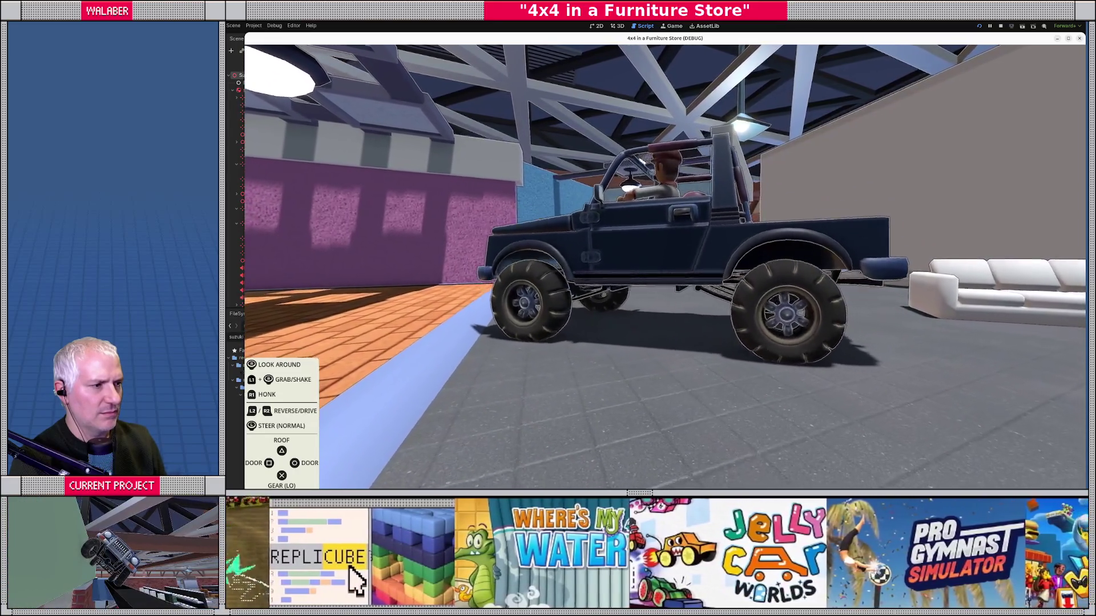
key(Escape)
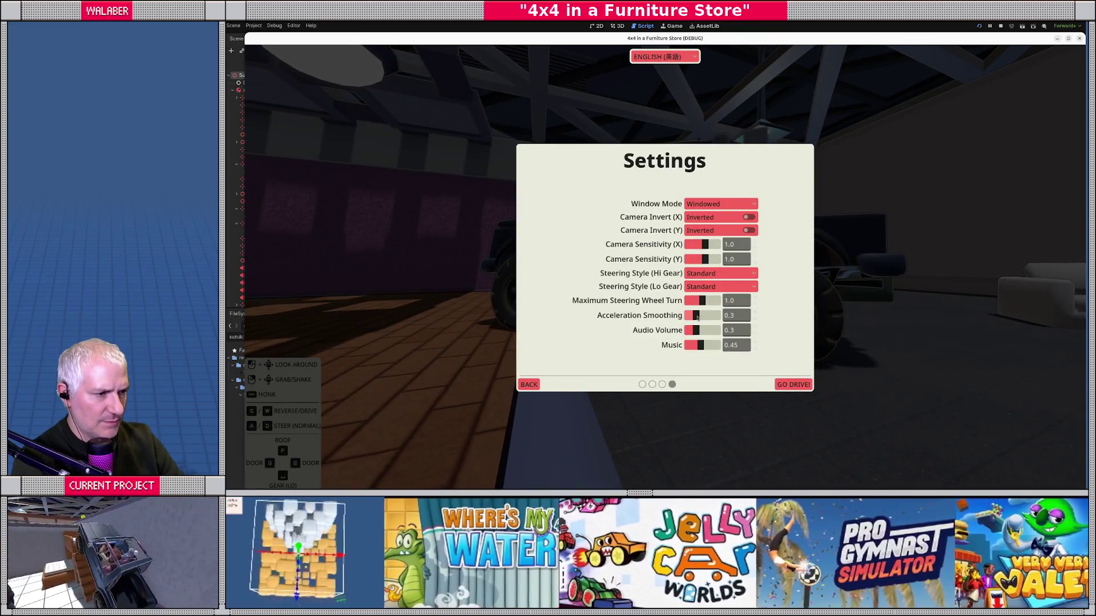
key(Escape)
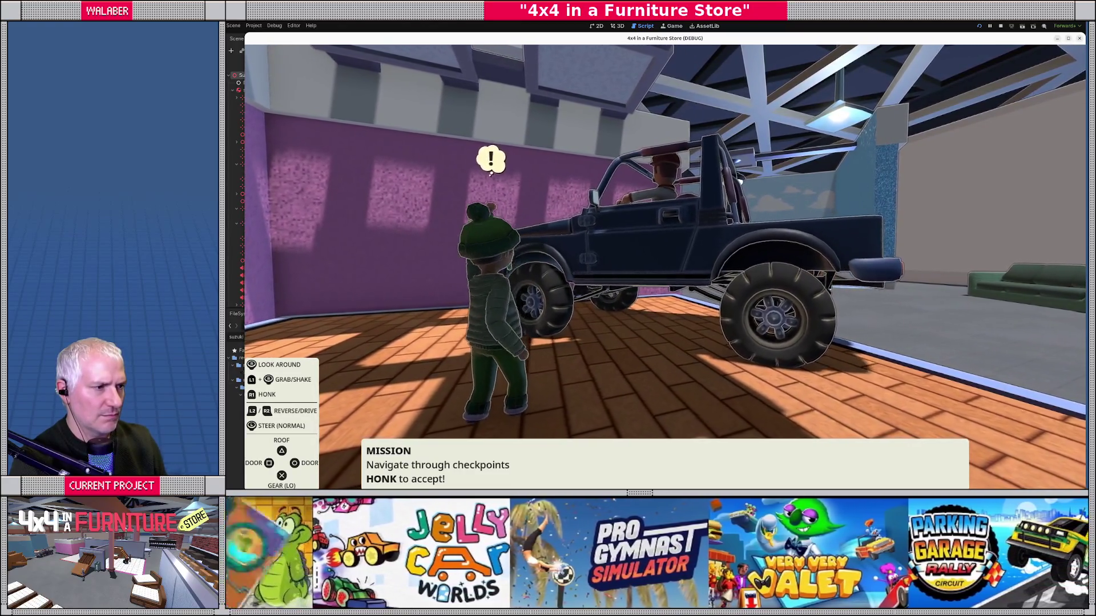
Step: Drive with Acceleration Smoothing at 0.75 and 0.9, then stop the game with F8
key(Escape)
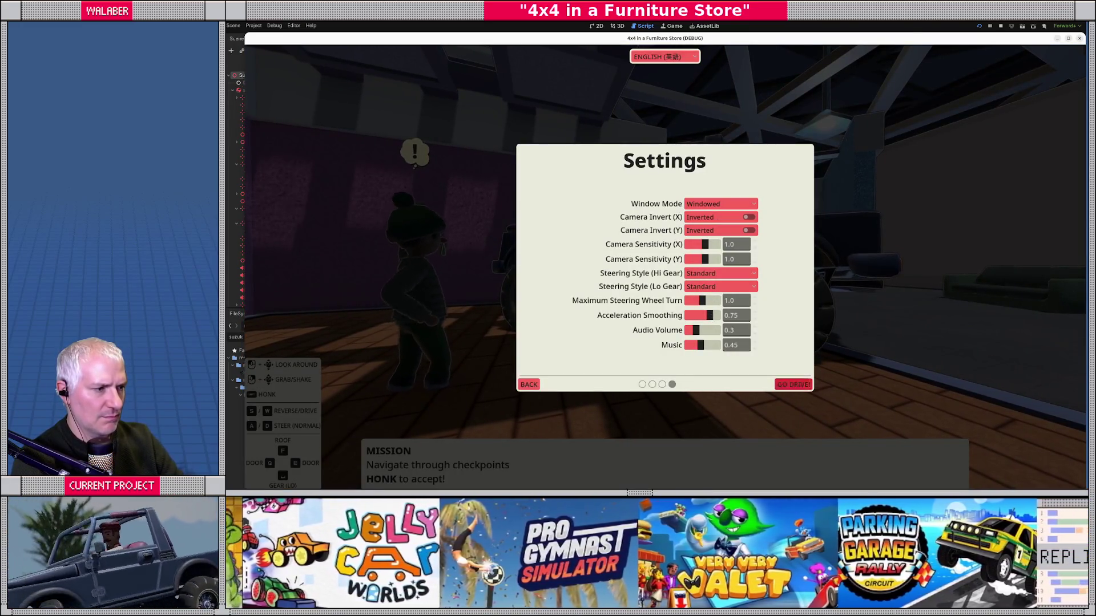
key(Escape)
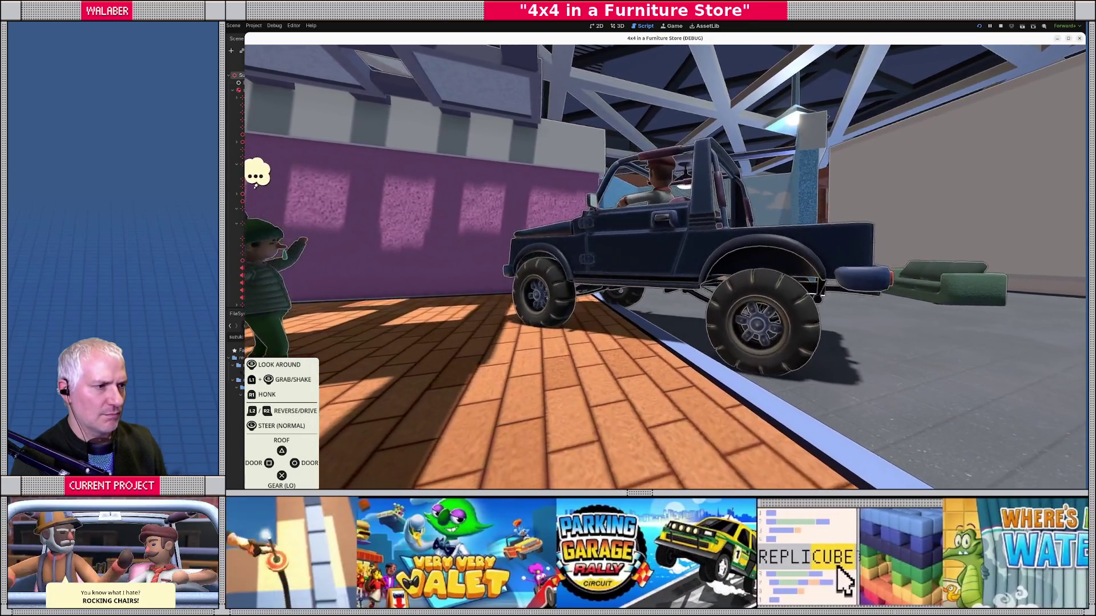
key(Escape)
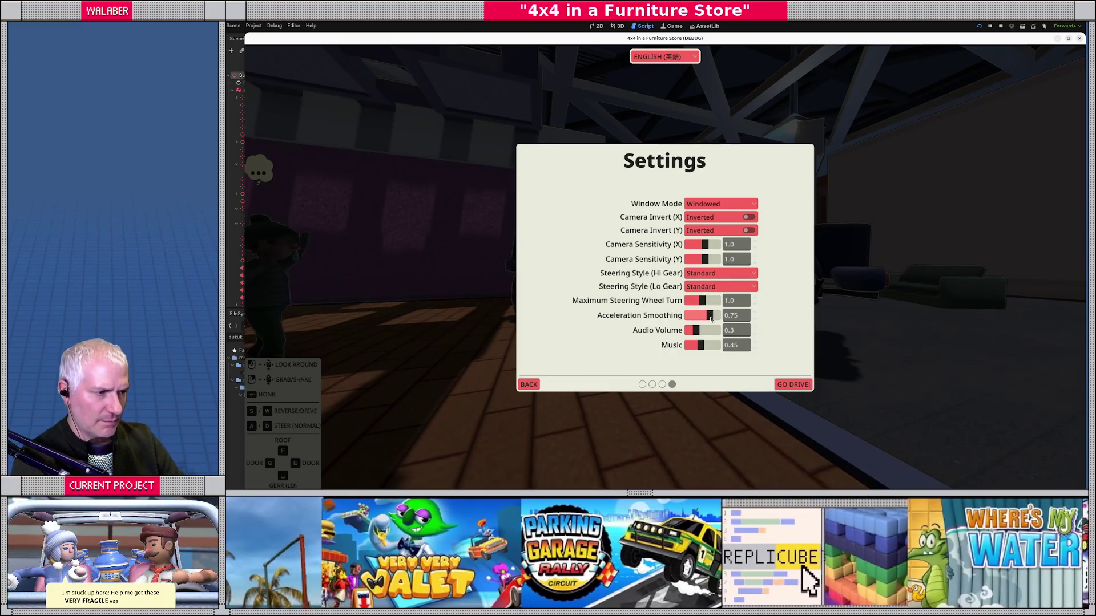
key(Escape)
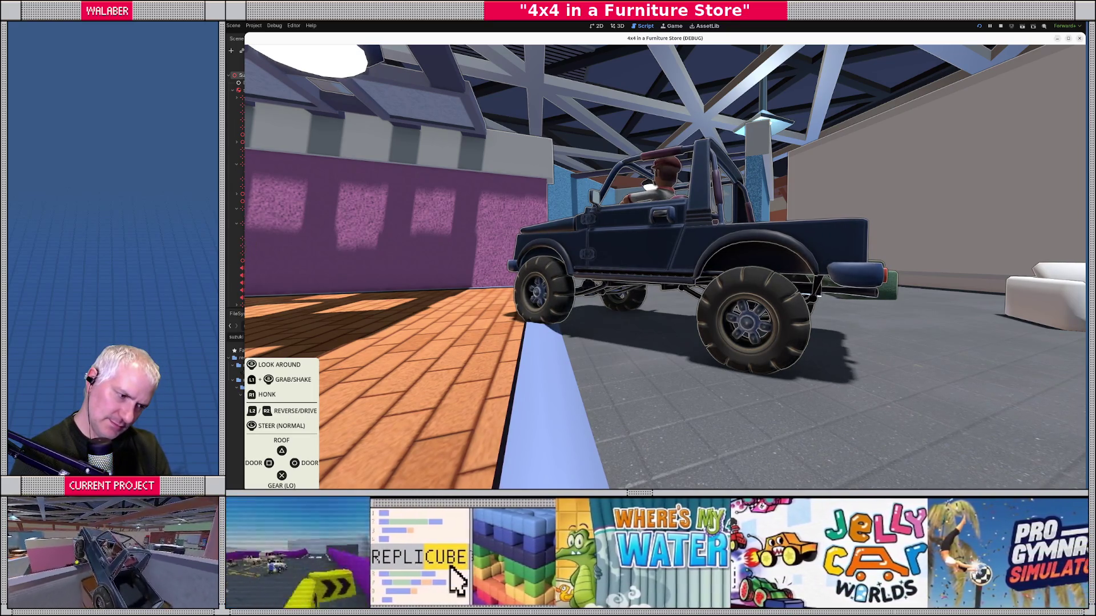
key(Escape)
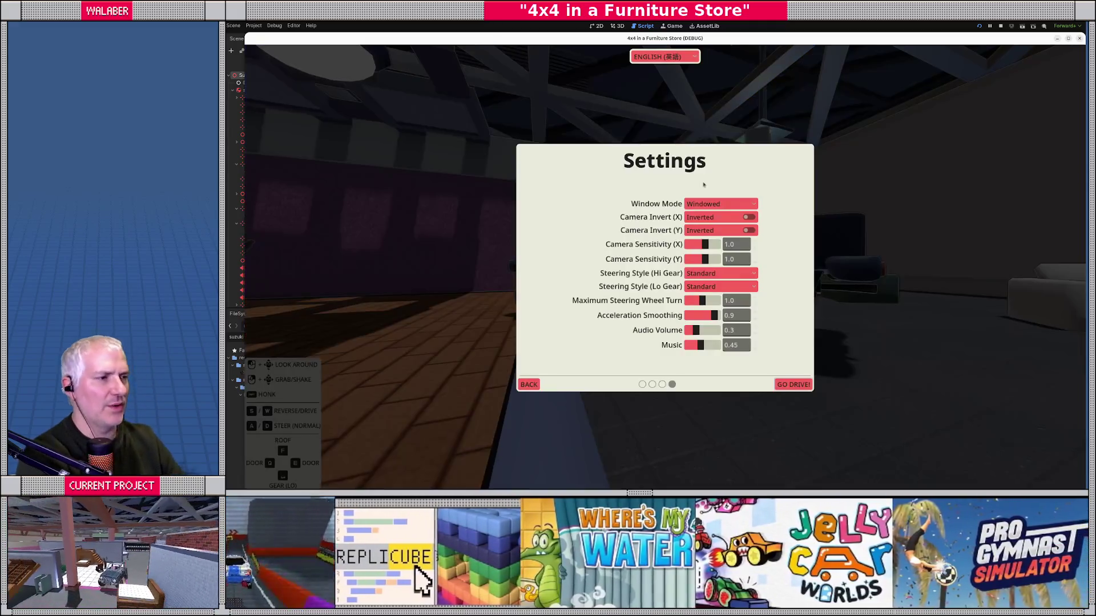
key(F8)
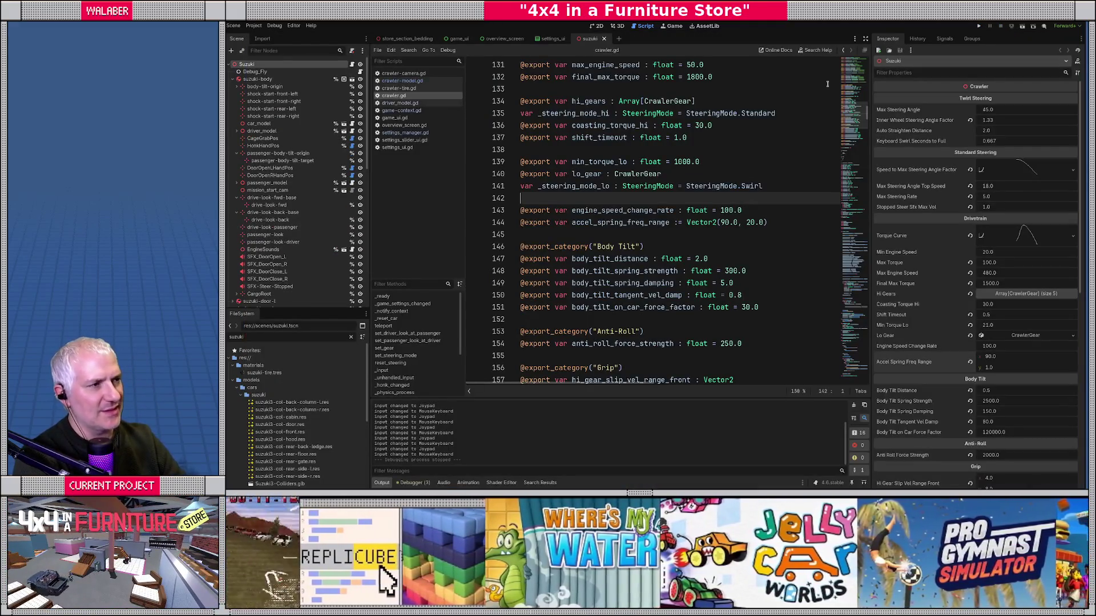
Step: Change line 486 of crawler.gd from '_accel_spring.pos > 0.3' to '_accel > 0.3'
click(865, 40)
key(ctrl+f)
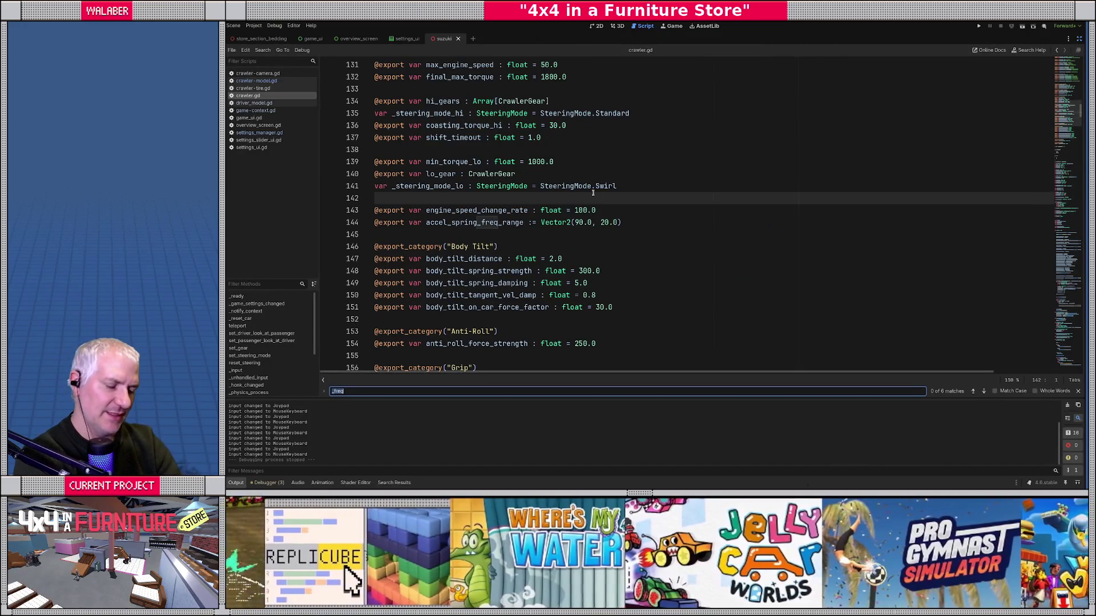
text(accel_)
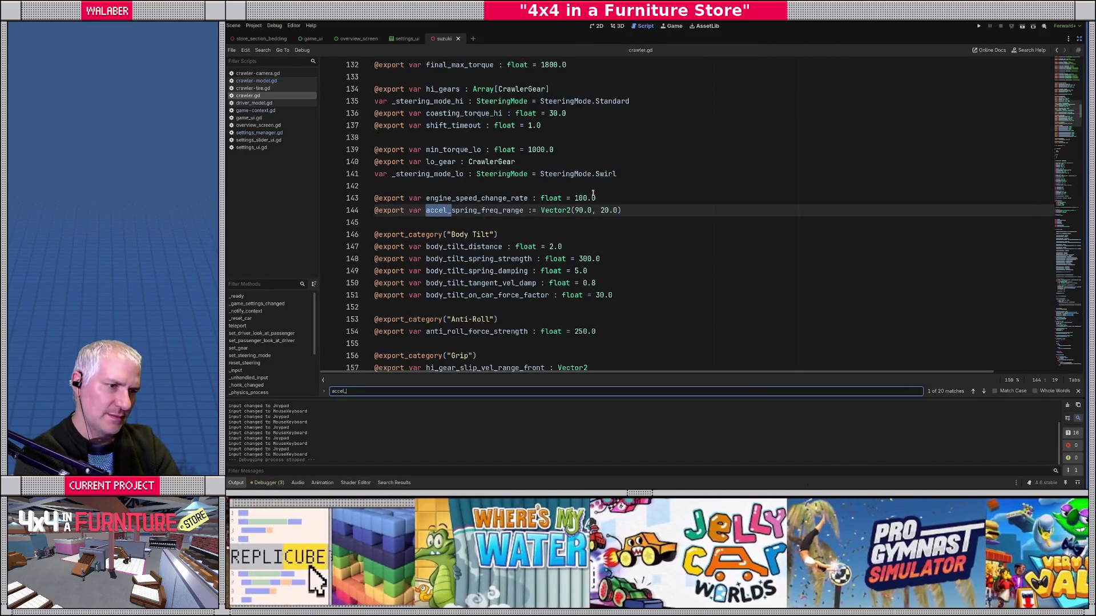
text(spring.pos)
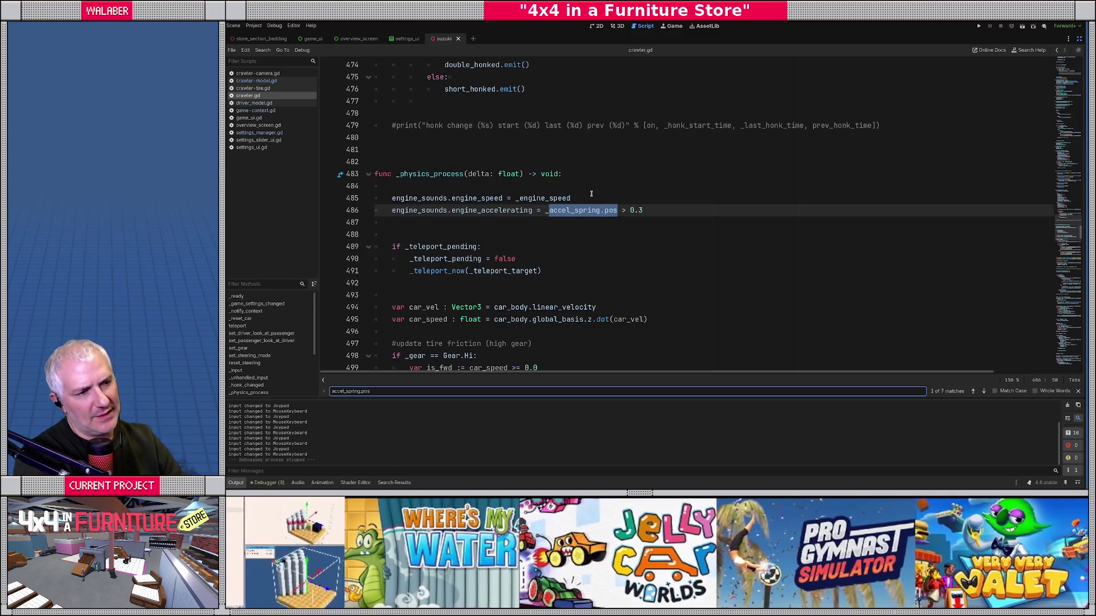
click(637, 213)
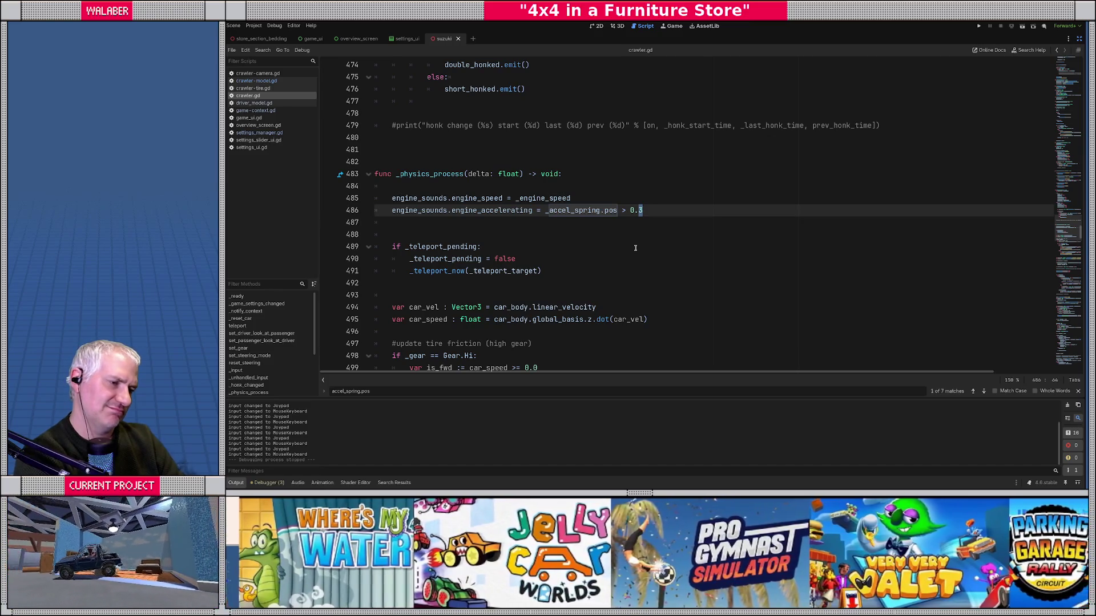
click(573, 212)
key(ctrl+shift+Right)
key(ctrl+shift+Right)
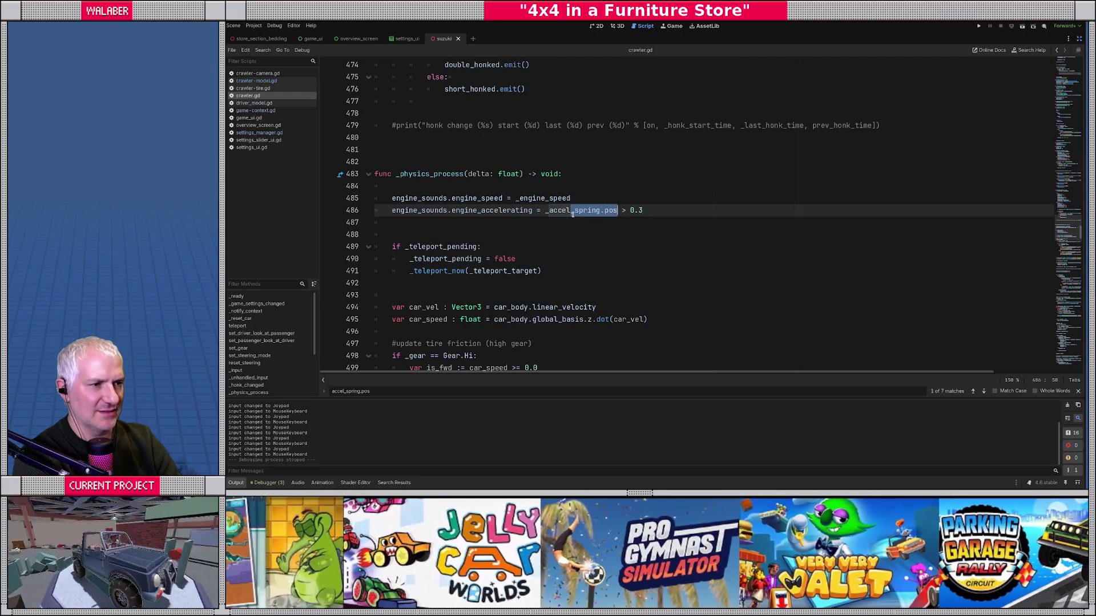
key(BackSpace)
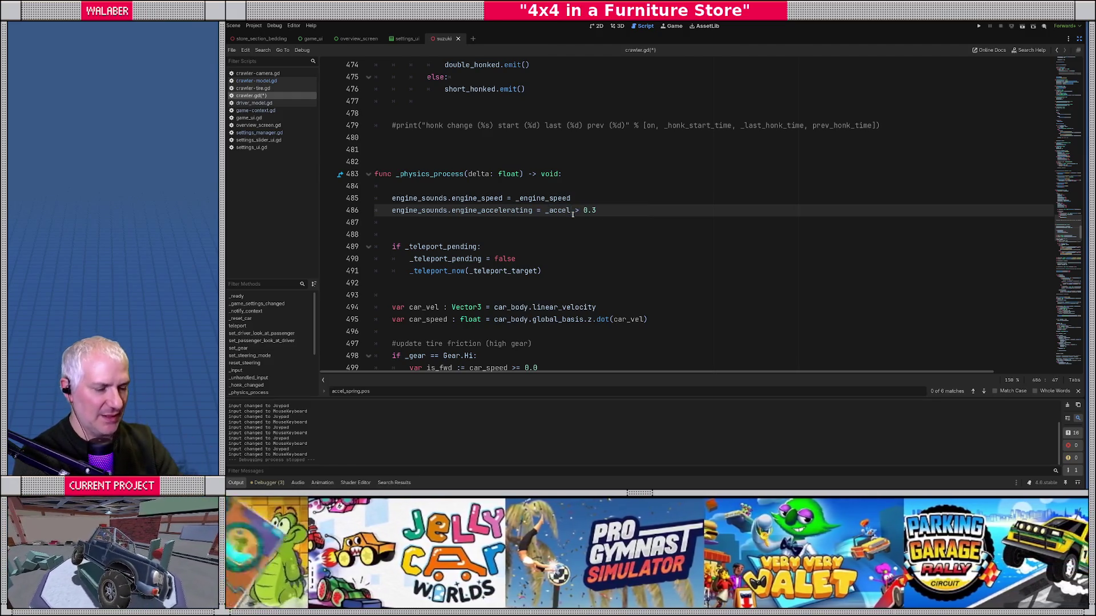
Step: Step through the remaining accel_spring.pos uses, reaching line 620
key(ctrl+f)
key(Return)
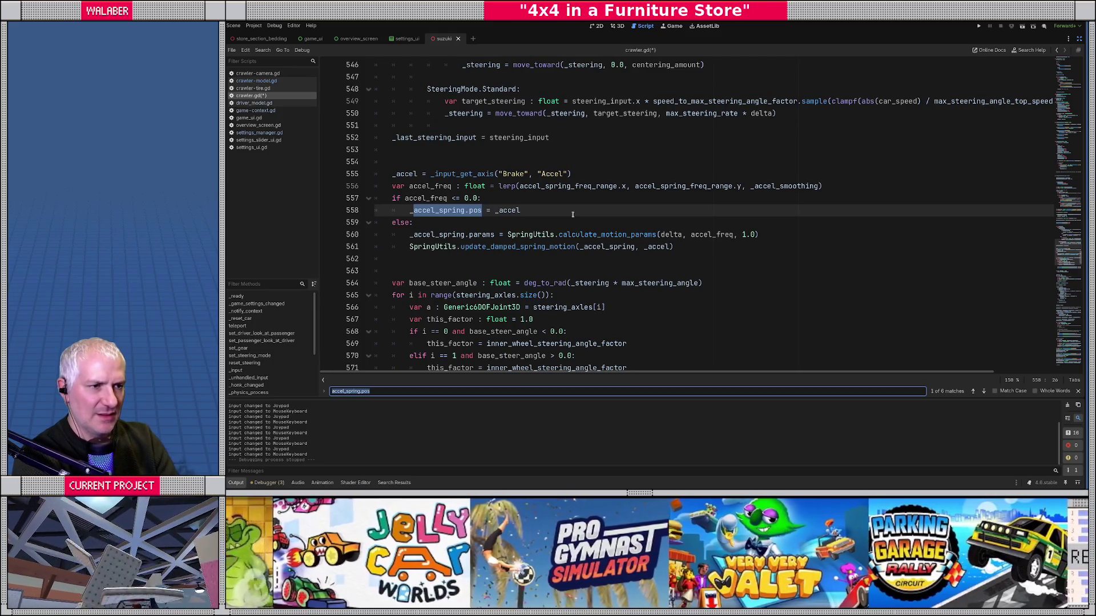
key(Return)
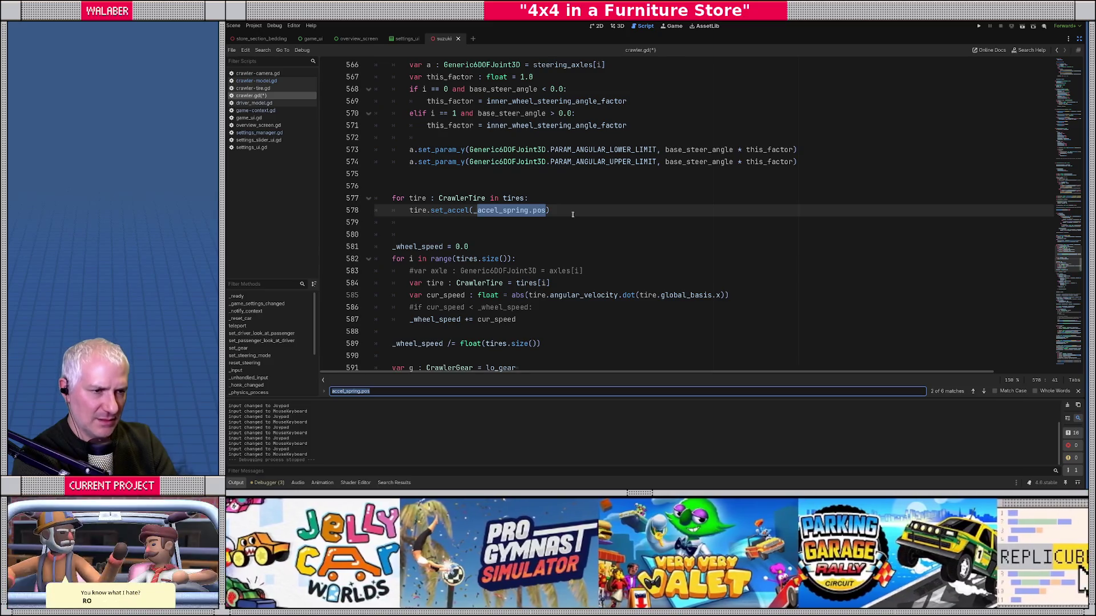
key(Return)
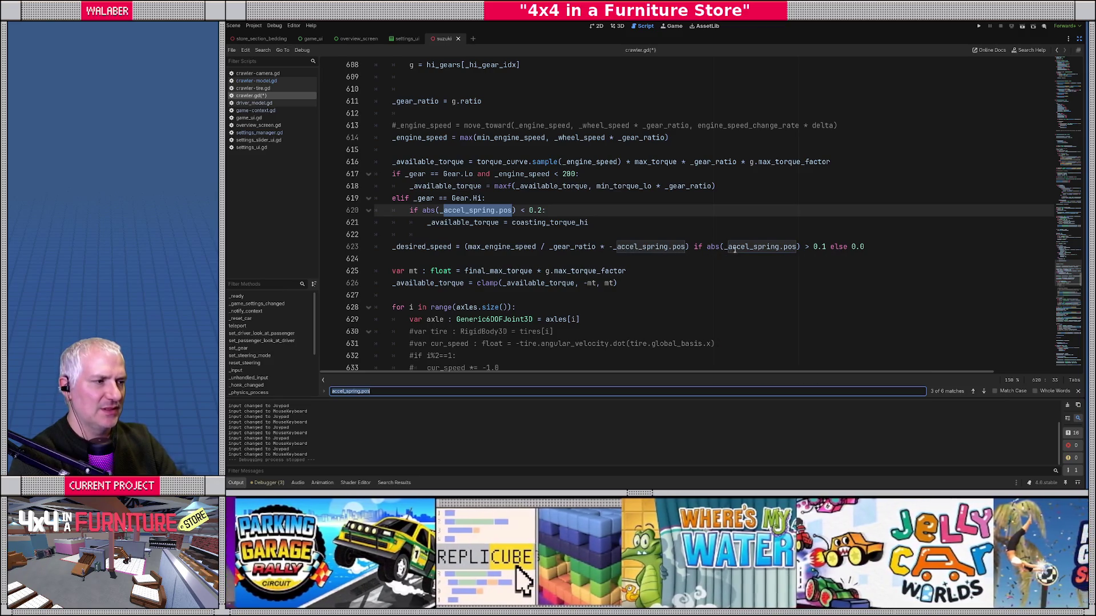
Step: Change the desired-speed threshold on line 623 from 0.1 to 0.01
click(822, 248)
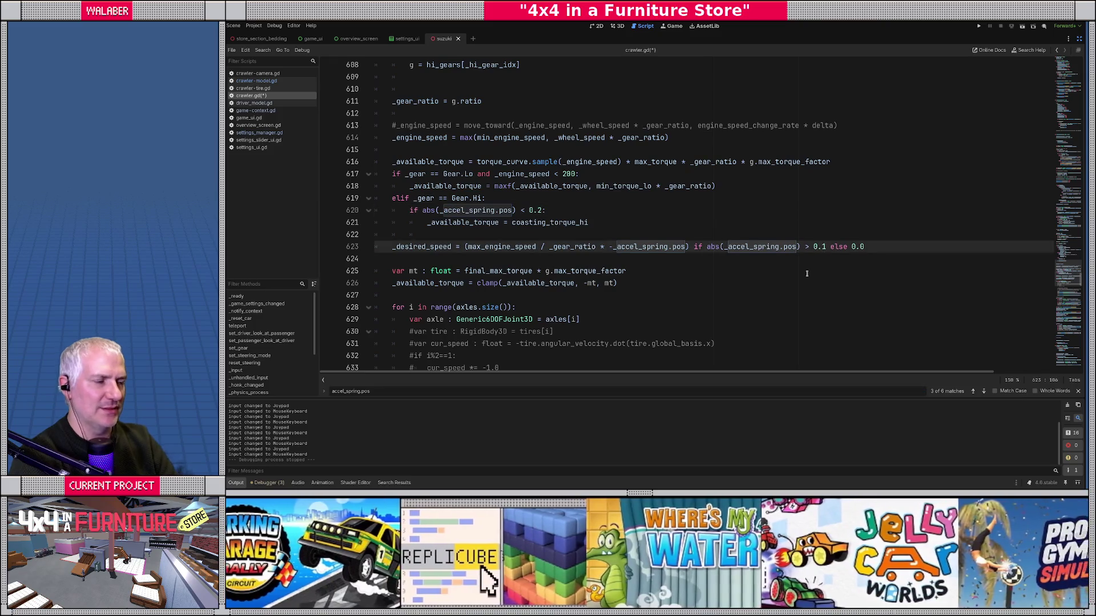
key(shift+Right)
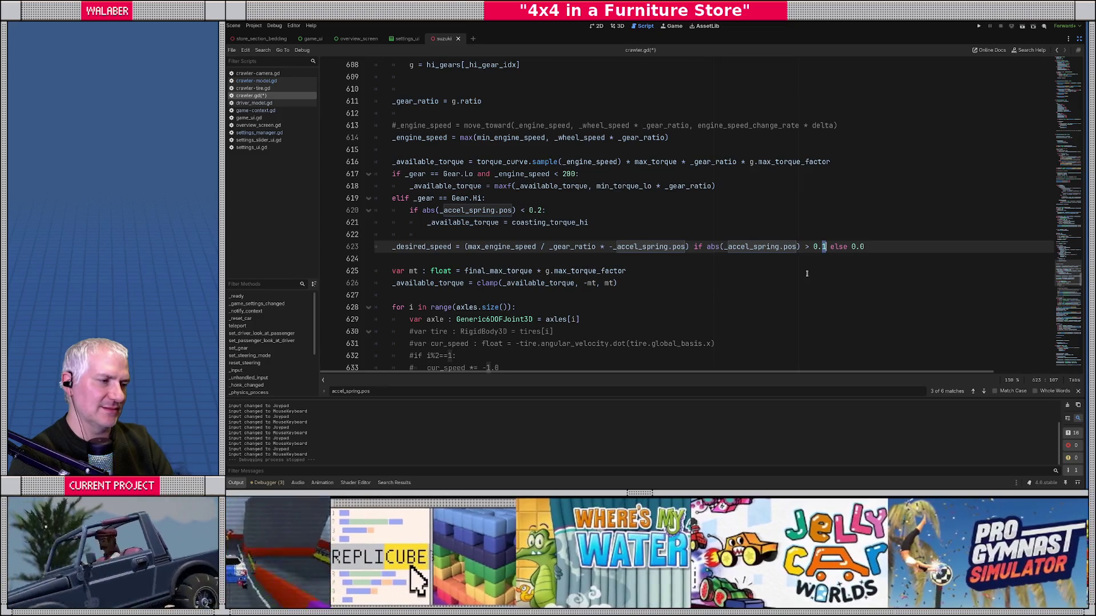
text(01)
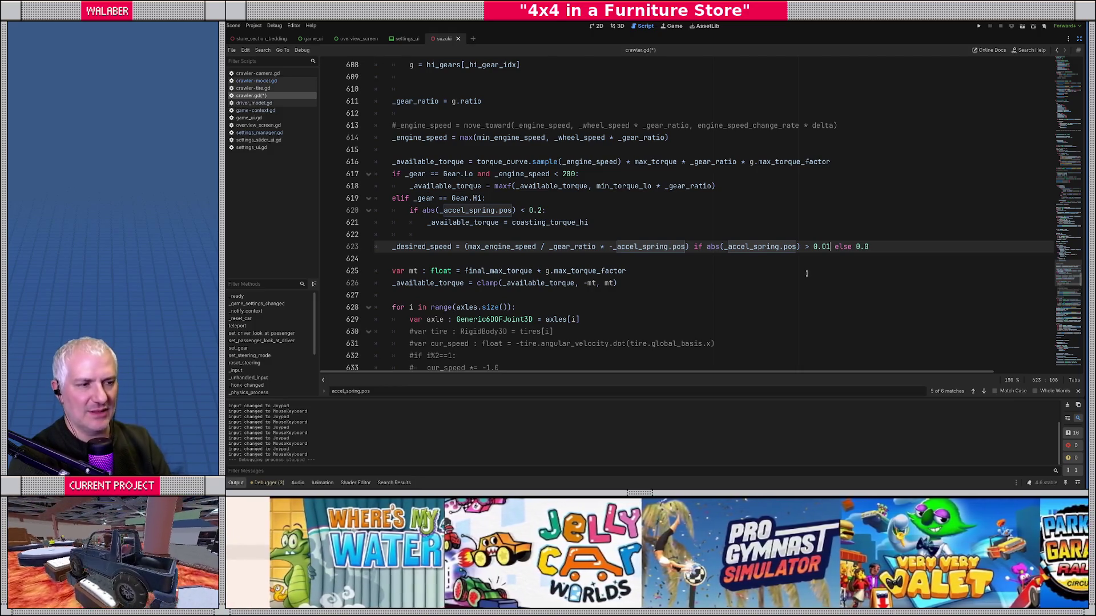
Step: Check the remaining accel_spring.pos matches, including line 701, and save crawler.gd
scroll(574, 268, down, 4)
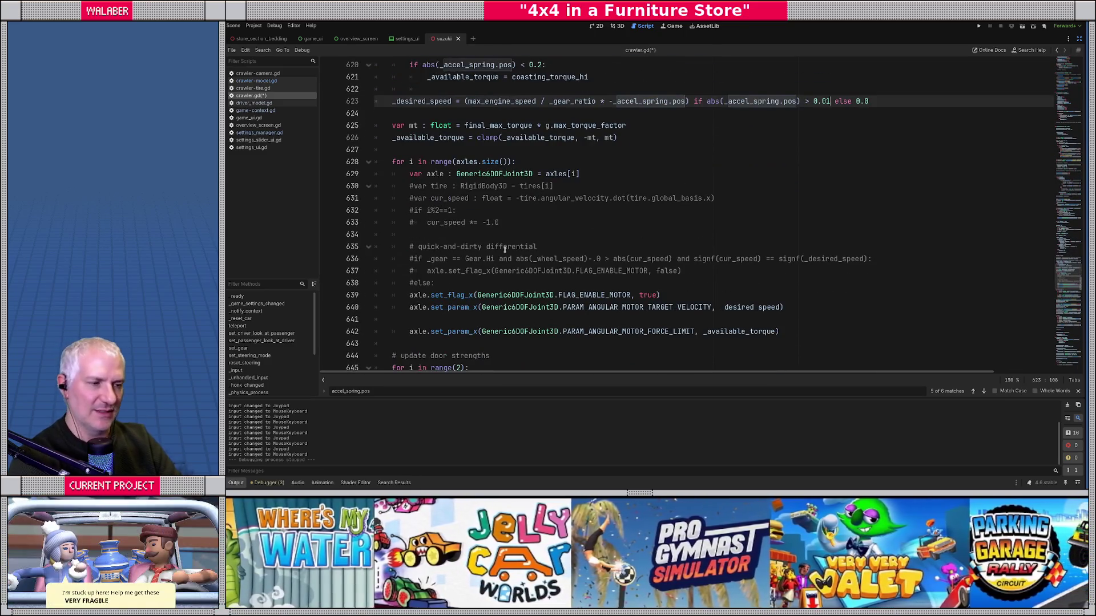
scroll(505, 250, down, 3)
key(F3)
key(ctrl+f)
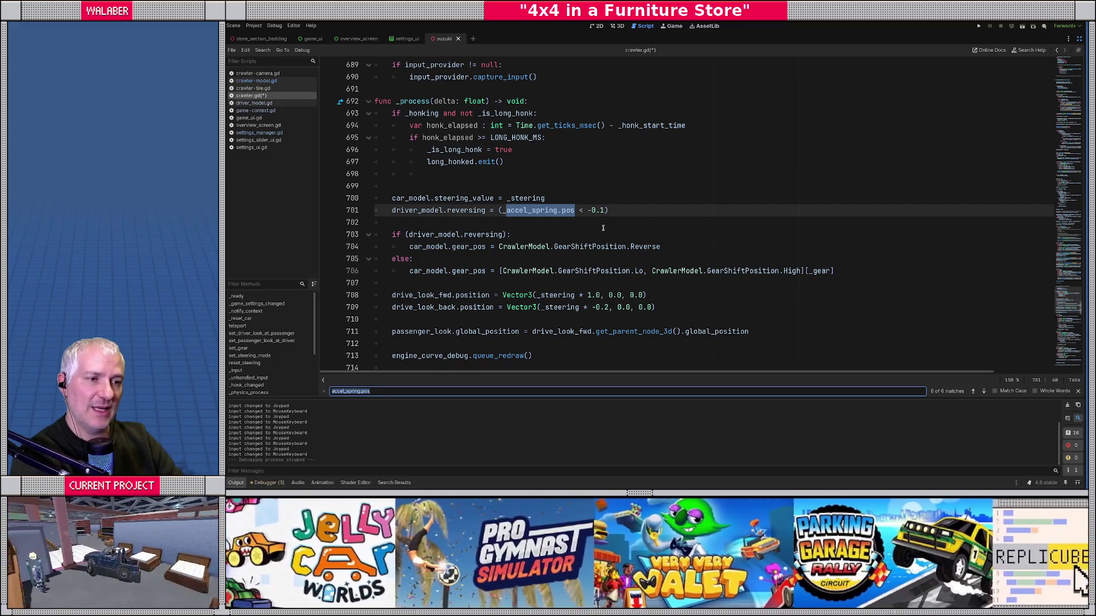
key(Return)
key(Return)
key(Return)
key(Return)
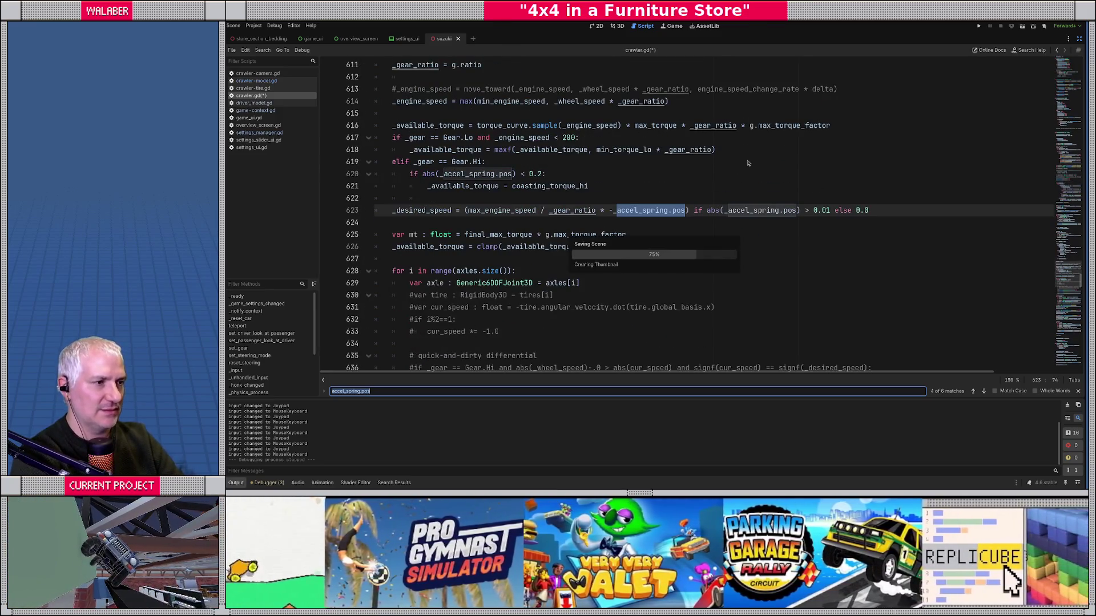
click(710, 165)
key(ctrl+s)
Step: Set the Suzuki's Accel Spring Freq Range to 30.0 and 3.0 and save
click(1081, 40)
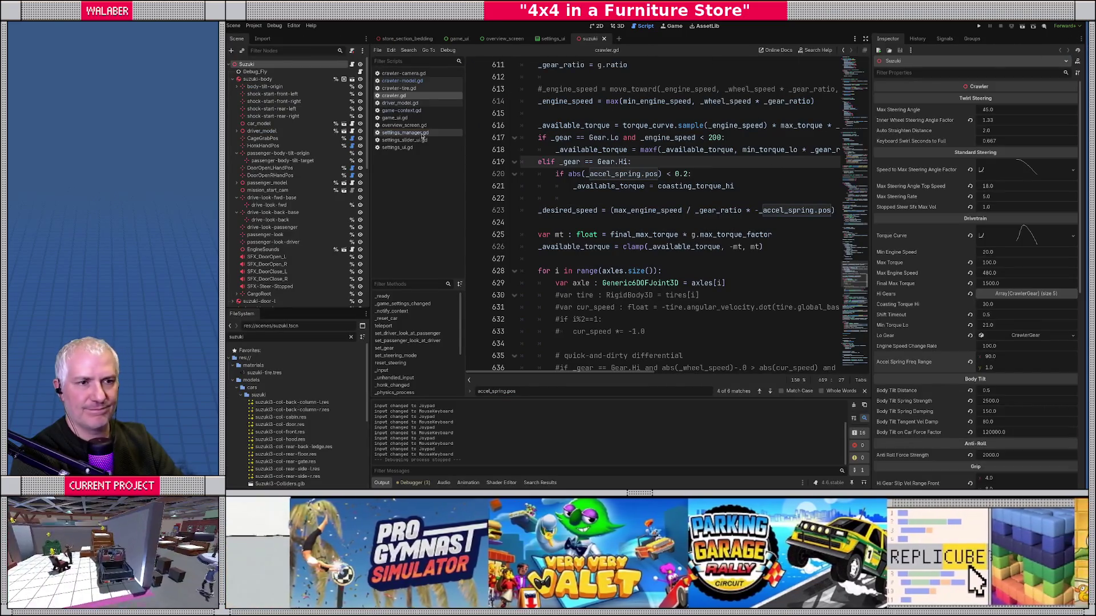
click(291, 65)
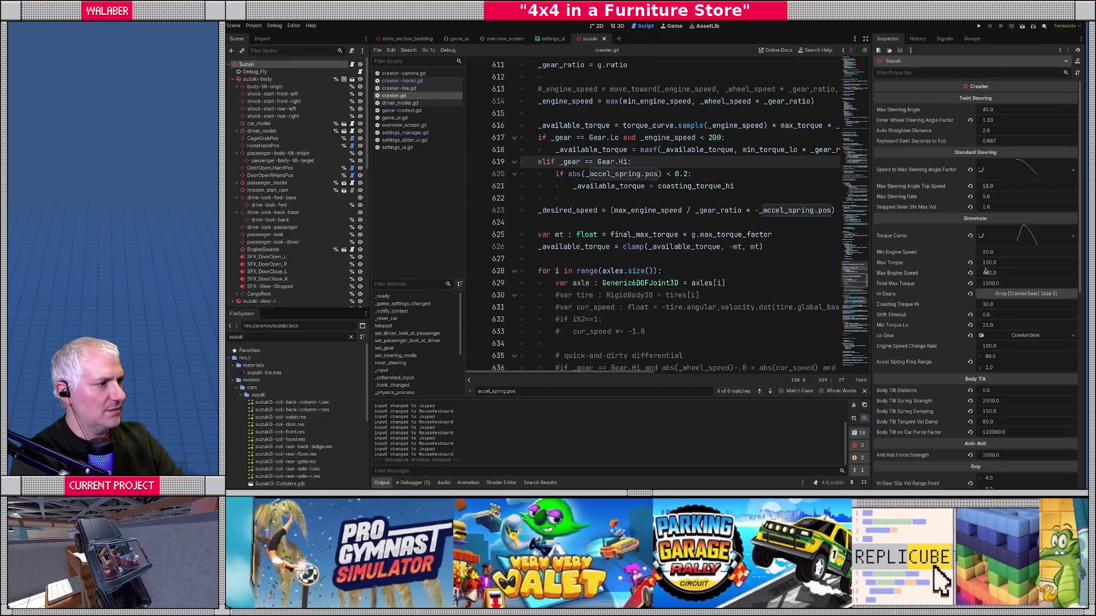
click(989, 367)
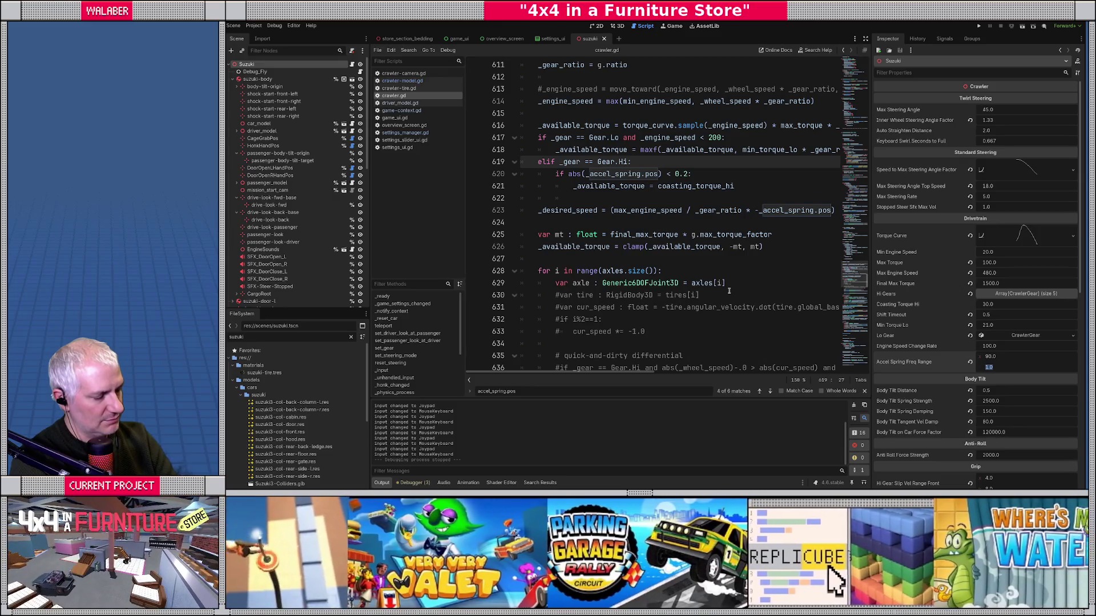
text(3)
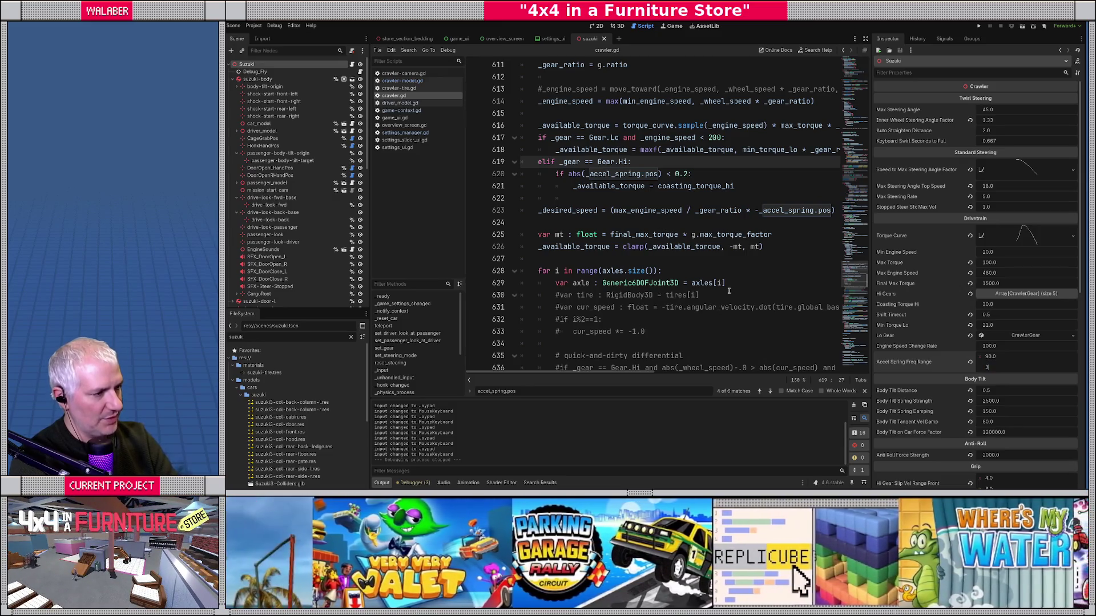
key(Return)
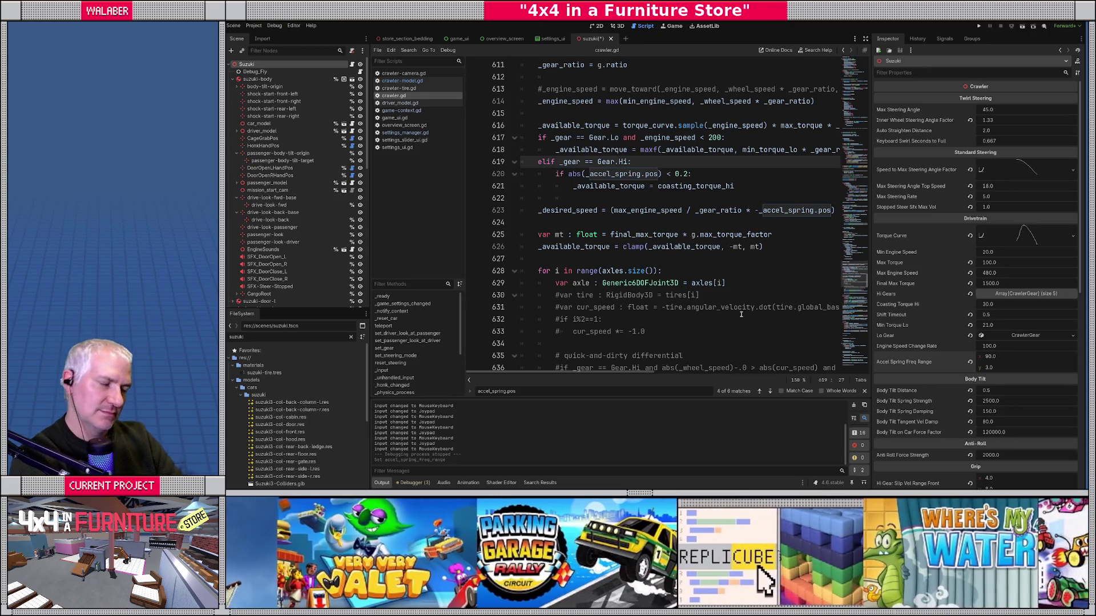
click(990, 357)
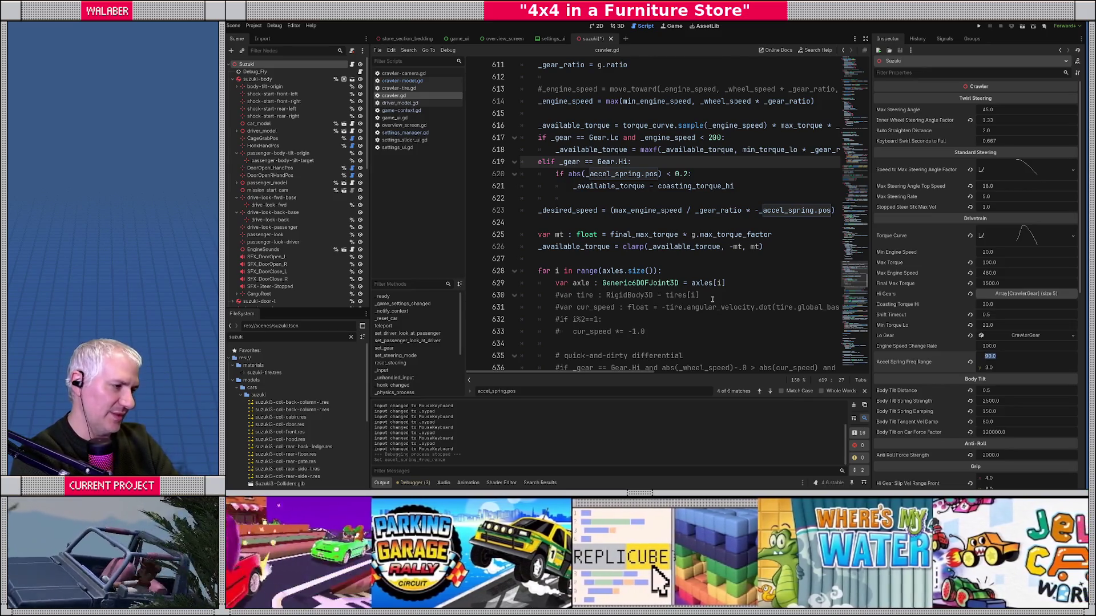
text(30)
key(Return)
key(ctrl+s)
Step: Relaunch the game with F5 to test the new spring and script settings
click(603, 194)
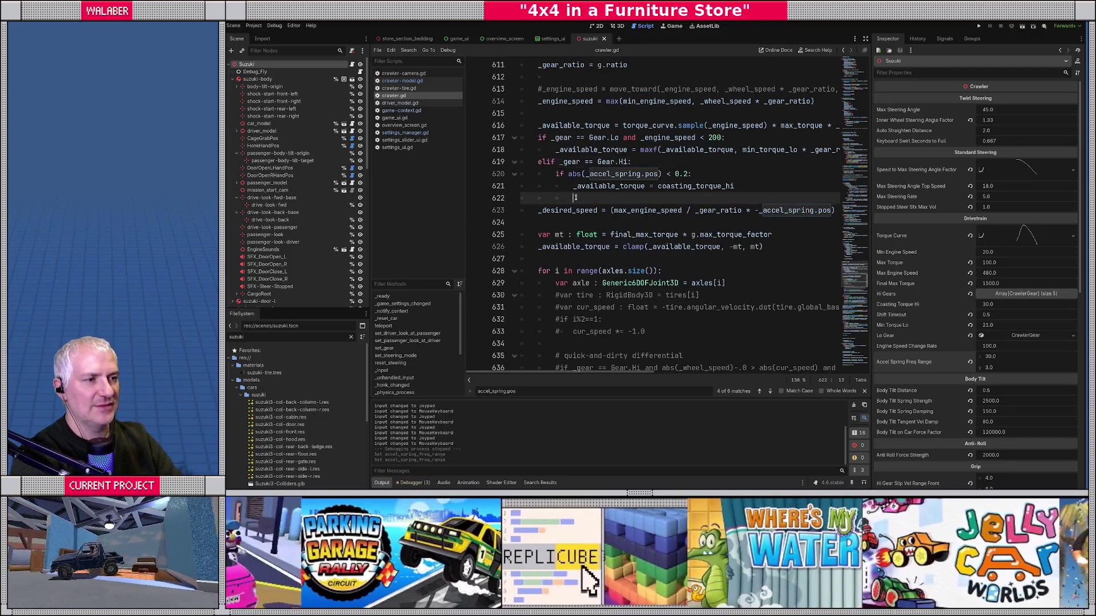
click(557, 146)
key(F5)
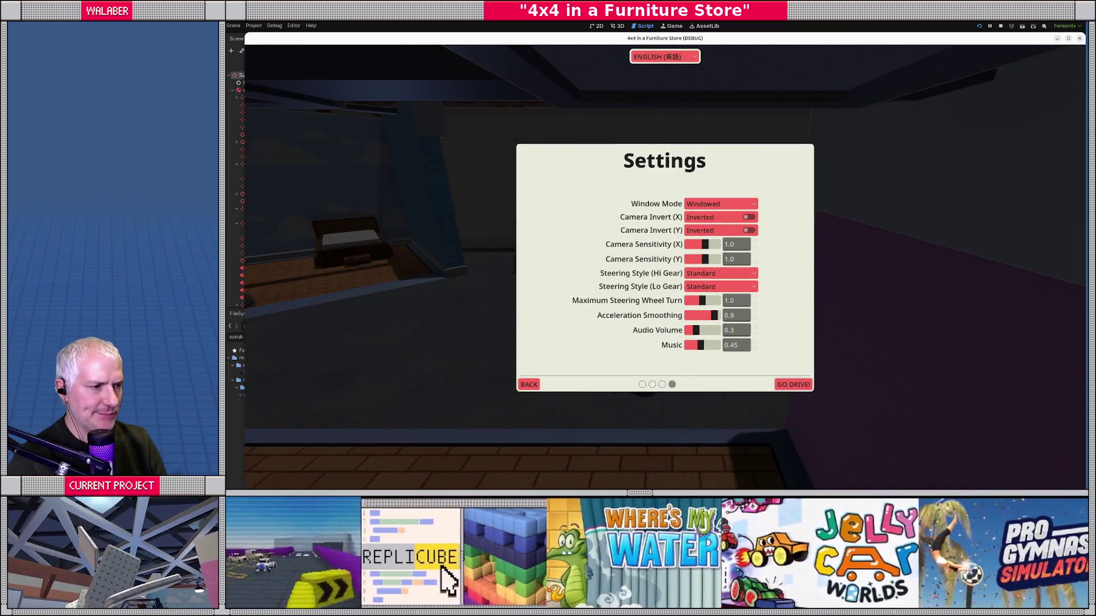
Step: Leave the in-game Settings page with GO DRIVE! and drive the jeep around the store
key(Return)
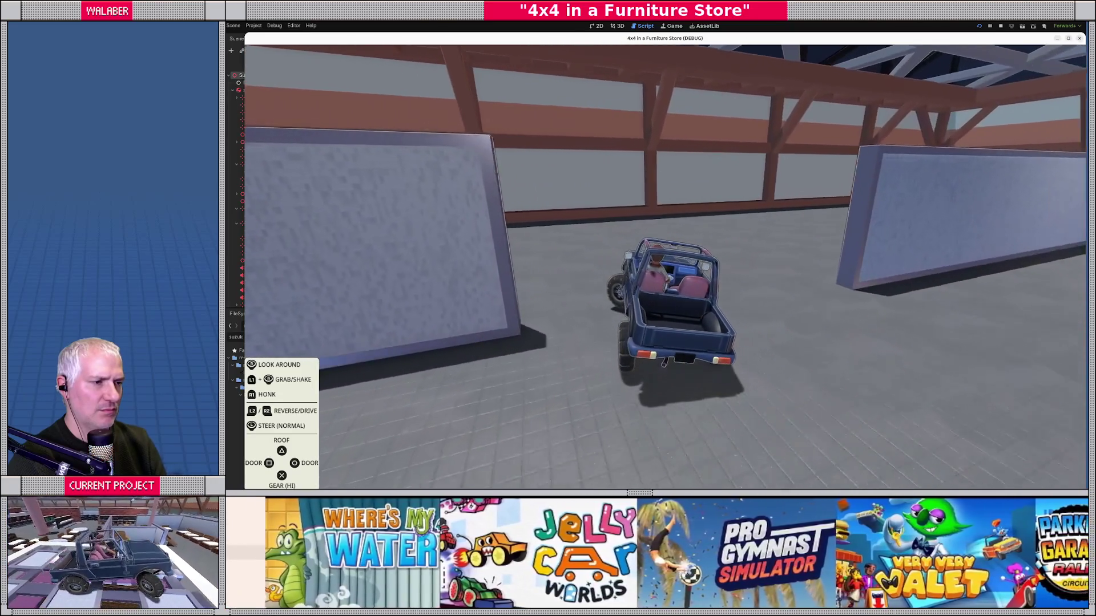
Step: Drive the 4x4 forward and right through the aisles, shift from LO to HI, then pause
key(w)
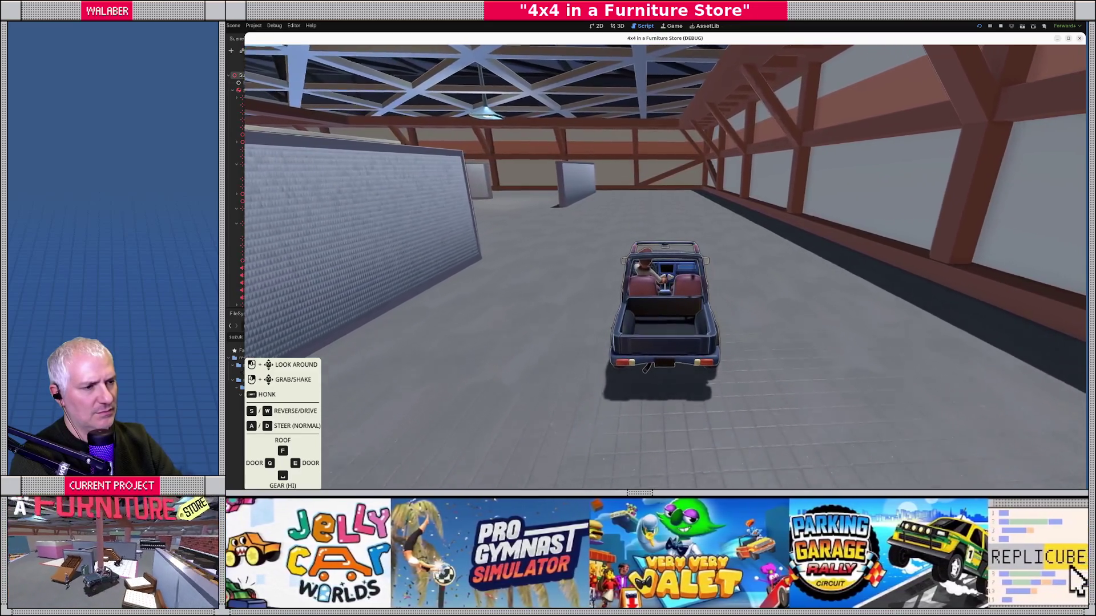
key(d)
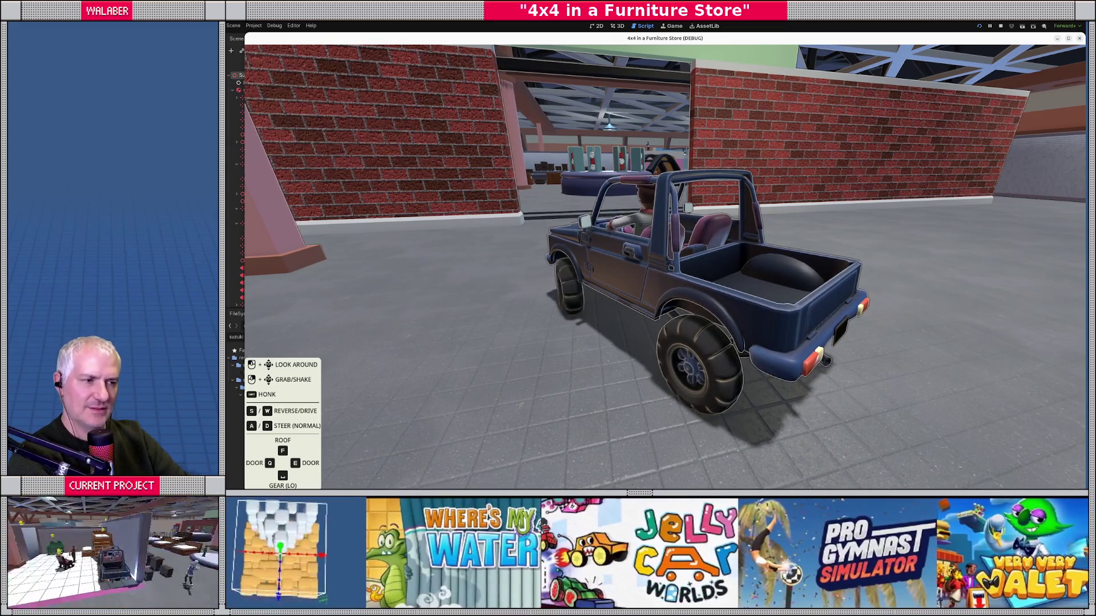
key(space)
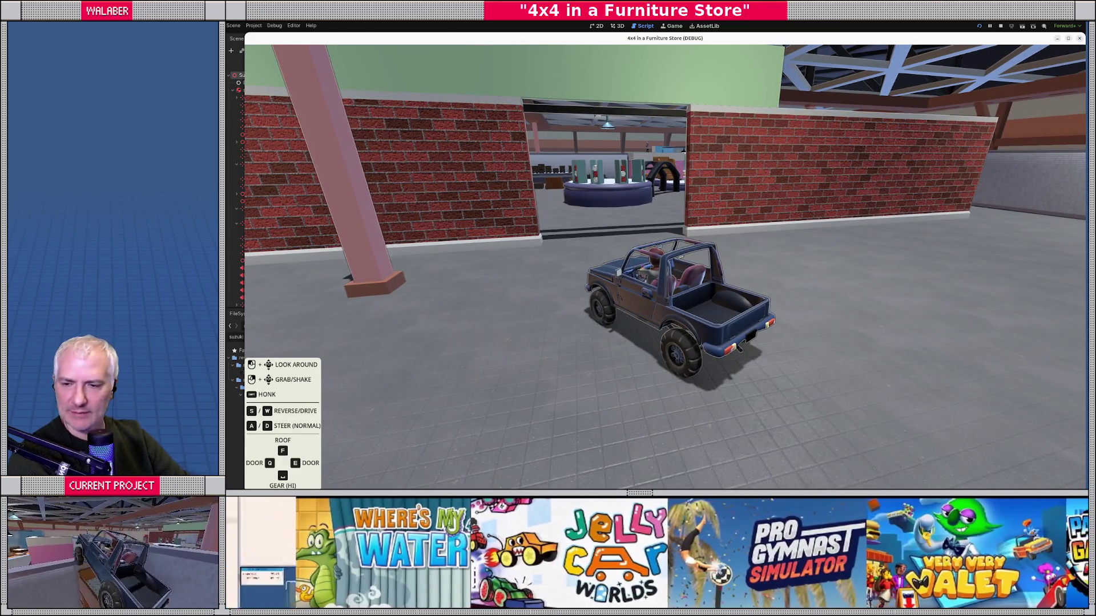
key(Escape)
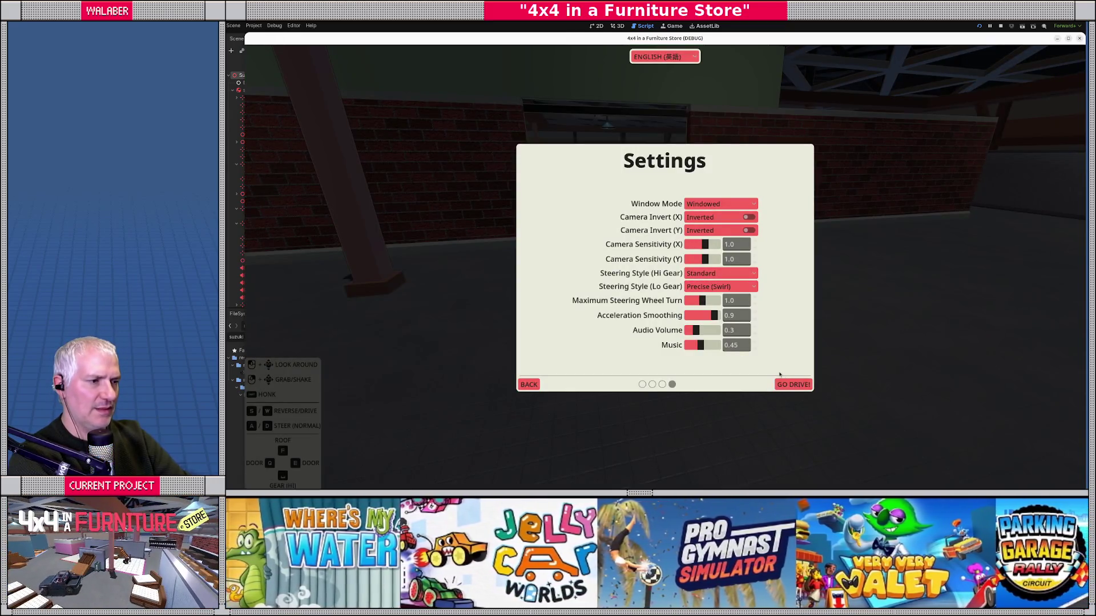
Step: Alternate between Settings and driving, lowering Acceleration Smoothing to 0.0 and resuming the drive
click(795, 385)
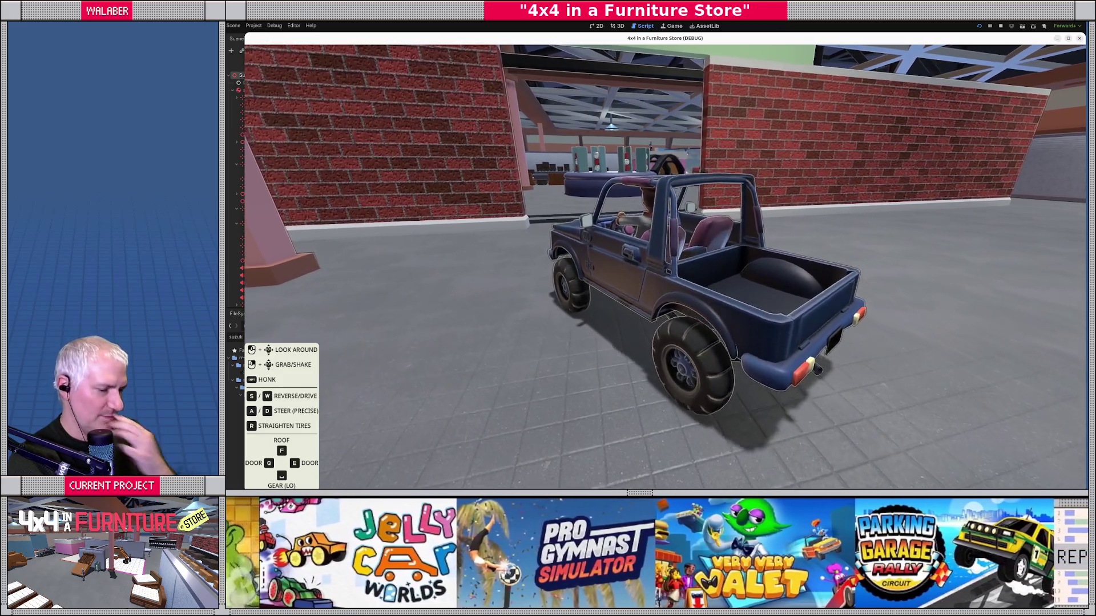
key(Escape)
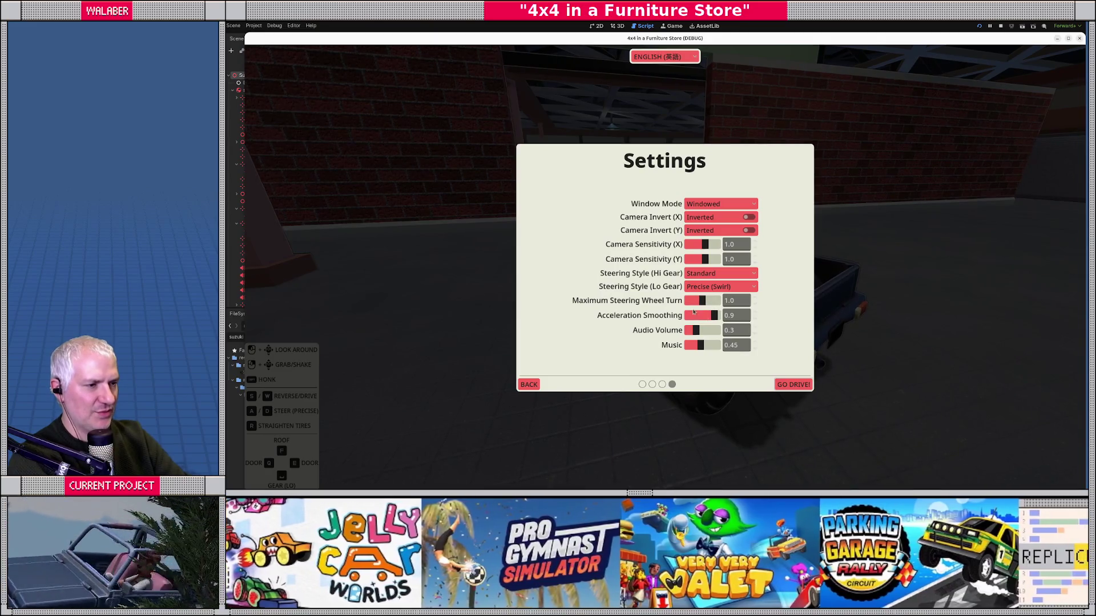
click(781, 381)
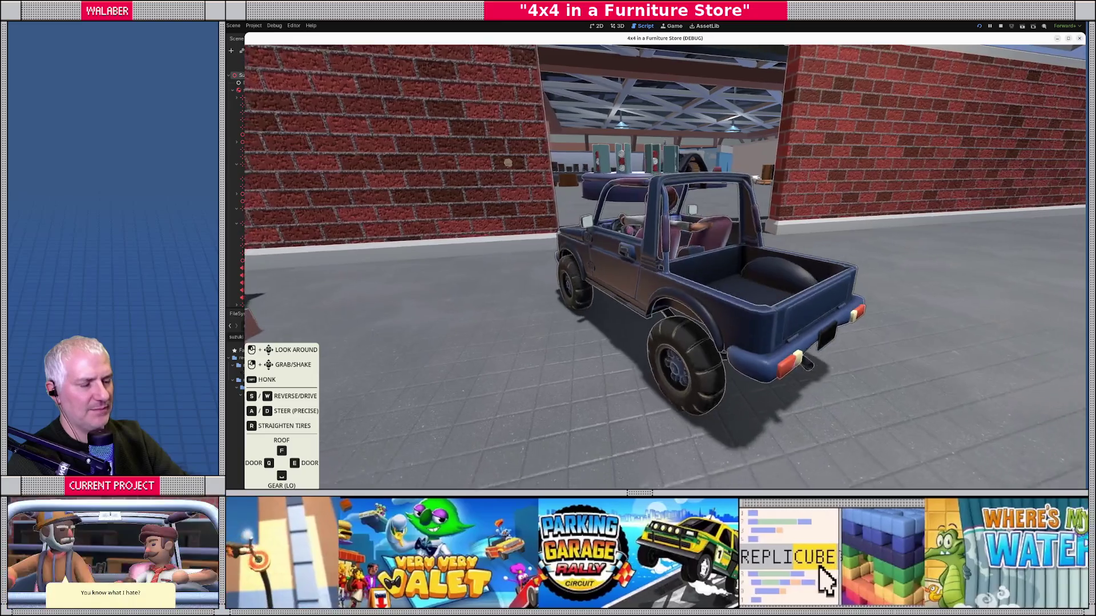
key(Escape)
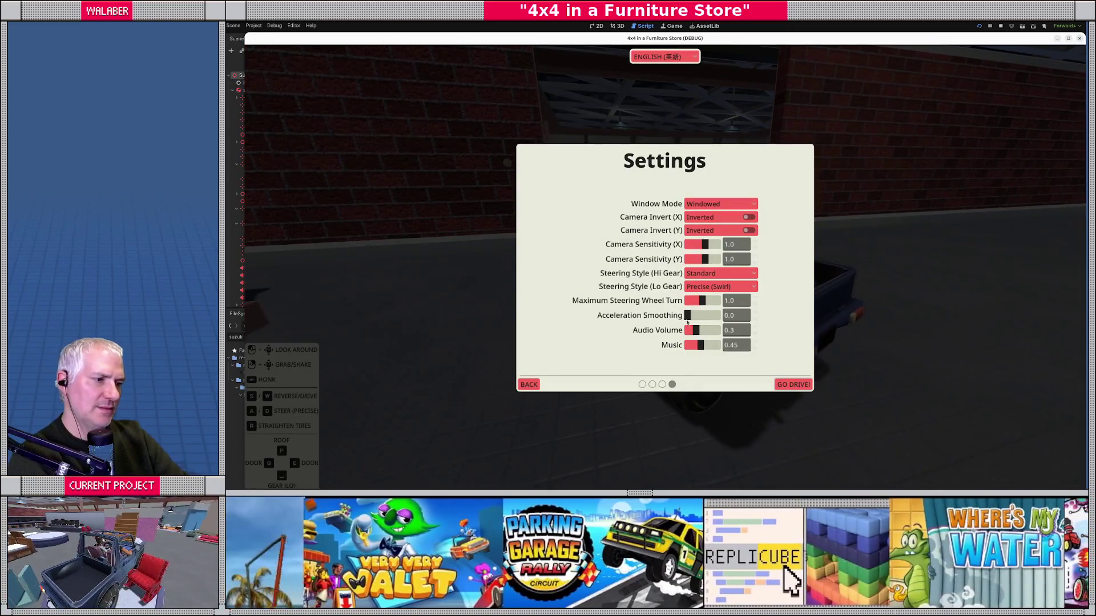
click(792, 385)
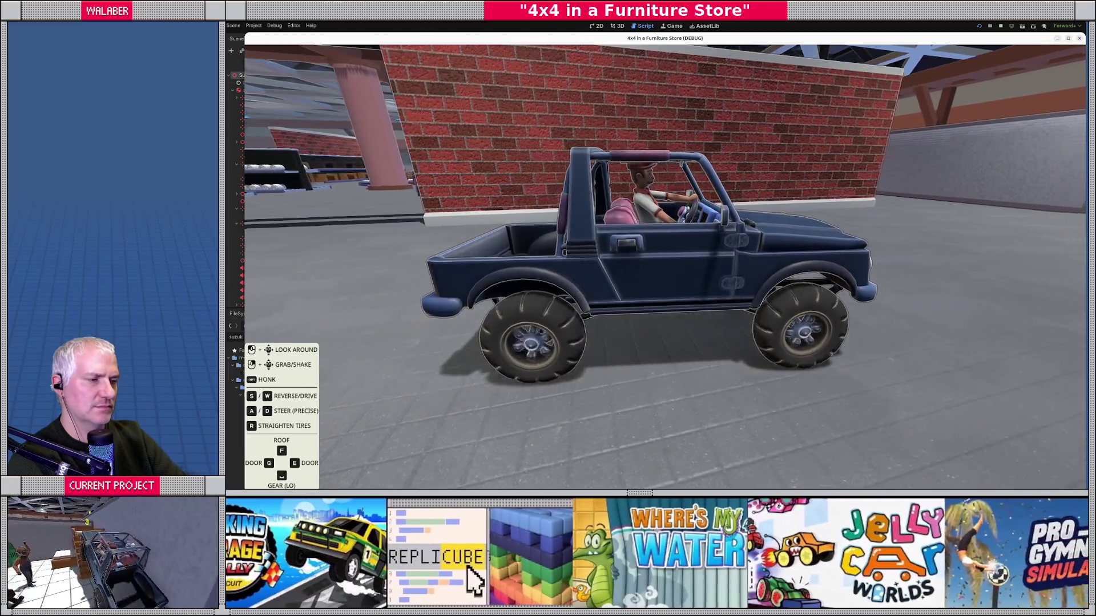
Step: Steer the jeep away from the brick wall, along the grey wall, and onto the open floor
key(space)
key(w)
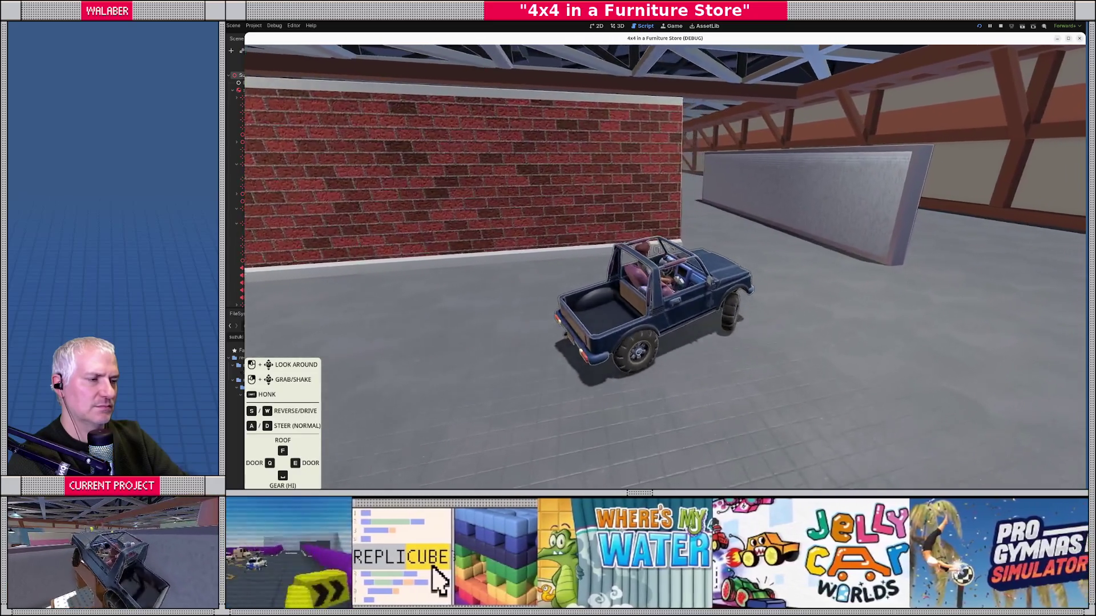
key(a)
key(d)
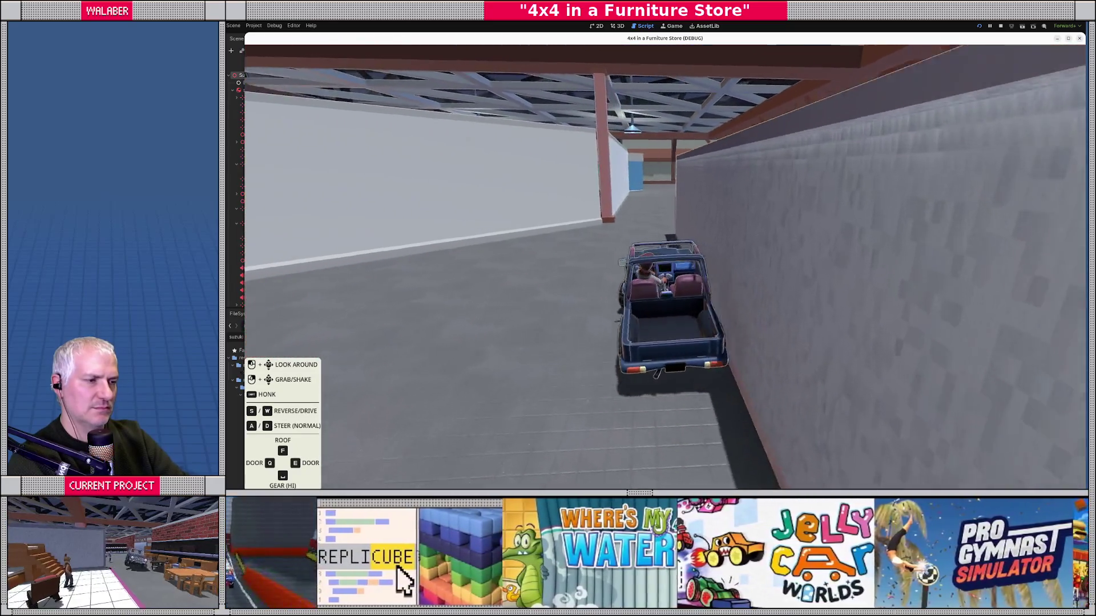
key(w)
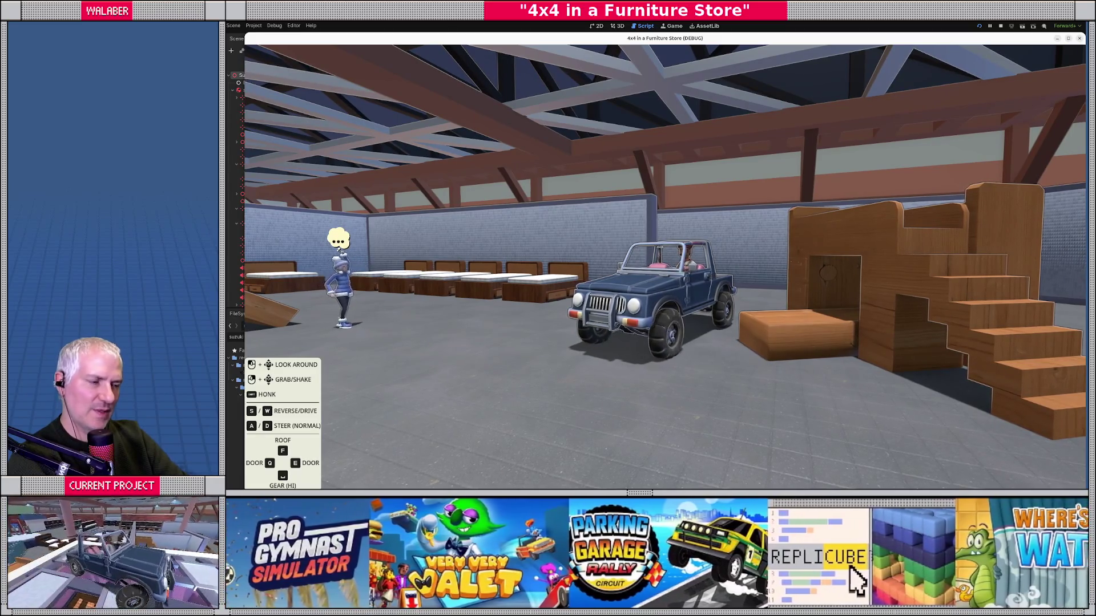
Step: Lower Acceleration Smoothing to 0.3 in the game's Settings, then stop the game
key(Escape)
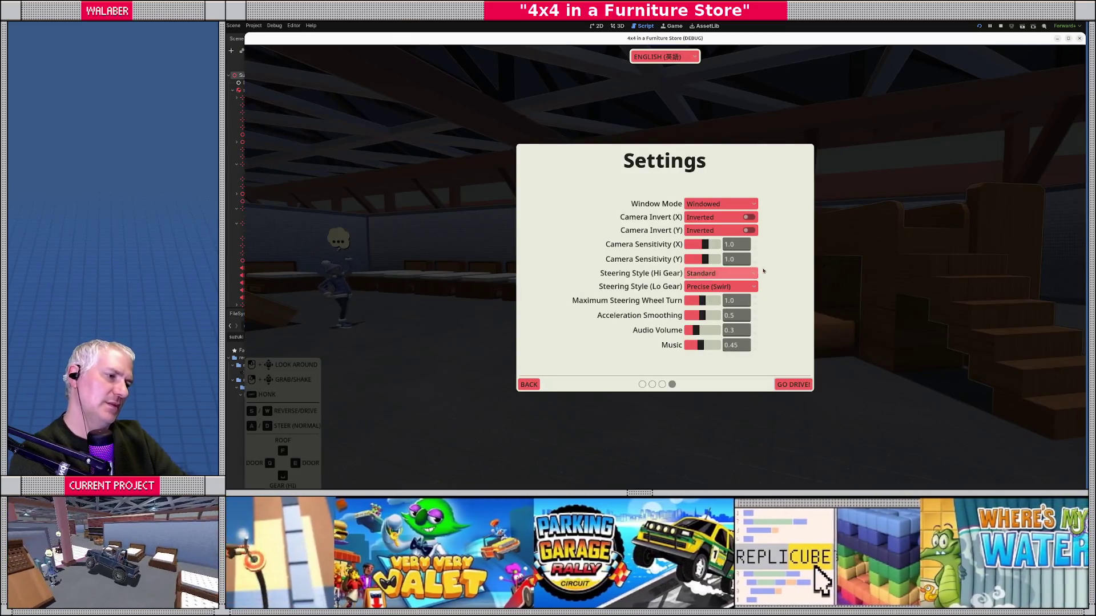
click(697, 317)
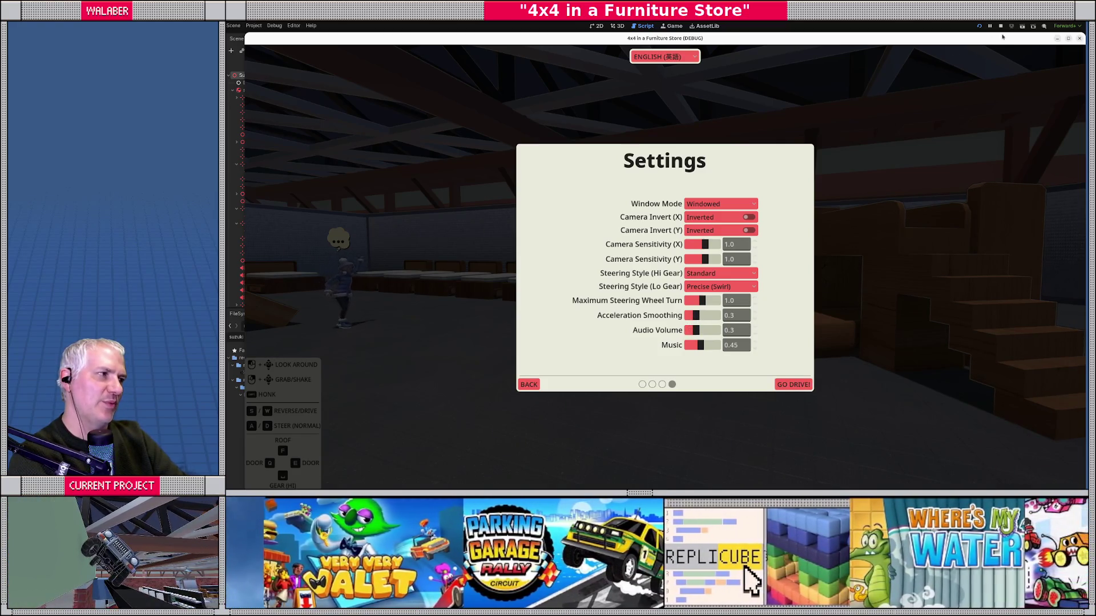
click(1002, 26)
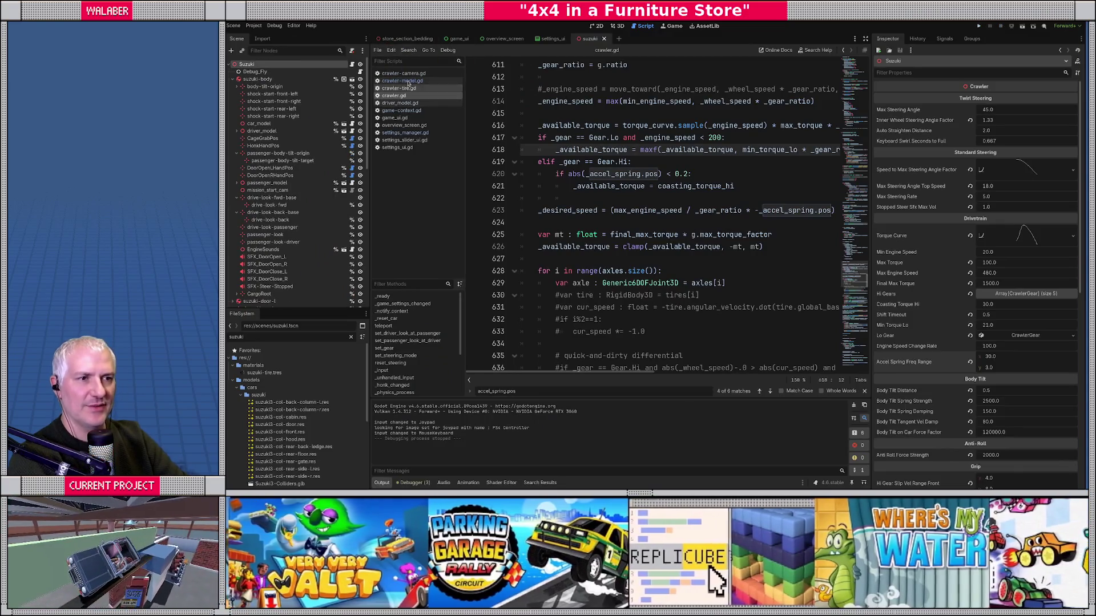
Step: Change DEFAULT_GAME_ACCEL_SMOOTHING in settings_manager.gd from 1.0 to 0.3, save, and run with F5
click(416, 135)
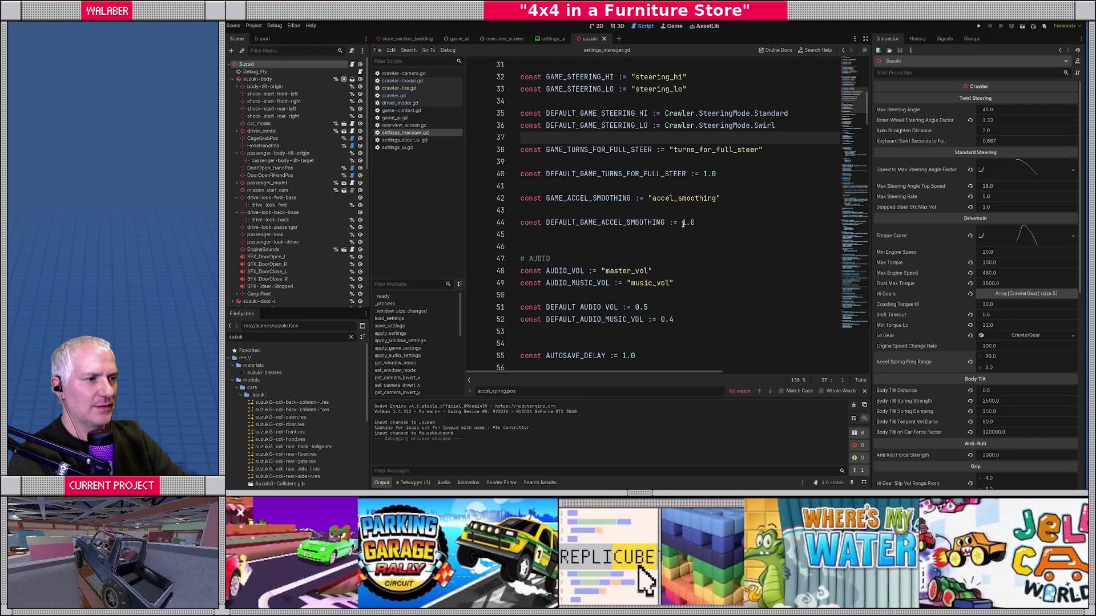
double_click(688, 223)
text(0.)
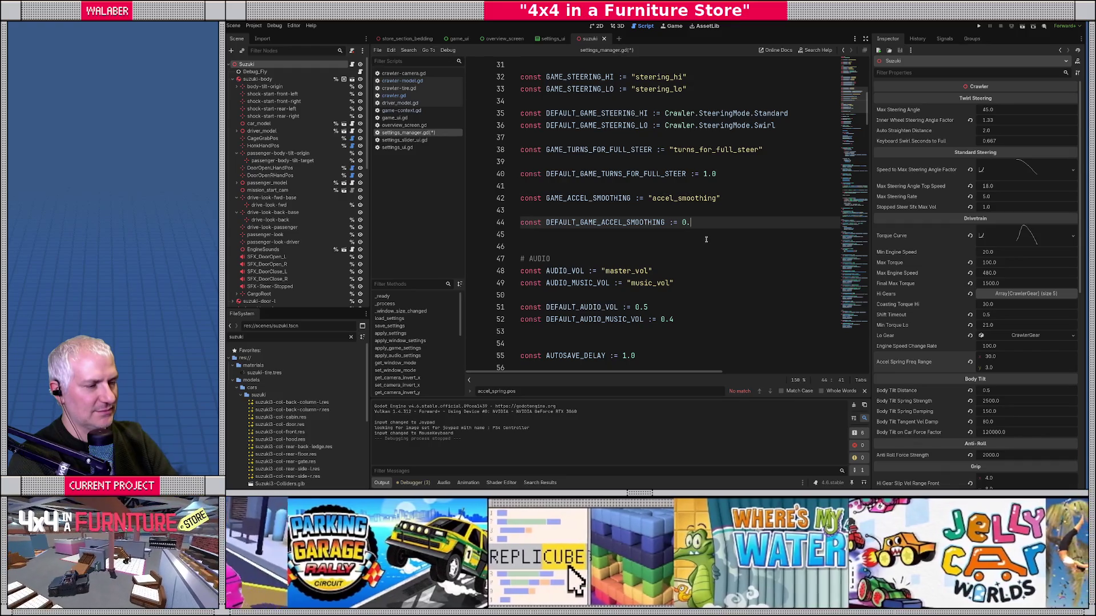
key(ctrl+s)
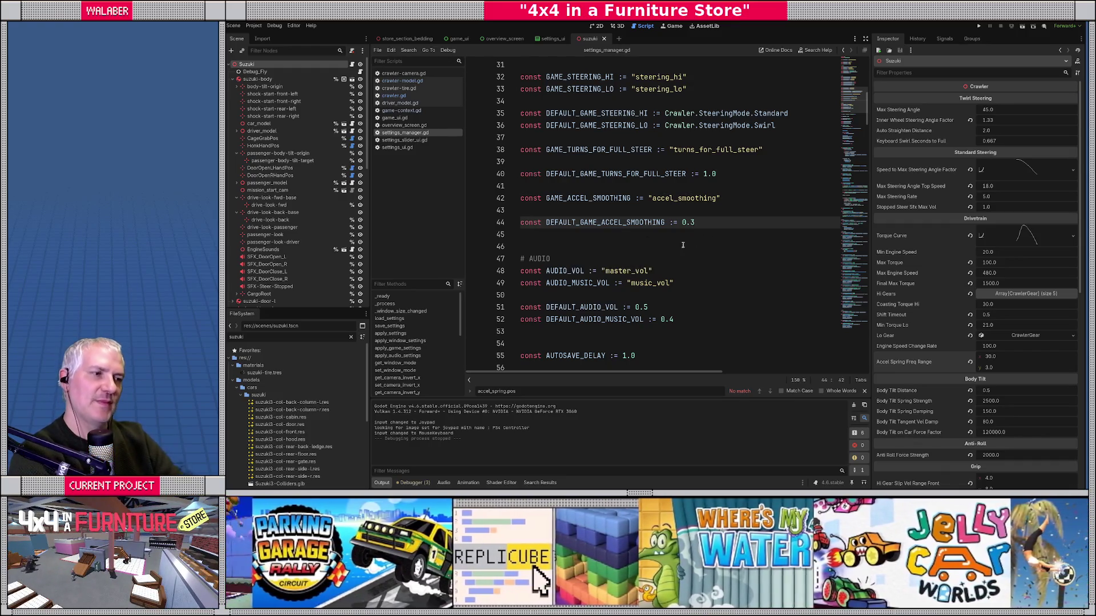
click(596, 212)
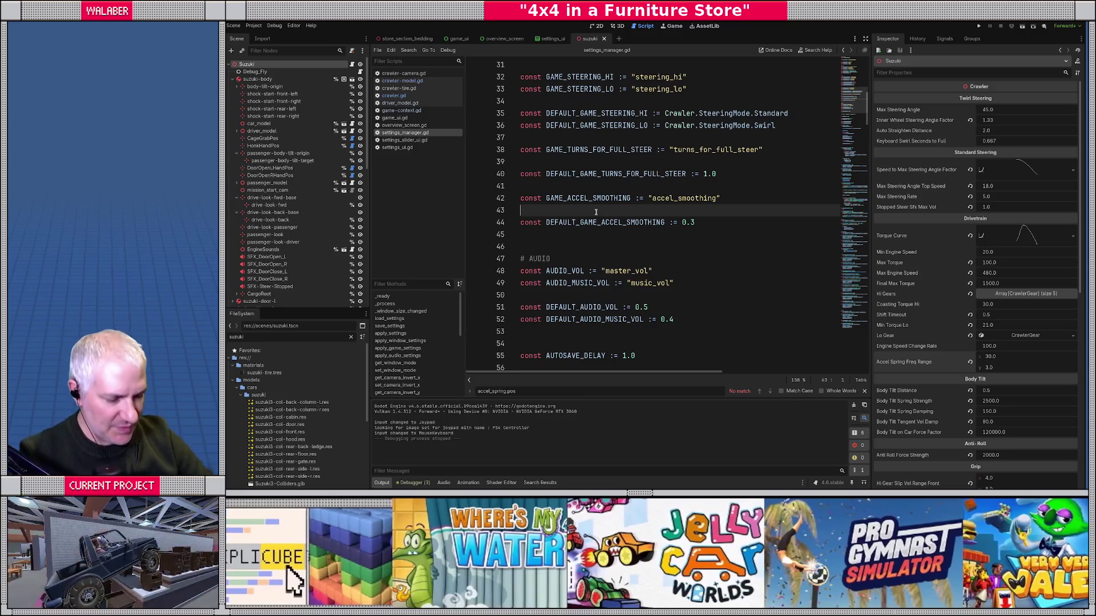
key(F5)
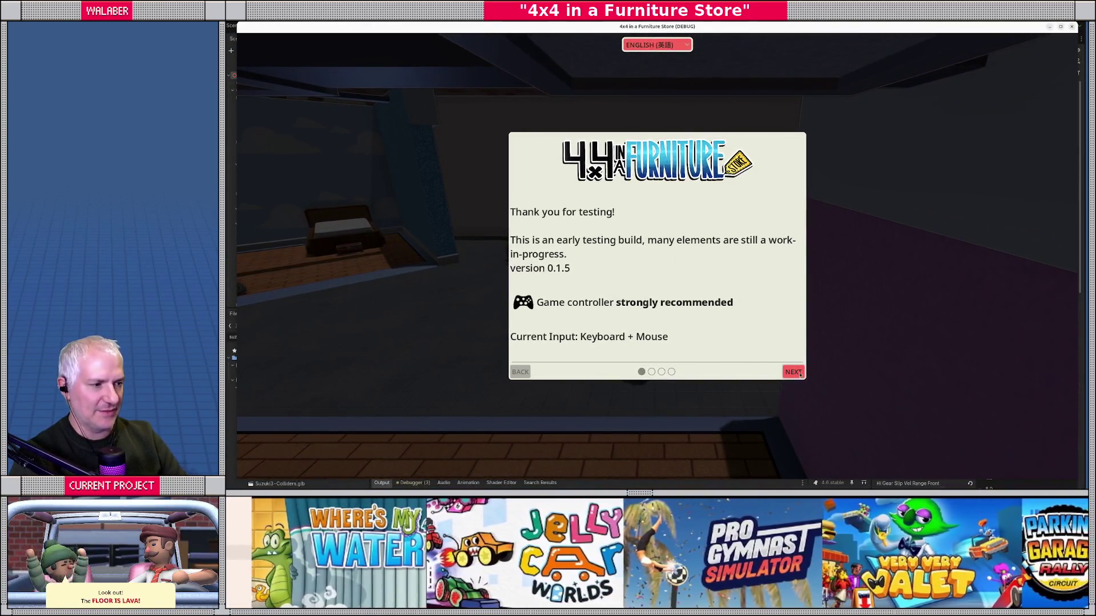
Step: Advance through the three intro pages, set Music to 0.0, and click GO DRIVE!
click(795, 373)
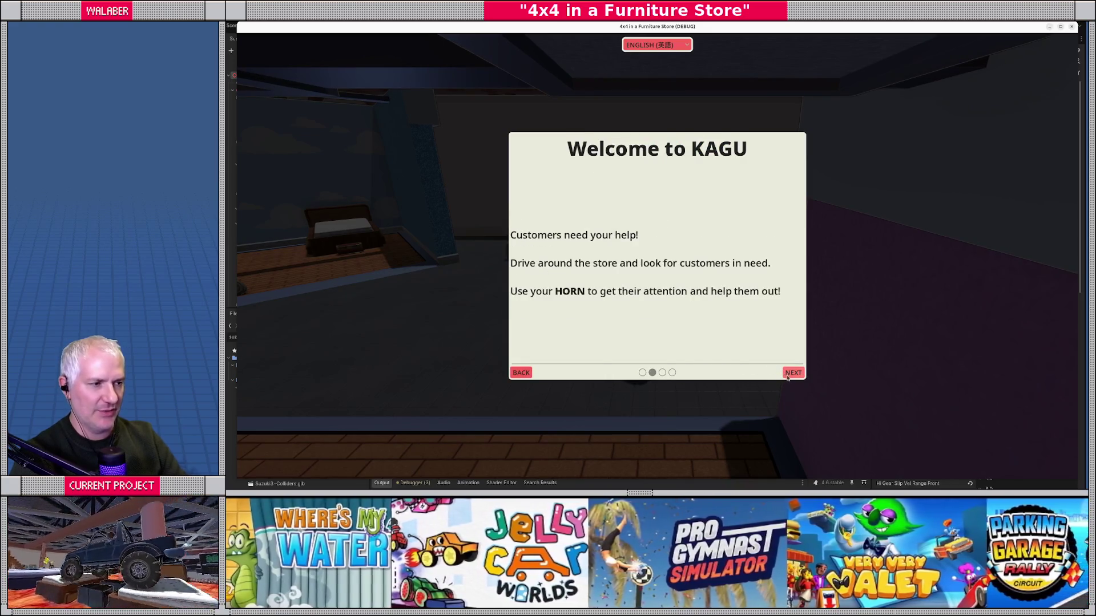
click(794, 372)
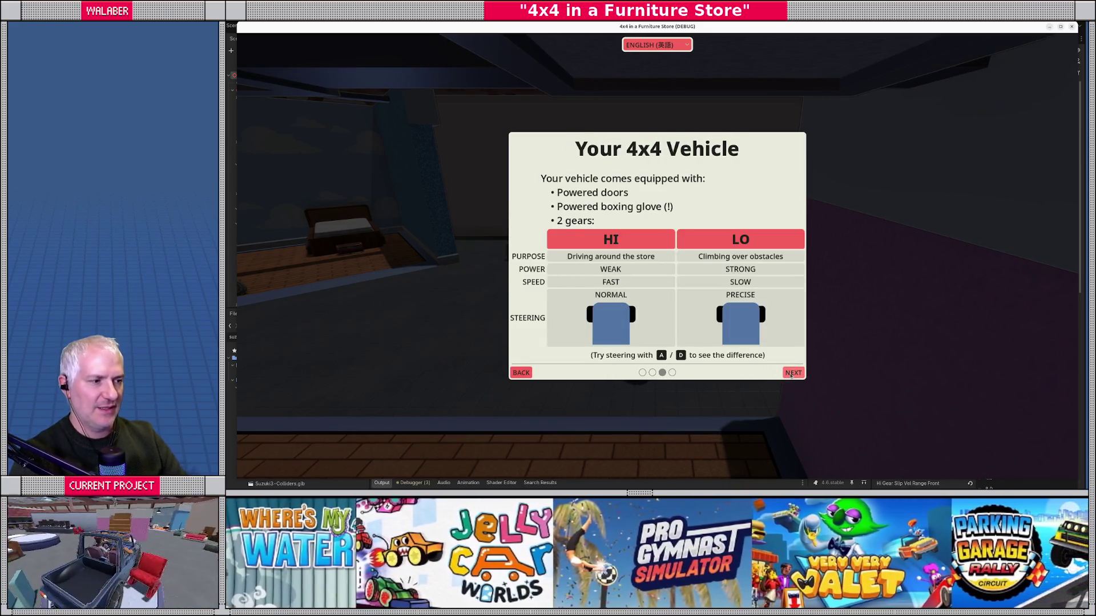
click(793, 373)
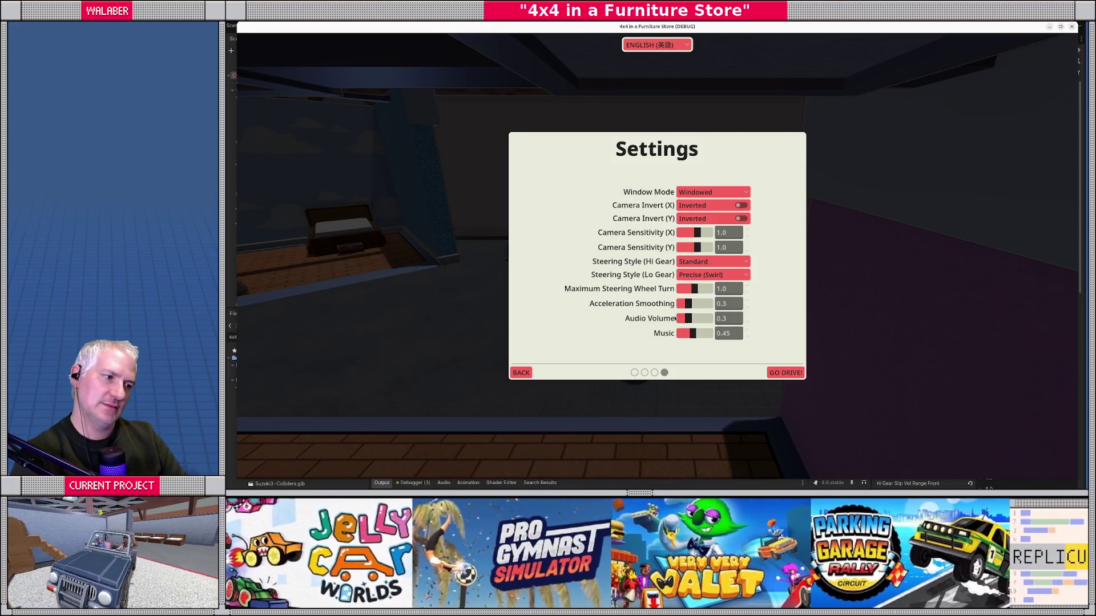
drag(693, 334, 679, 337)
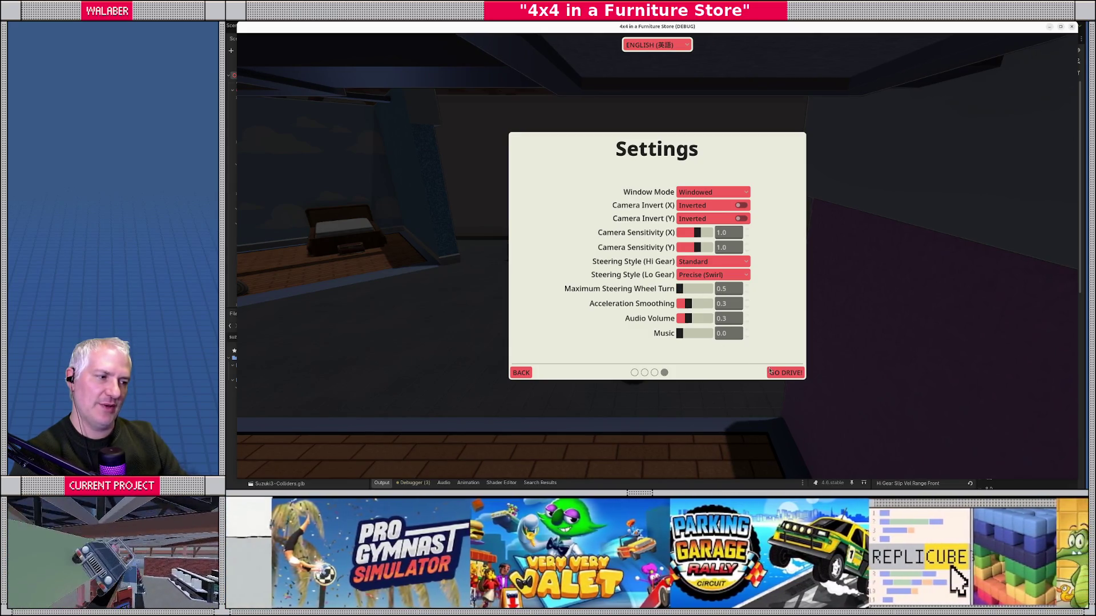
click(785, 373)
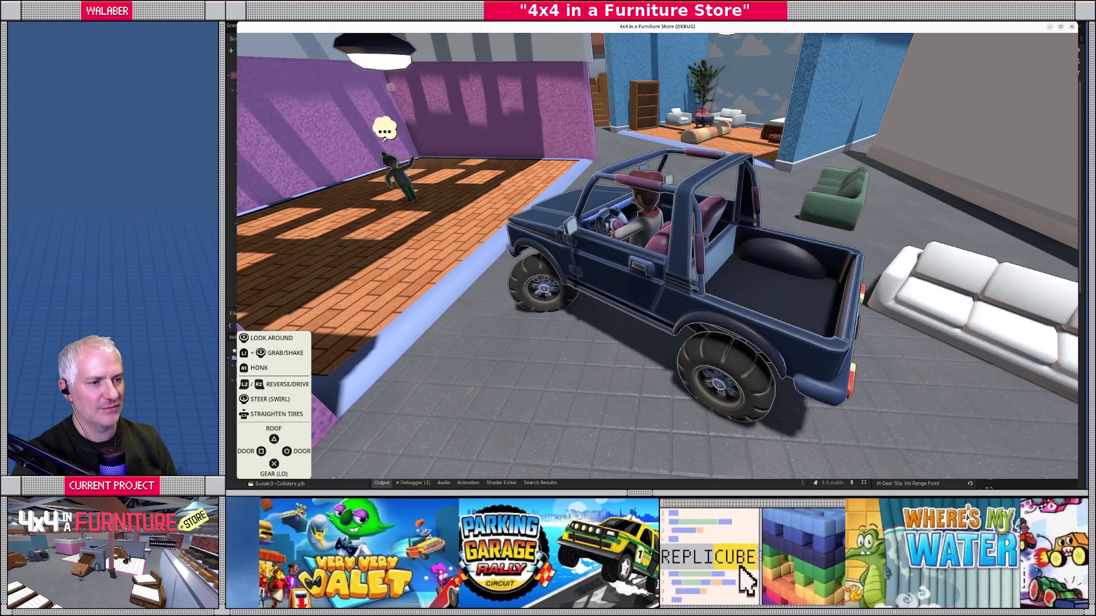
Step: Raise Maximum Steering Wheel Turn to 1.5 and resume driving to test it
key(Escape)
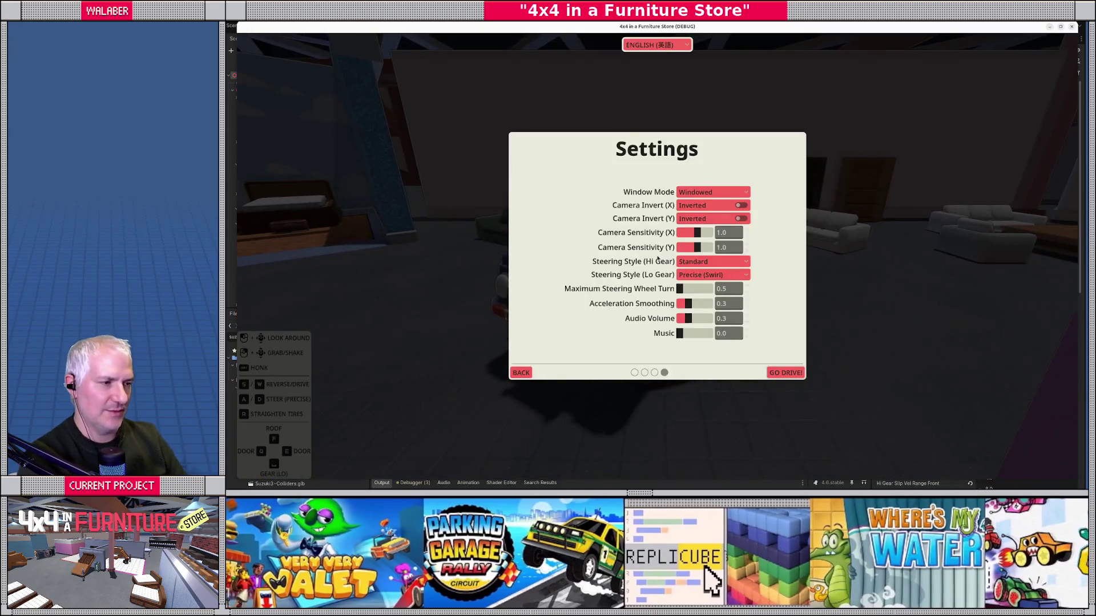
drag(683, 291, 717, 290)
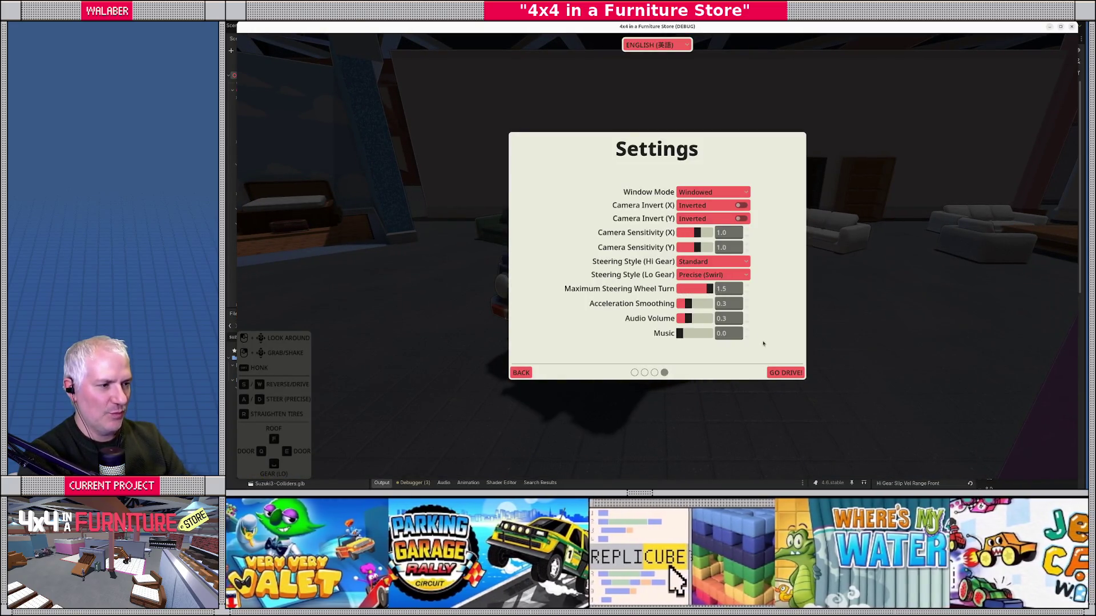
click(784, 372)
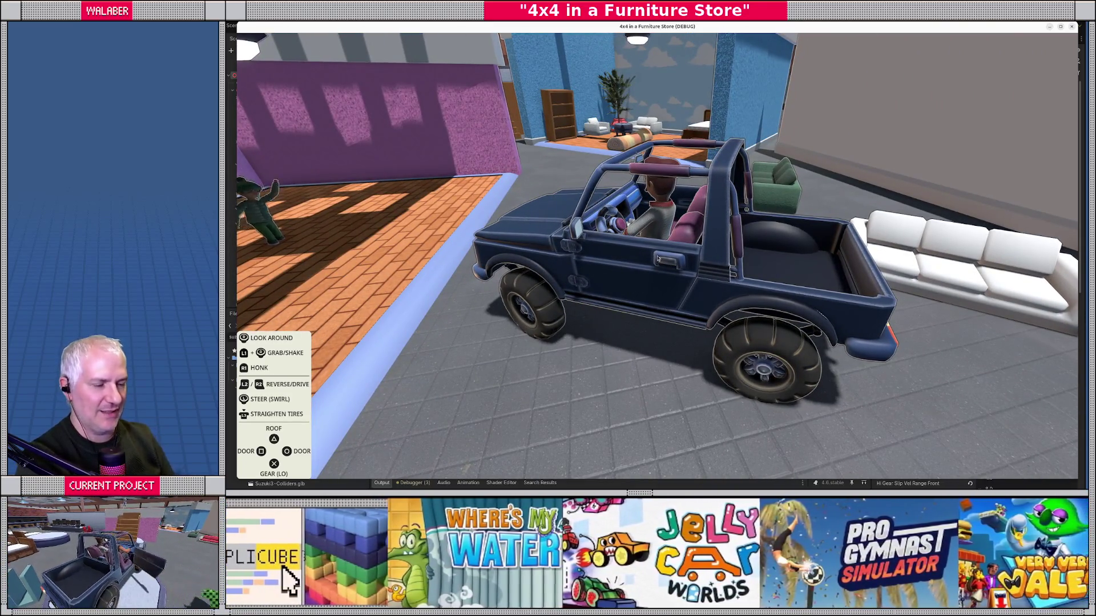
Step: Set Maximum Steering Wheel Turn to 1.0, Lo Gear steering to Precise (Swirl), audio volume 0.4
key(Escape)
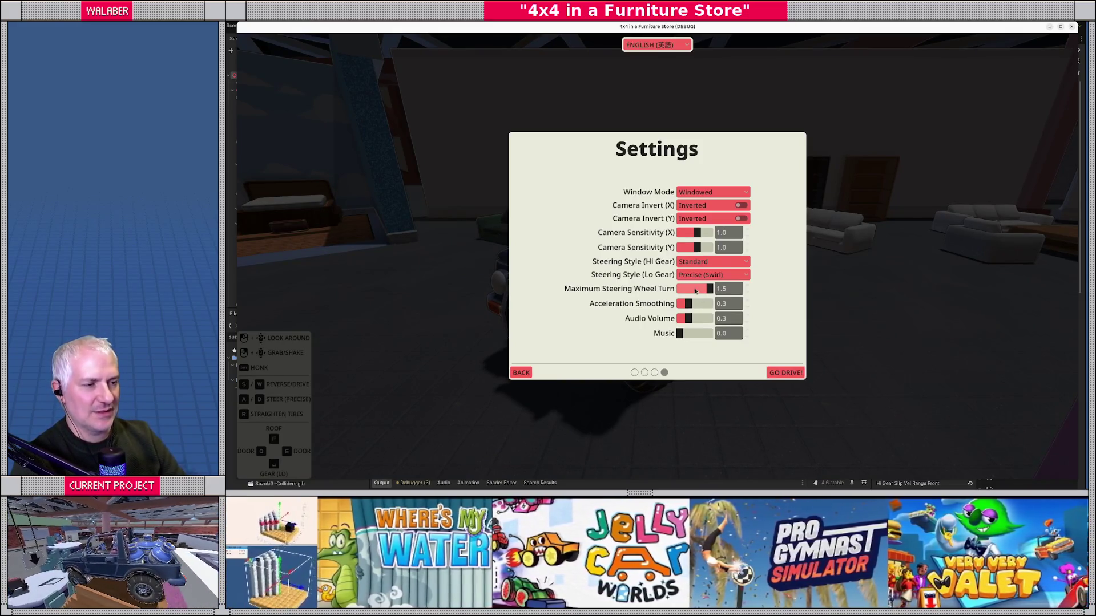
click(703, 275)
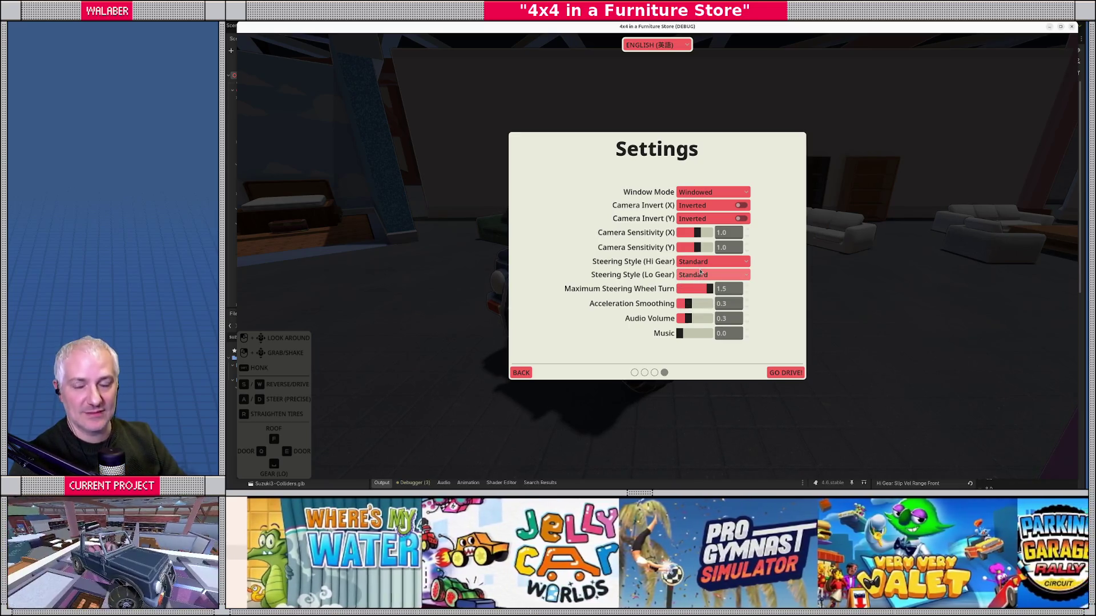
drag(710, 289, 692, 294)
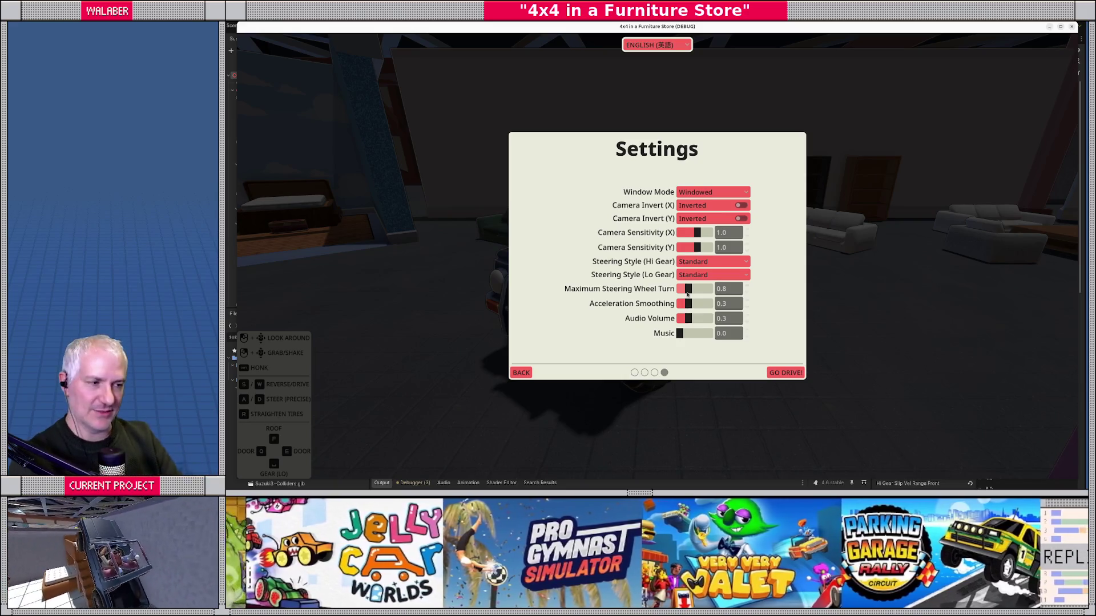
drag(693, 290, 697, 291)
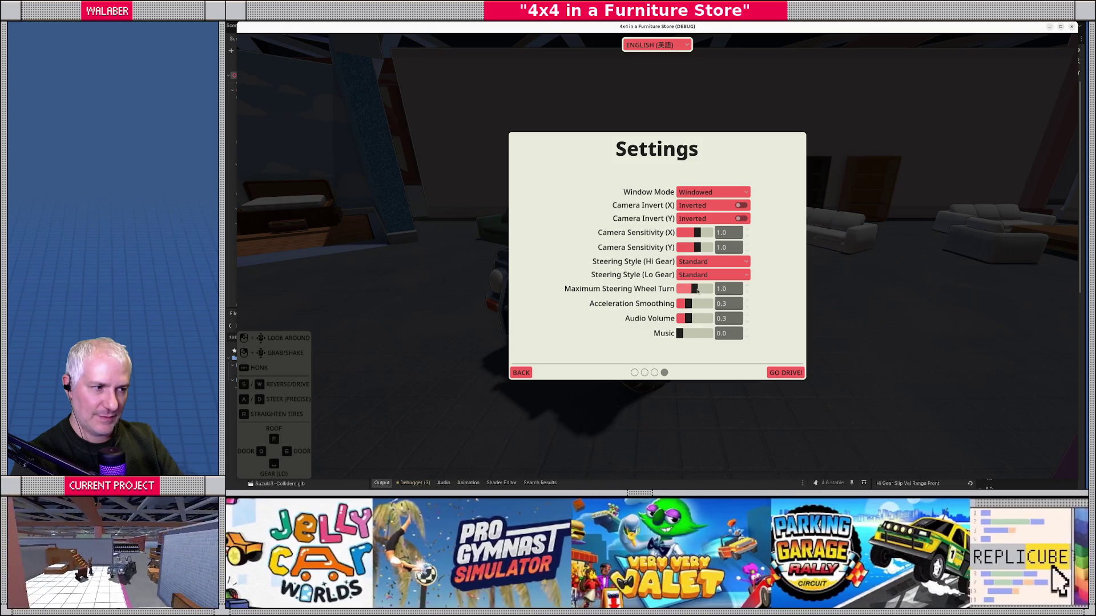
click(699, 274)
click(701, 293)
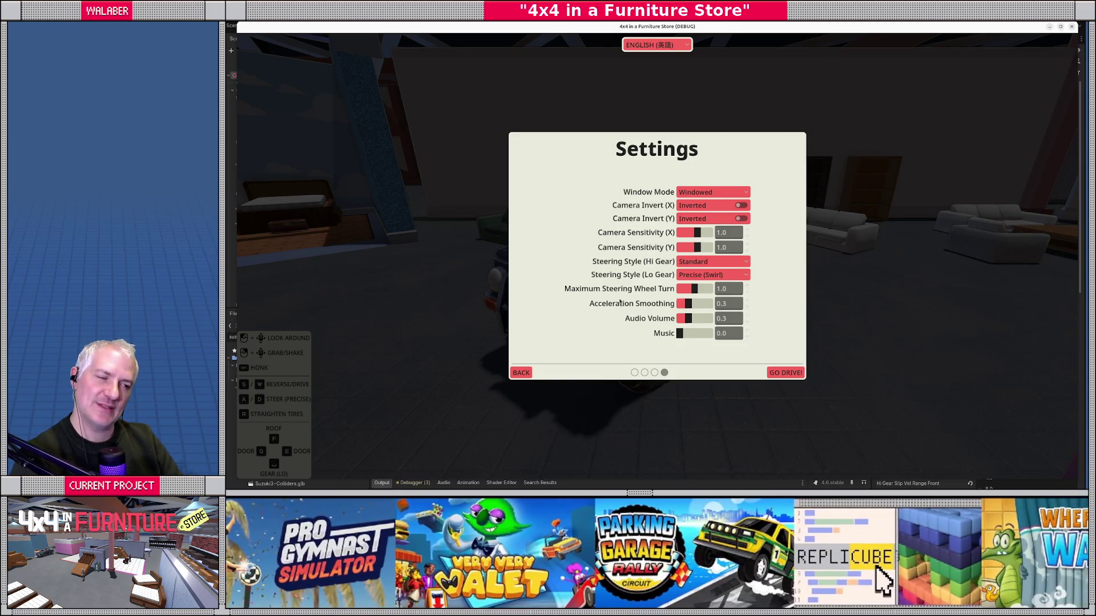
mouse_move(688, 320)
mouse_down()
mouse_move(709, 322)
mouse_move(682, 333)
mouse_move(713, 334)
mouse_move(675, 338)
mouse_move(689, 337)
mouse_up()
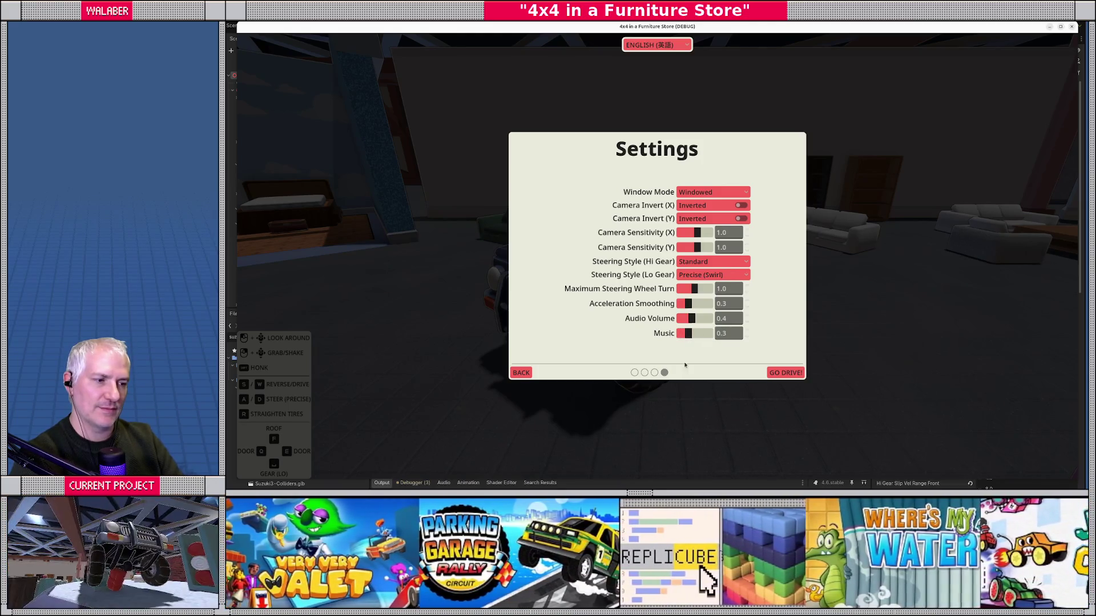
Step: Resume driving briefly, then reopen Settings and quit the game with Alt+F4
click(786, 374)
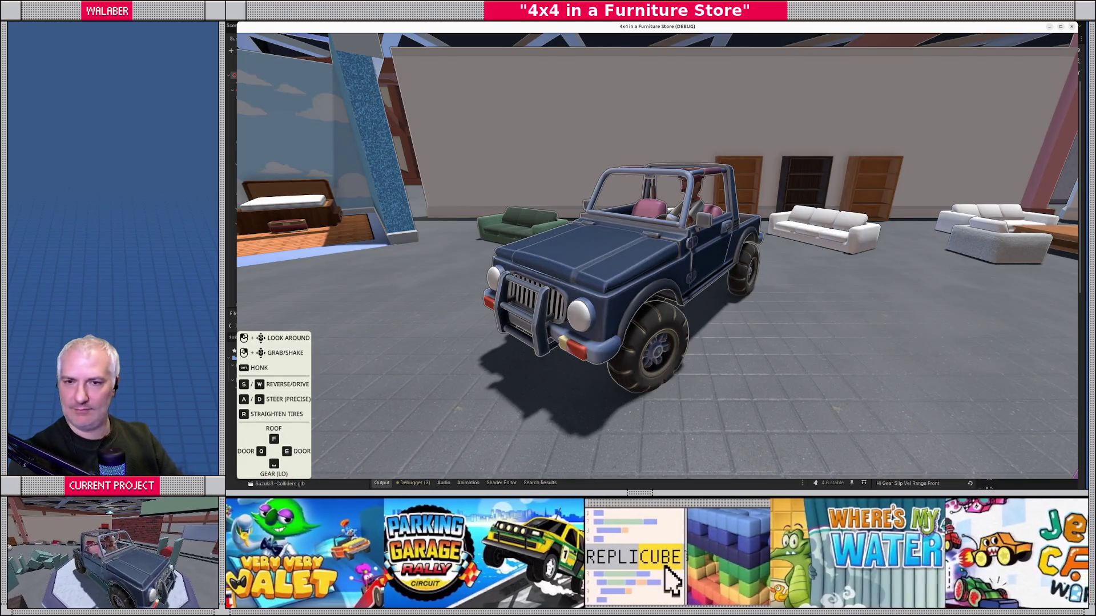
key(Escape)
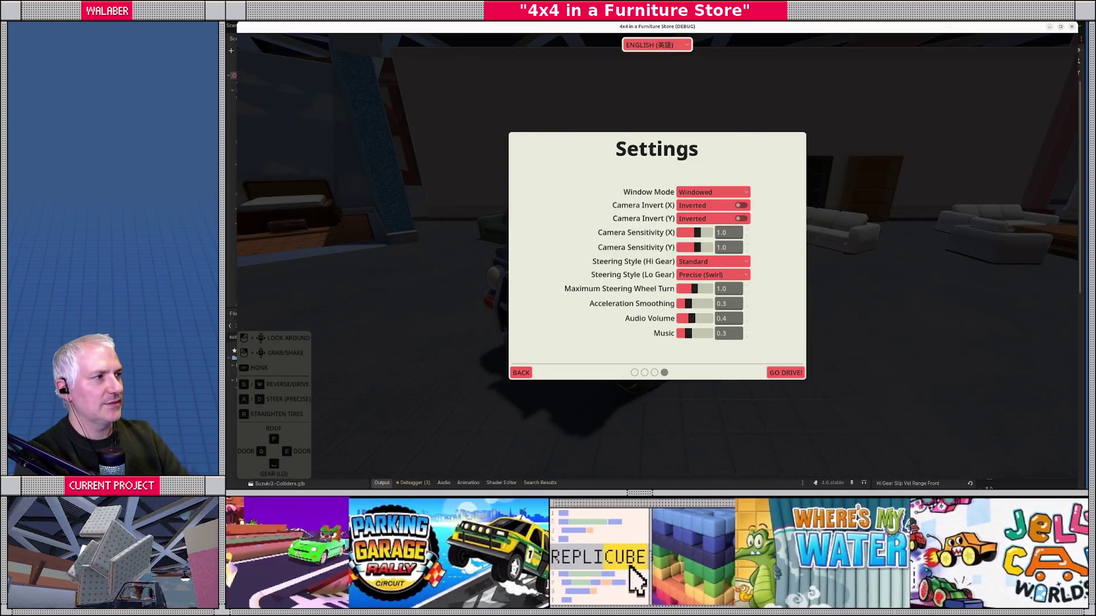
key(alt+F4)
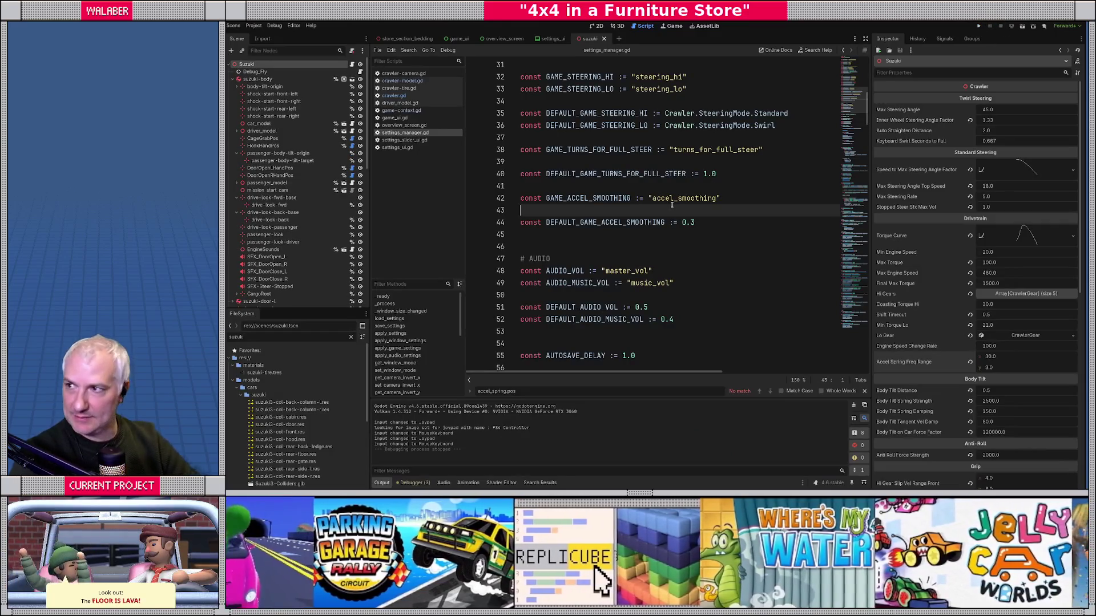